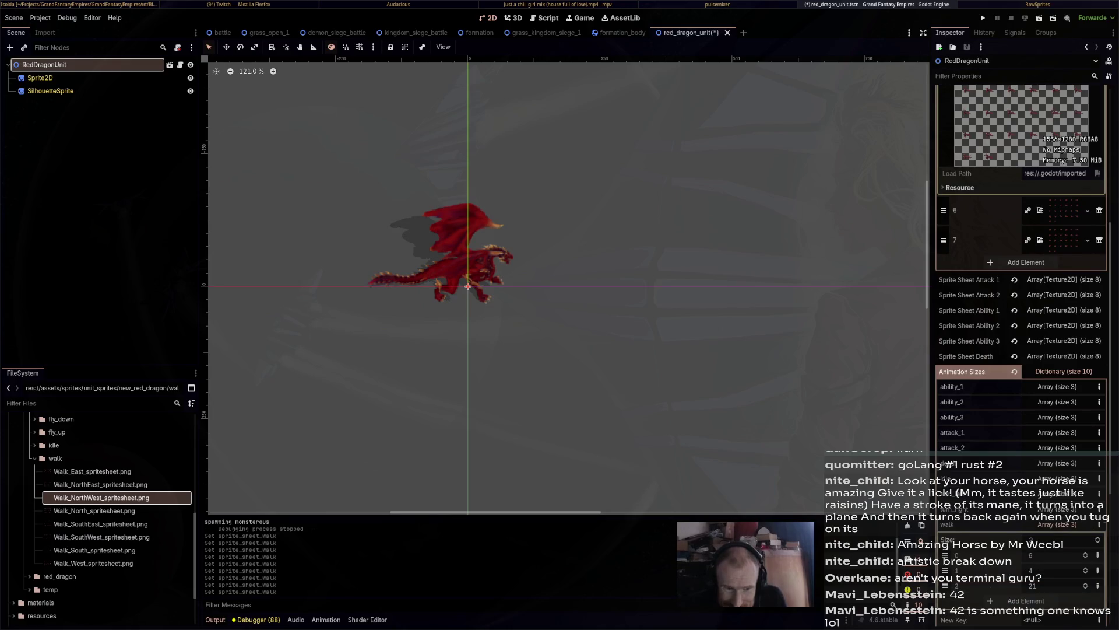
# Set the red dragon's walk animation size values to 5 and 25.
pyautogui.scroll(5, 1020, 245)
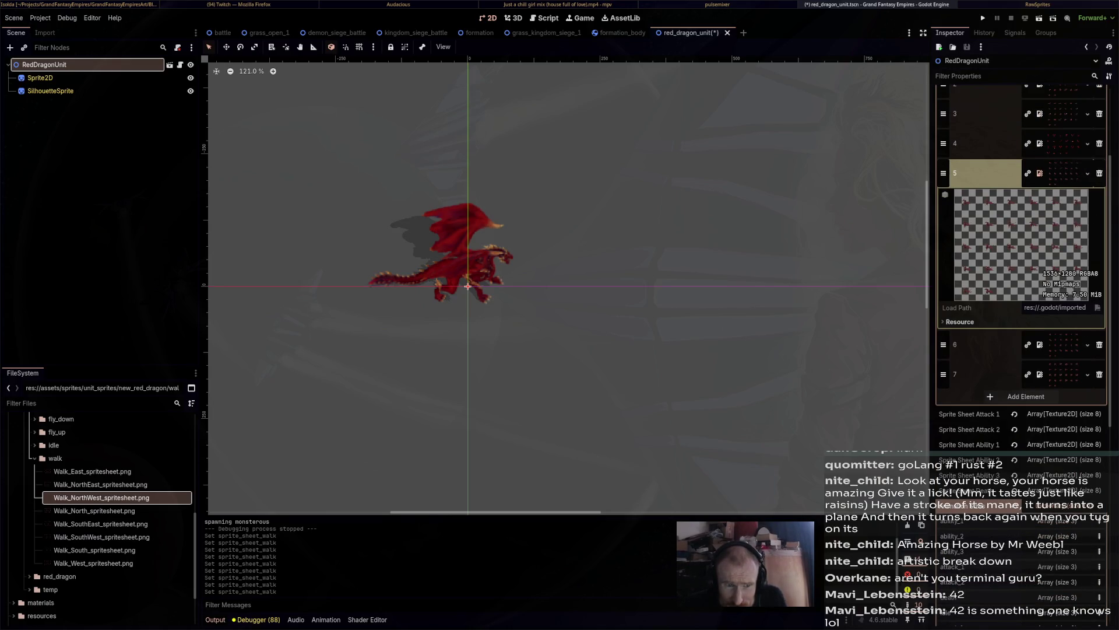
pyautogui.scroll(-5, 1020, 245)
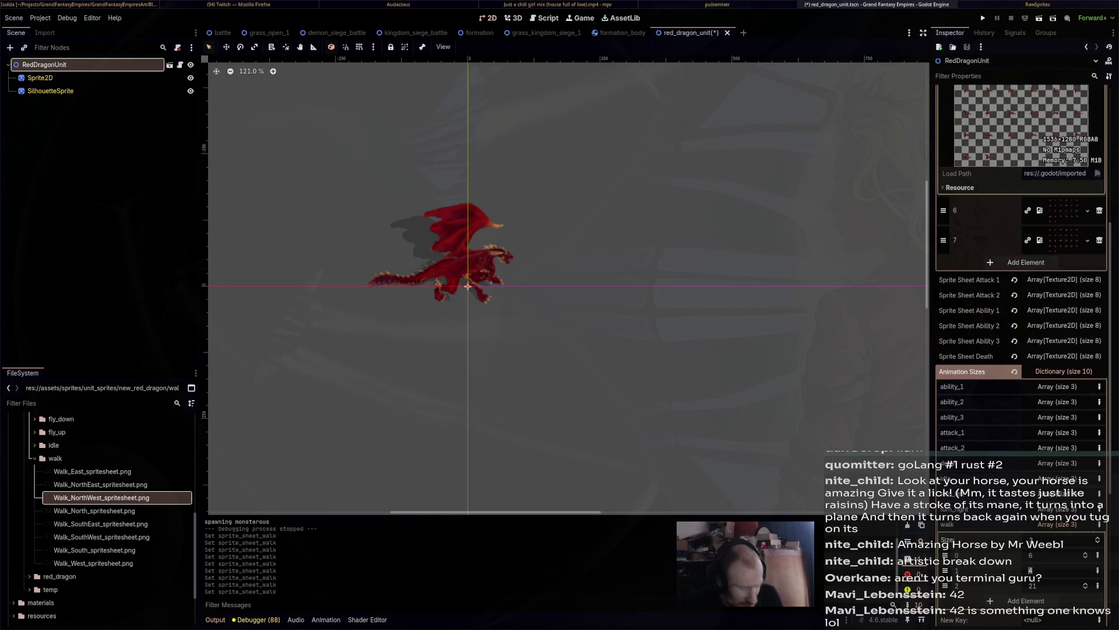
pyautogui.write('5')
pyautogui.press('Tab')
pyautogui.write('25')
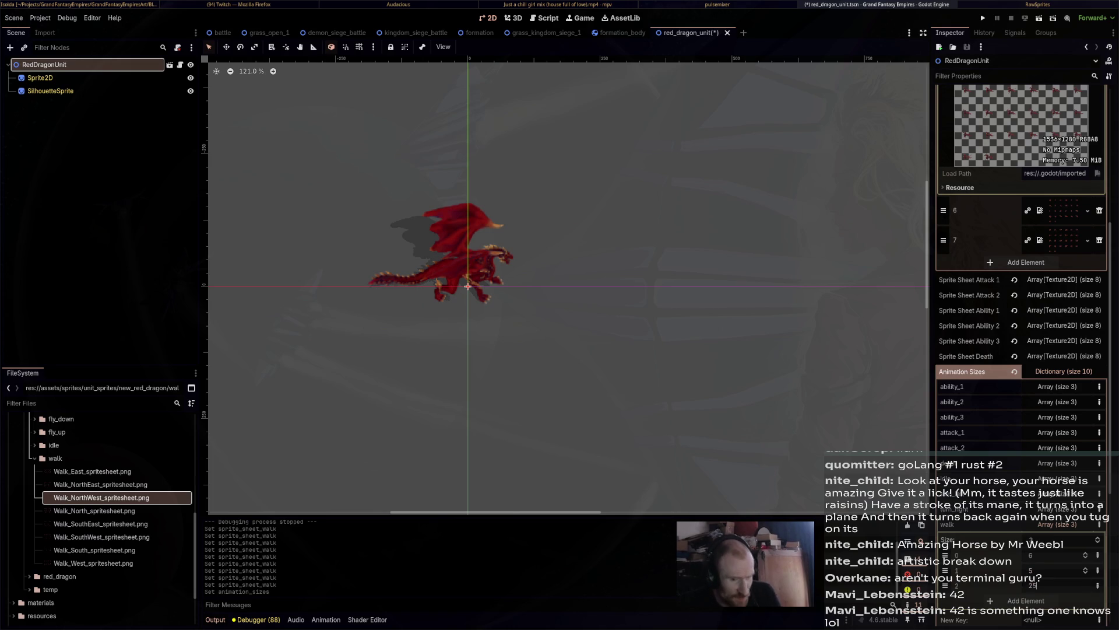
pyautogui.press('Return')
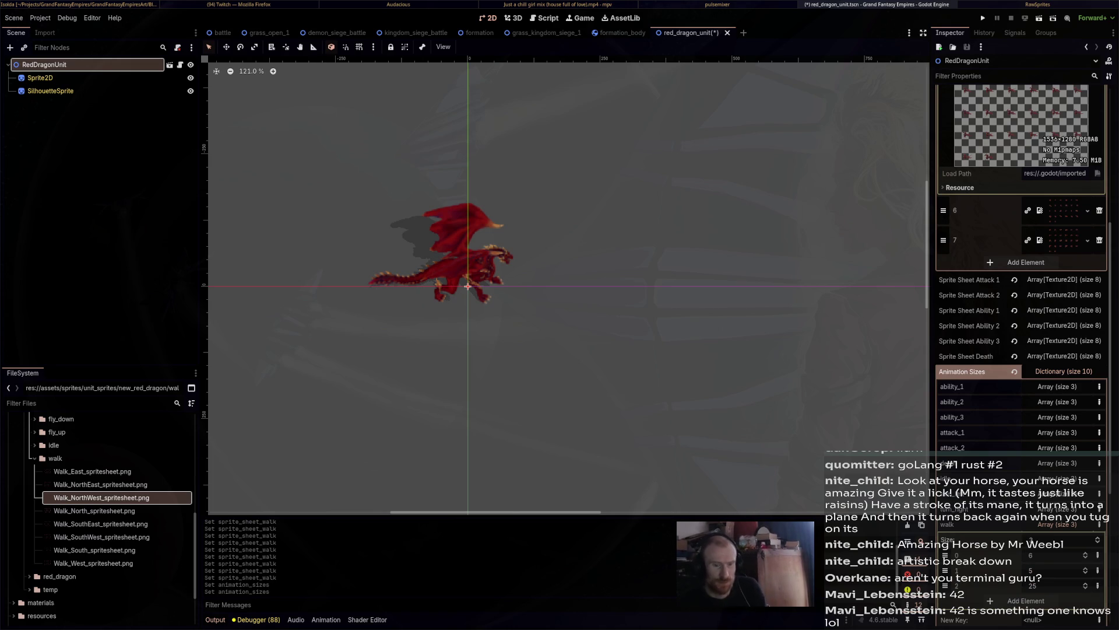
# Assign Walk_South_spritesheet.png to walk sprite-sheet slot 4.
pyautogui.scroll(-3, 1021, 262)
pyautogui.scroll(6, 1020, 263)
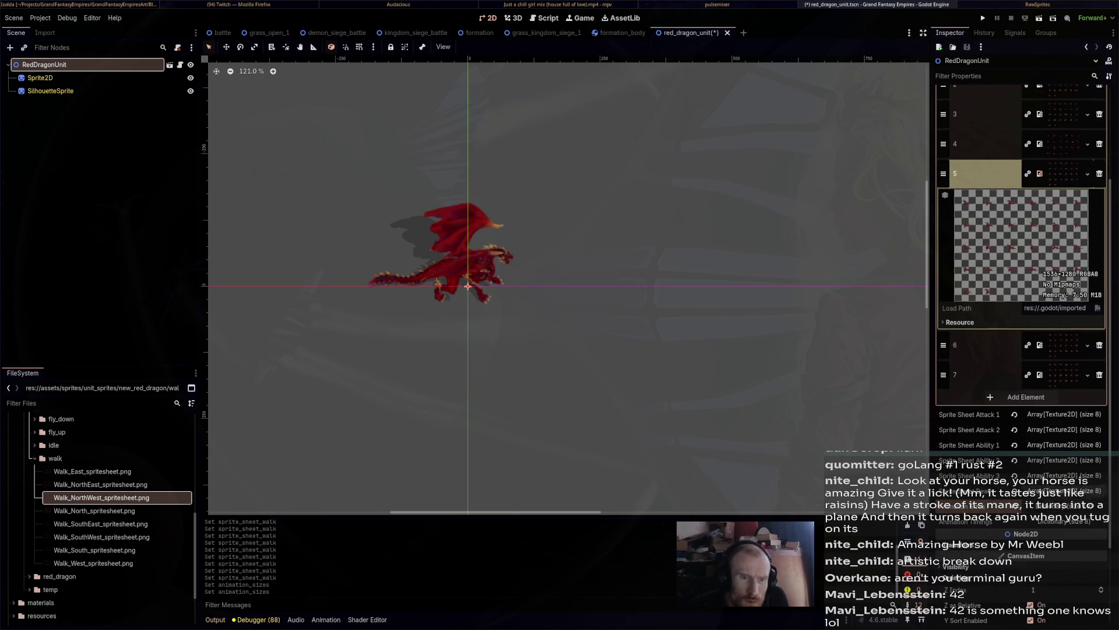
pyautogui.scroll(3, 1020, 292)
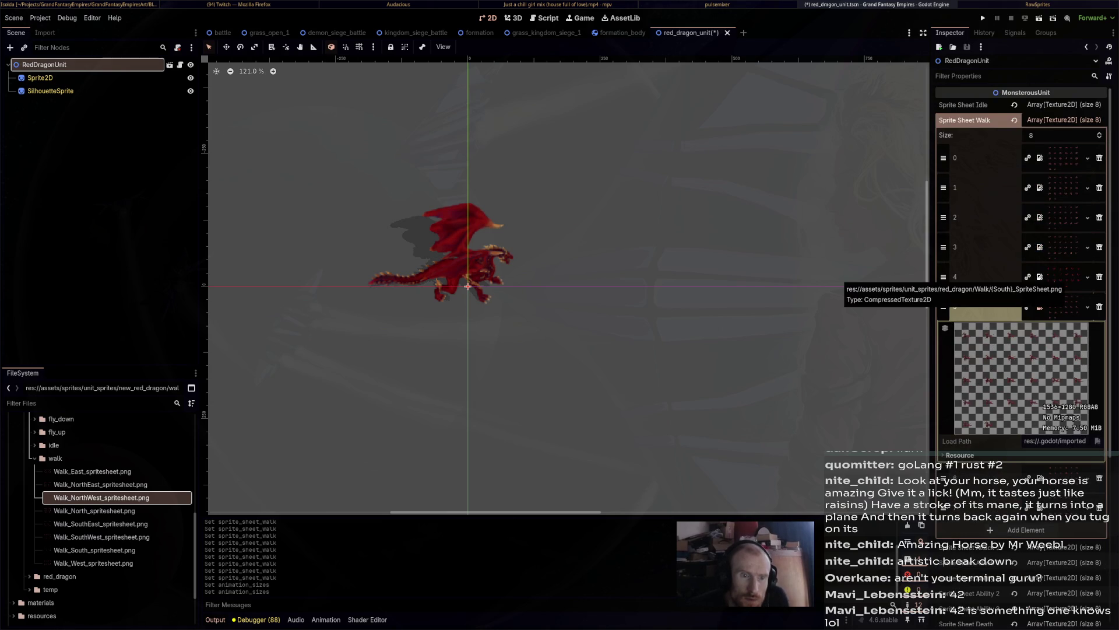
pyautogui.click(1063, 276)
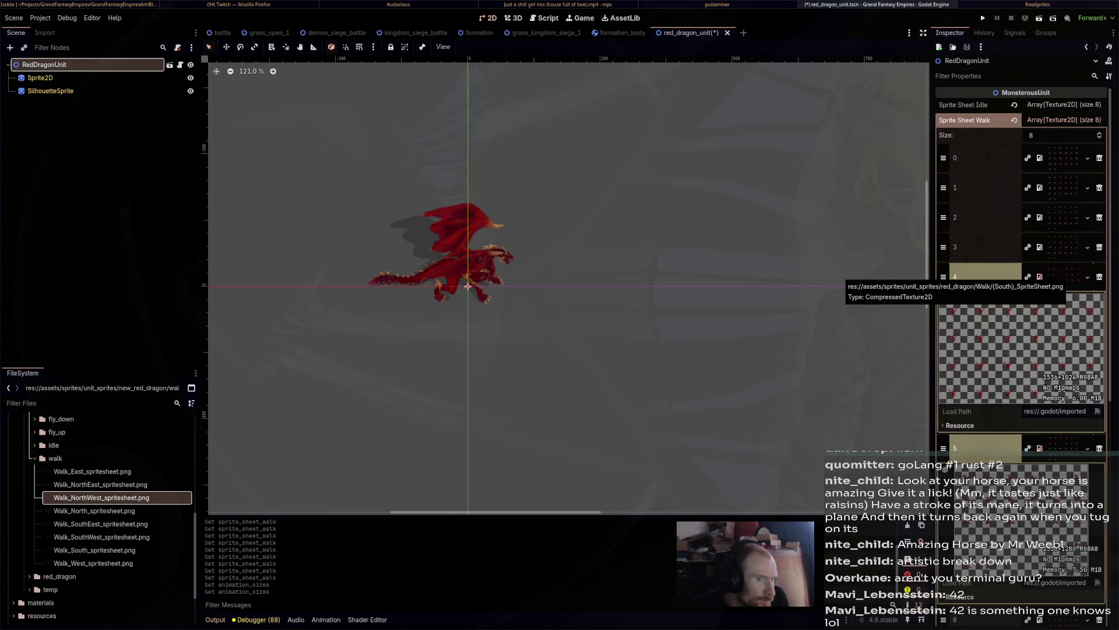
pyautogui.moveTo(94, 550)
pyautogui.mouseDown()
pyautogui.moveTo(701, 451)
pyautogui.moveTo(1058, 278)
pyautogui.mouseUp()
# Collapse the walk sprite sheet list and expand Sprite Sheet Attack 1.
pyautogui.scroll(-5, 1058, 277)
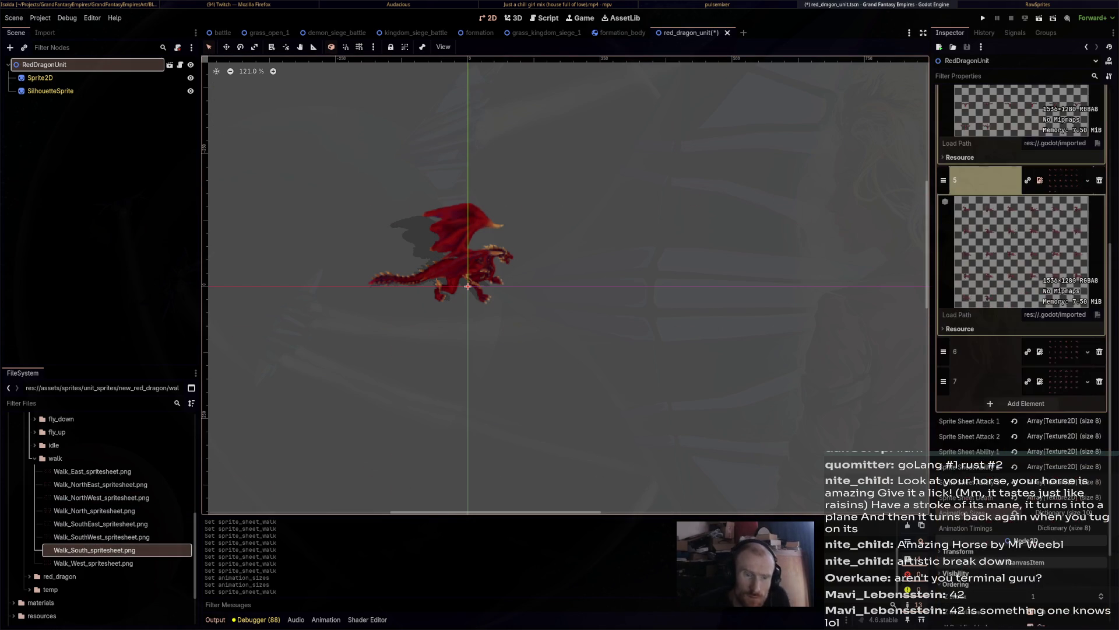
pyautogui.scroll(5, 1058, 278)
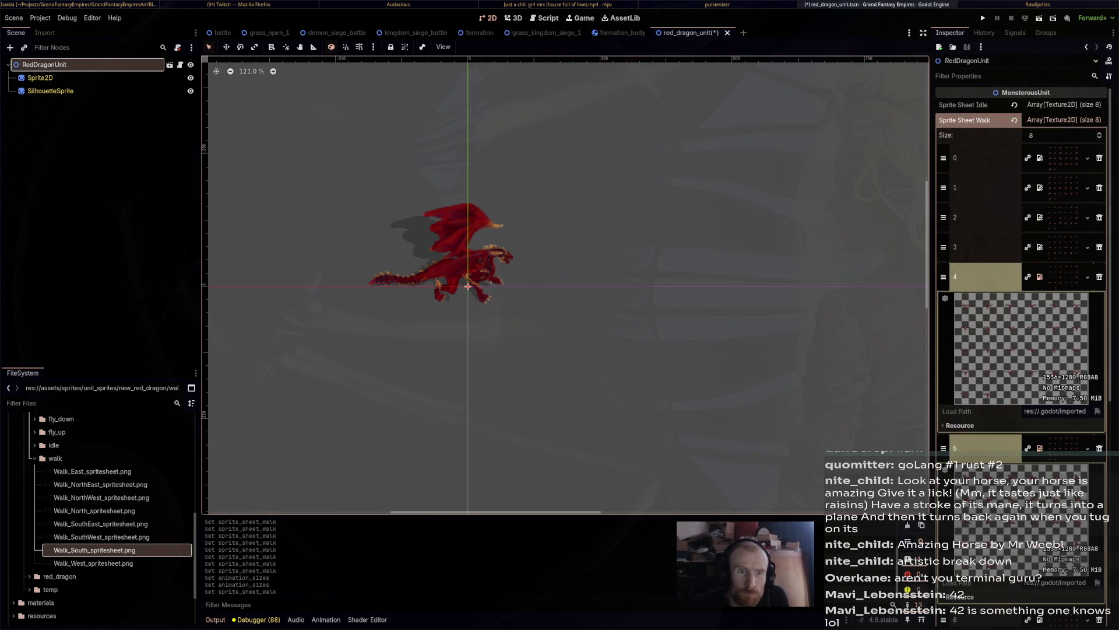
pyautogui.click(1067, 120)
pyautogui.click(1067, 134)
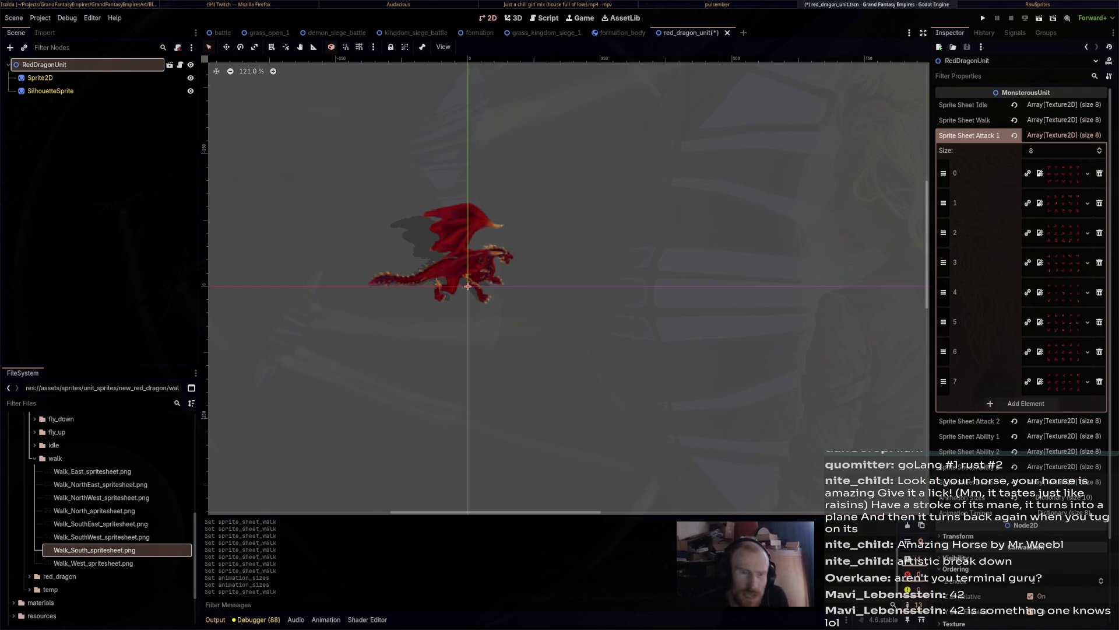
# Collapse the walk folder in FileSystem and expand the attack_1 folder to its eight sheets.
pyautogui.doubleClick(55, 457)
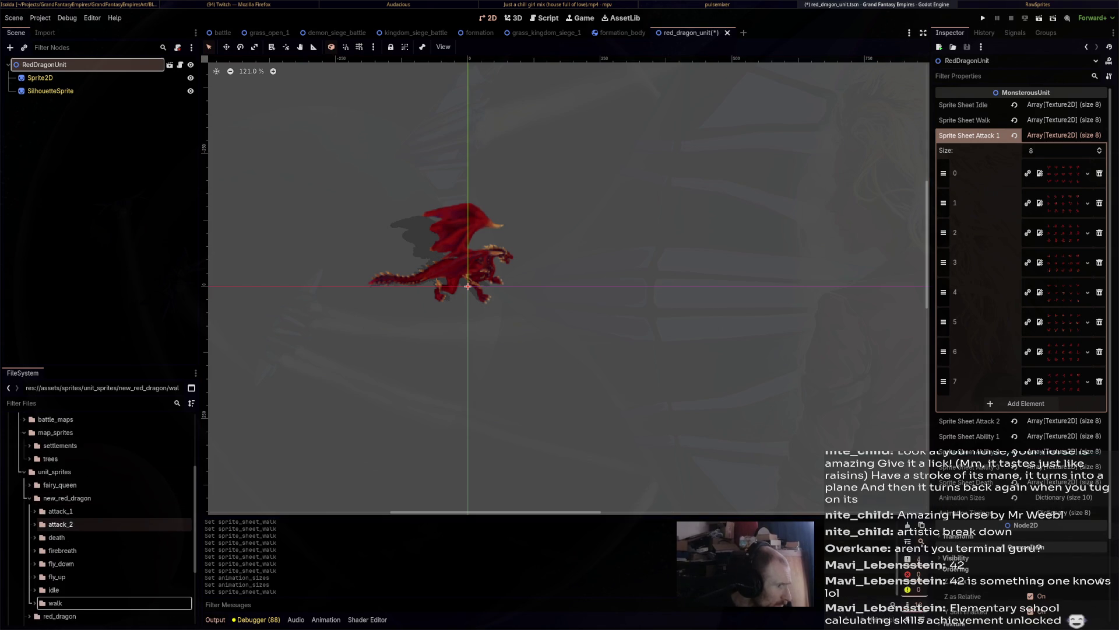
pyautogui.doubleClick(61, 511)
pyautogui.press('Down')
pyautogui.press('Down')
pyautogui.press('Down')
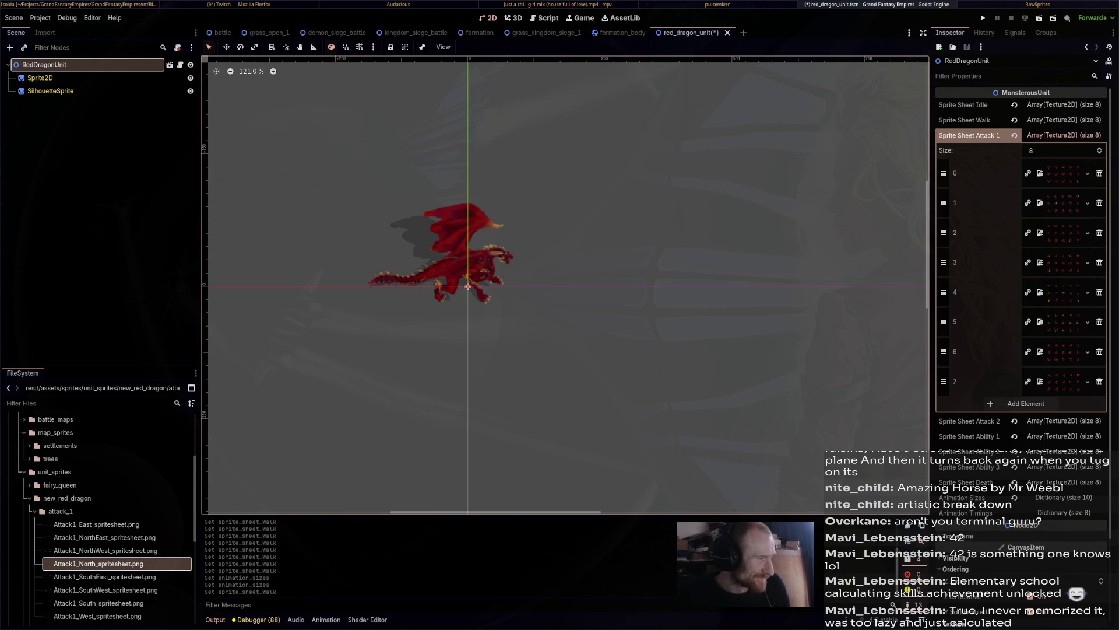
# Drag the North, NorthEast, East, SouthEast and South Attack1 sheets into Attack 1 slots 0–4.
pyautogui.moveTo(99, 564)
pyautogui.mouseDown()
pyautogui.moveTo(700, 263)
pyautogui.moveTo(1069, 170)
pyautogui.mouseUp()
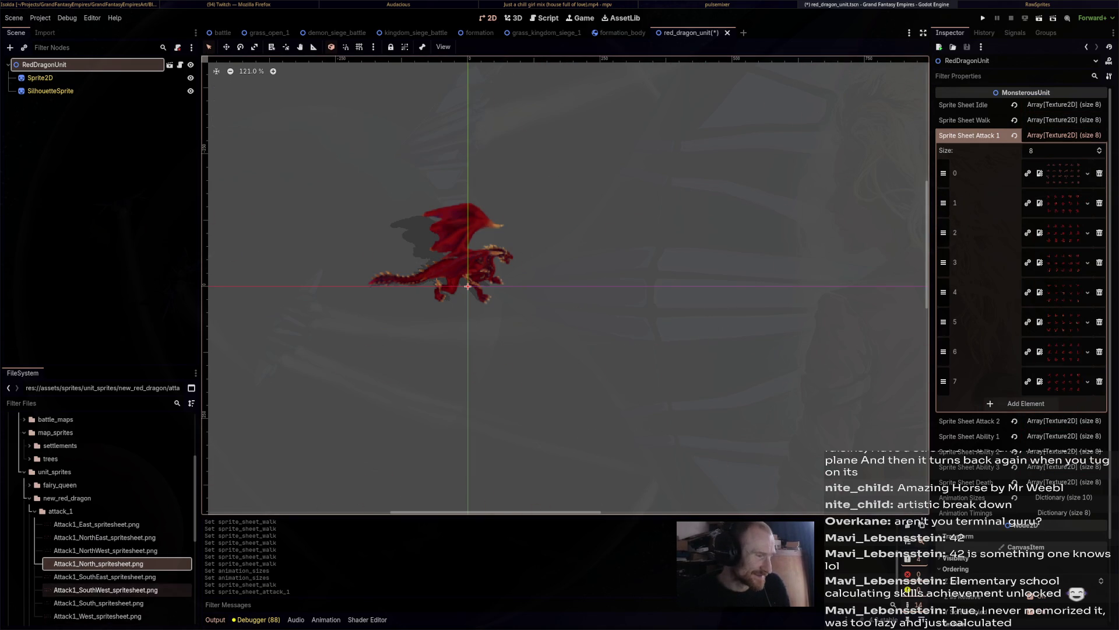
pyautogui.moveTo(104, 537)
pyautogui.mouseDown()
pyautogui.moveTo(408, 350)
pyautogui.moveTo(804, 431)
pyautogui.moveTo(1075, 239)
pyautogui.moveTo(1070, 204)
pyautogui.mouseUp()
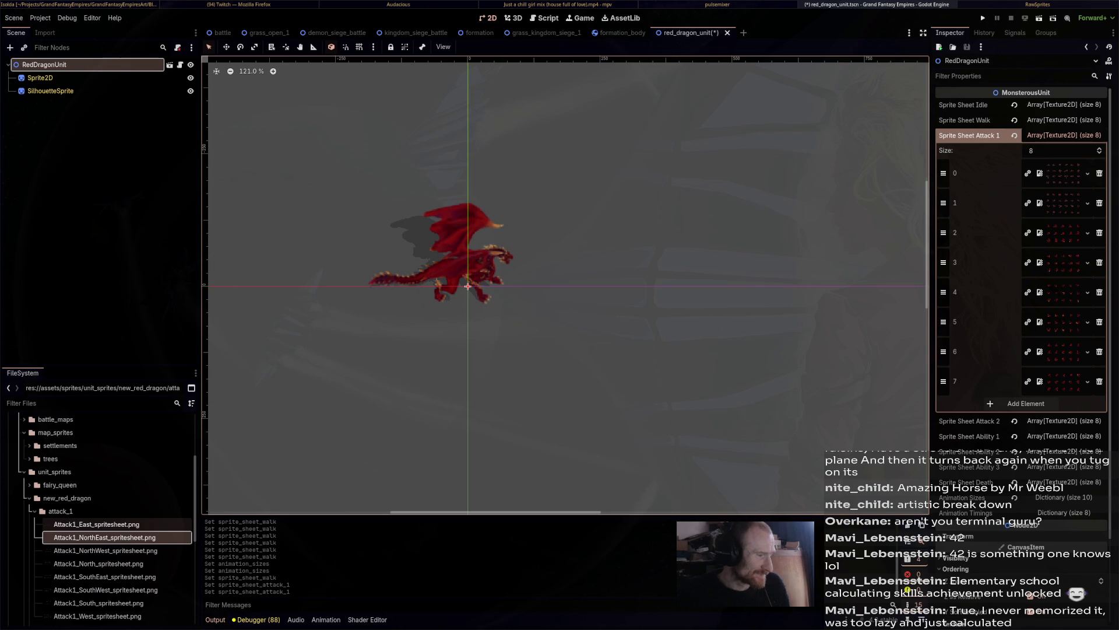
pyautogui.click(97, 524)
pyautogui.moveTo(96, 524)
pyautogui.mouseDown()
pyautogui.moveTo(467, 483)
pyautogui.moveTo(1092, 252)
pyautogui.moveTo(1067, 259)
pyautogui.mouseUp()
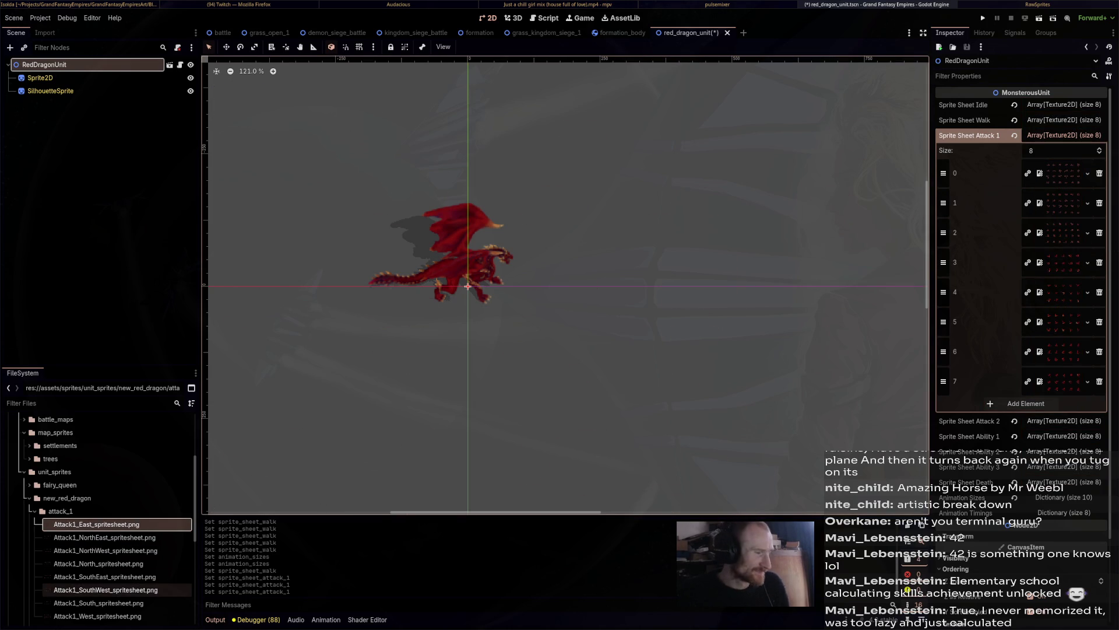
pyautogui.moveTo(105, 577)
pyautogui.mouseDown()
pyautogui.moveTo(245, 524)
pyautogui.moveTo(306, 545)
pyautogui.moveTo(1076, 301)
pyautogui.moveTo(1076, 272)
pyautogui.mouseUp()
pyautogui.moveTo(99, 603)
pyautogui.mouseDown()
pyautogui.moveTo(431, 526)
pyautogui.moveTo(1081, 294)
pyautogui.moveTo(1067, 294)
pyautogui.mouseUp()
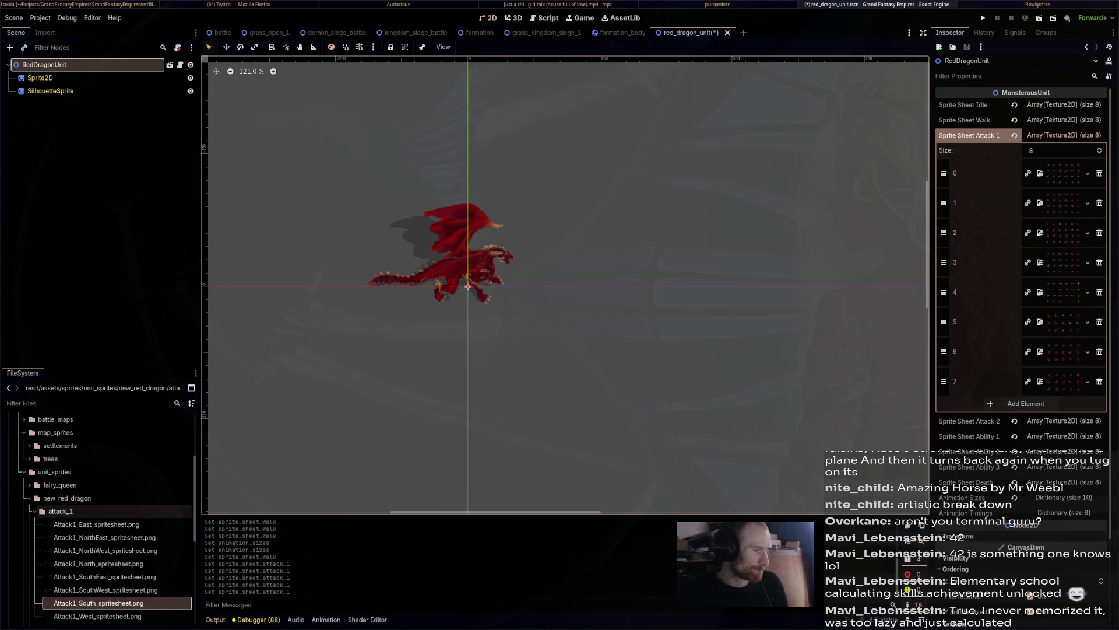
# Fill Attack 1 slots 5–7 with the SouthWest, West and NorthWest sheets and save the scene.
pyautogui.scroll(-1, 117, 525)
pyautogui.moveTo(99, 563)
pyautogui.mouseDown()
pyautogui.moveTo(554, 408)
pyautogui.moveTo(1043, 350)
pyautogui.moveTo(1055, 322)
pyautogui.mouseUp()
pyautogui.moveTo(97, 589)
pyautogui.mouseDown()
pyautogui.moveTo(292, 466)
pyautogui.moveTo(711, 344)
pyautogui.moveTo(1073, 349)
pyautogui.mouseUp()
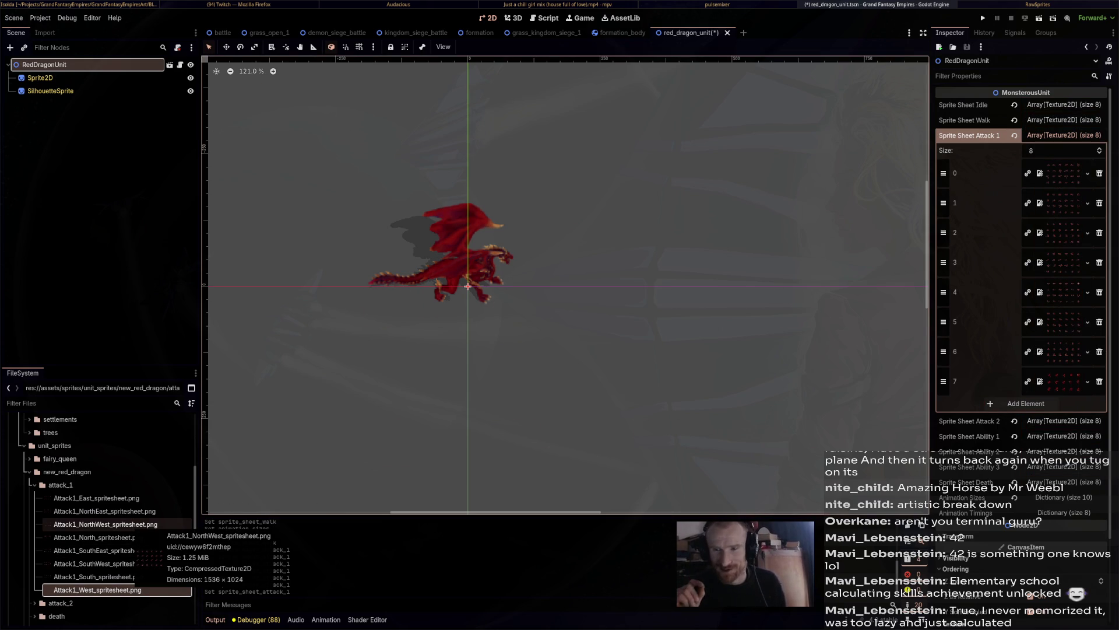
pyautogui.moveTo(158, 525)
pyautogui.mouseDown()
pyautogui.moveTo(408, 466)
pyautogui.moveTo(1096, 385)
pyautogui.moveTo(1079, 390)
pyautogui.mouseUp()
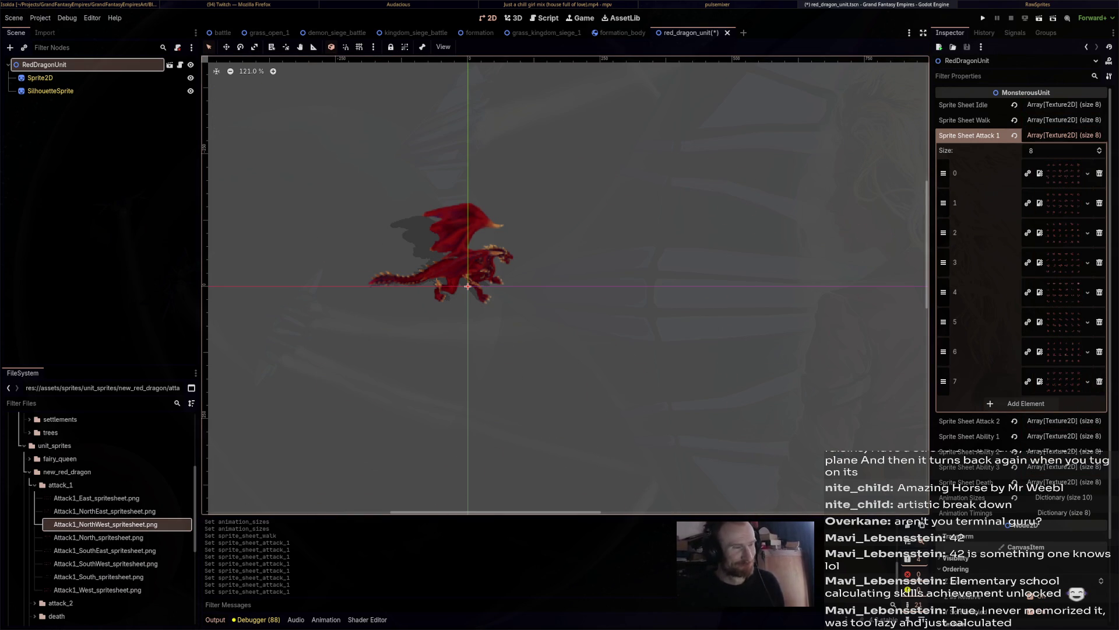
pyautogui.hotkey('ctrl', 's')
pyautogui.moveTo(524, 379); pyautogui.dragTo(621, 368)
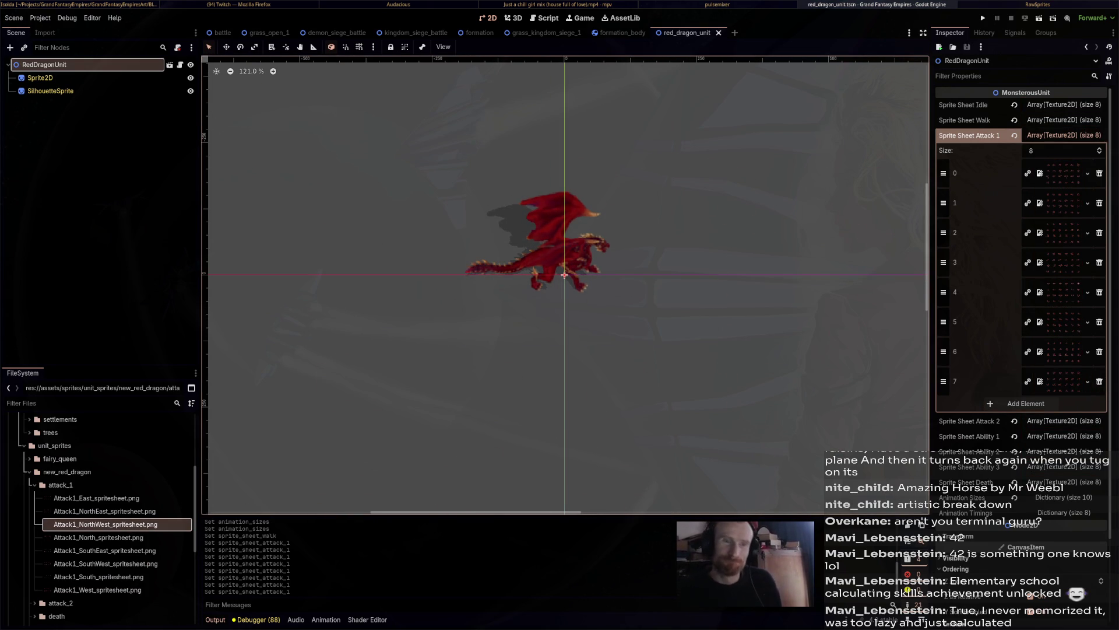
# Preview the texture assigned to Attack 1 slot 0.
pyautogui.click(1040, 173)
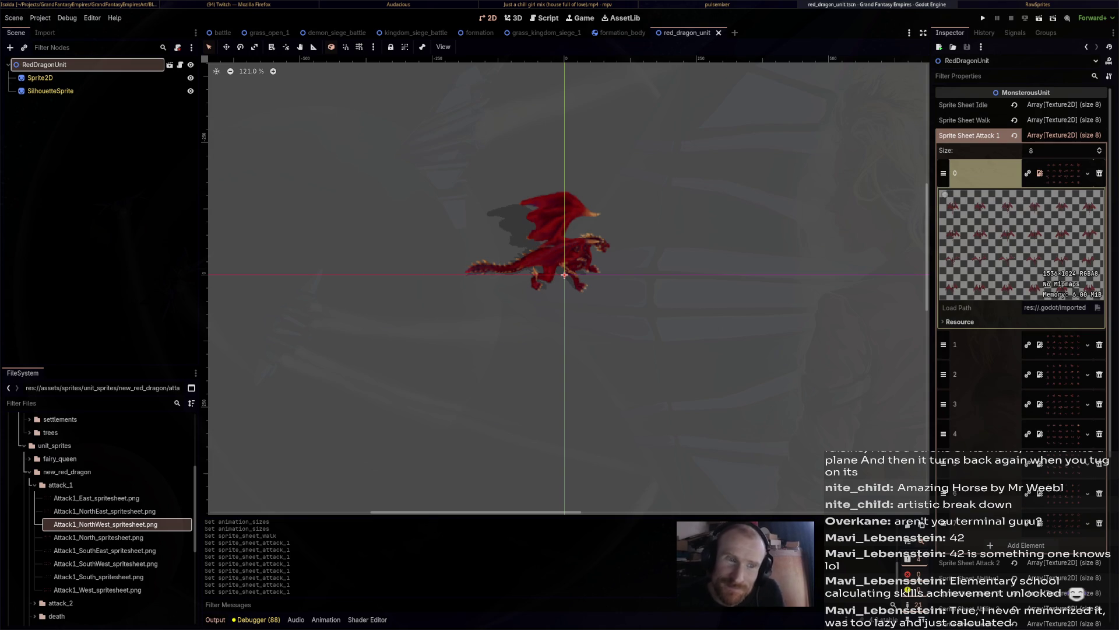
pyautogui.click(1040, 173)
pyautogui.scroll(-3, 1040, 198)
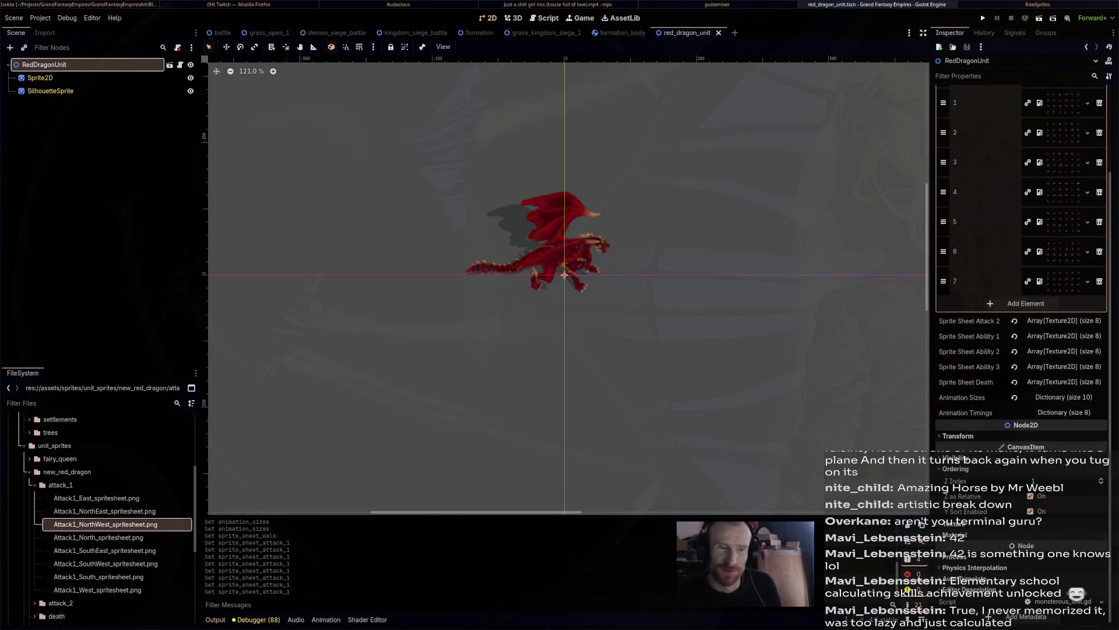
# Expand Animation Sizes and change attack_1's first value from 5 to 6.
pyautogui.click(1064, 397)
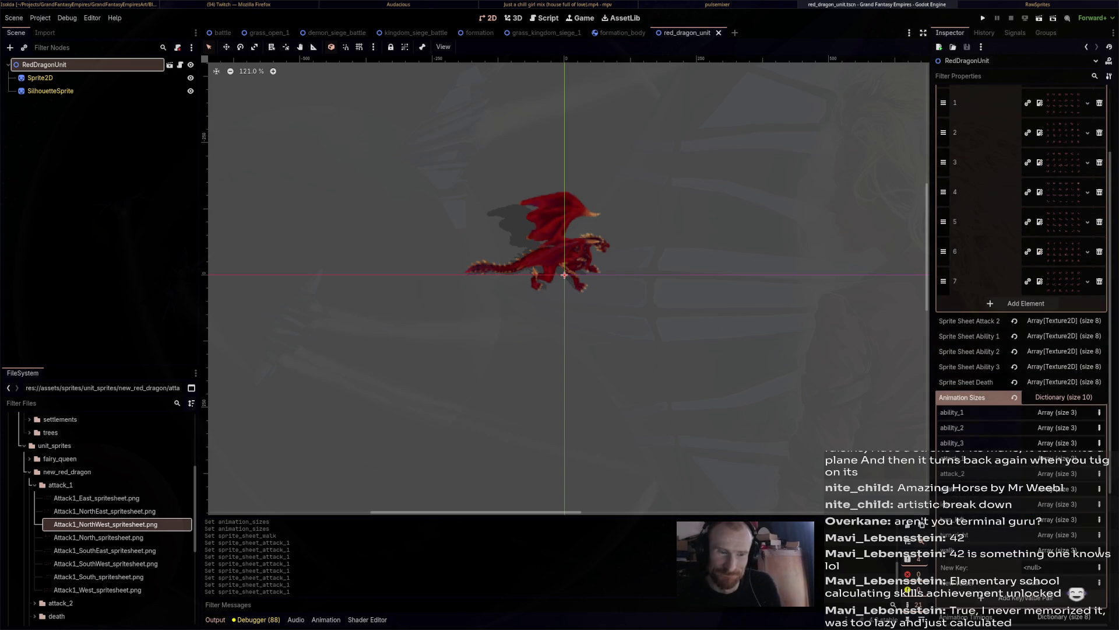
pyautogui.click(1058, 458)
pyautogui.write('6')
pyautogui.press('Return')
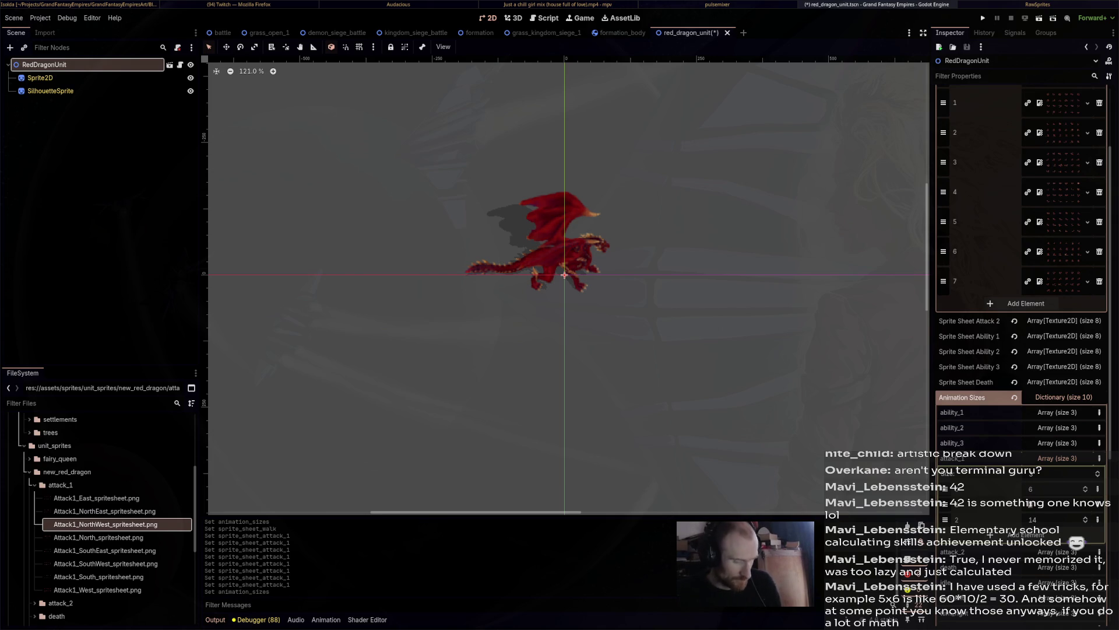
pyautogui.scroll(-2, 1020, 291)
pyautogui.scroll(-2, 1020, 292)
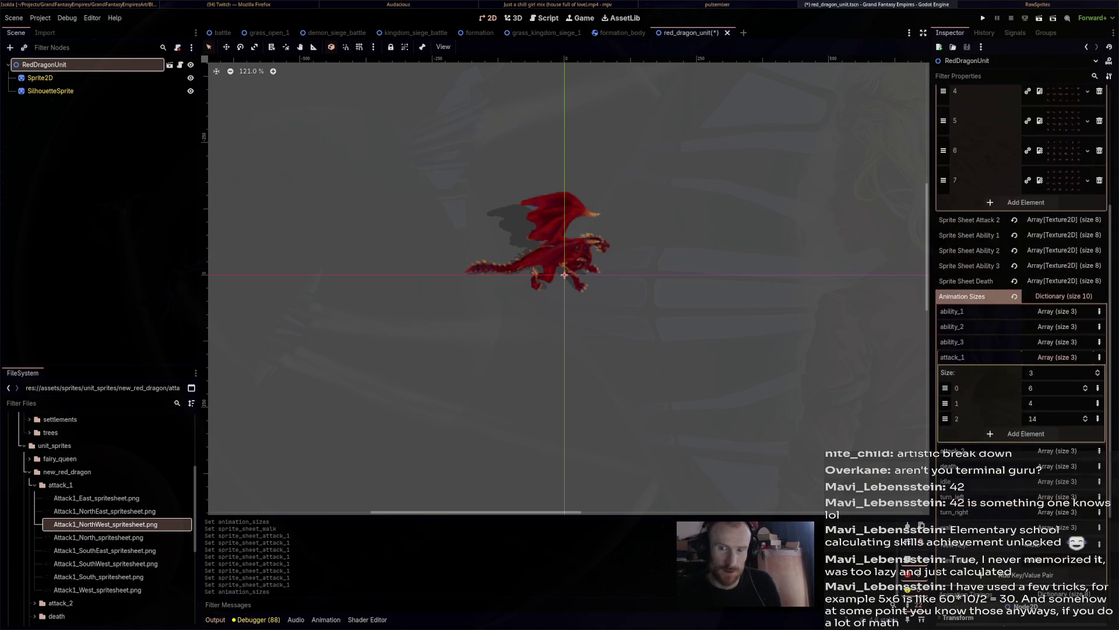
pyautogui.scroll(6, 1020, 292)
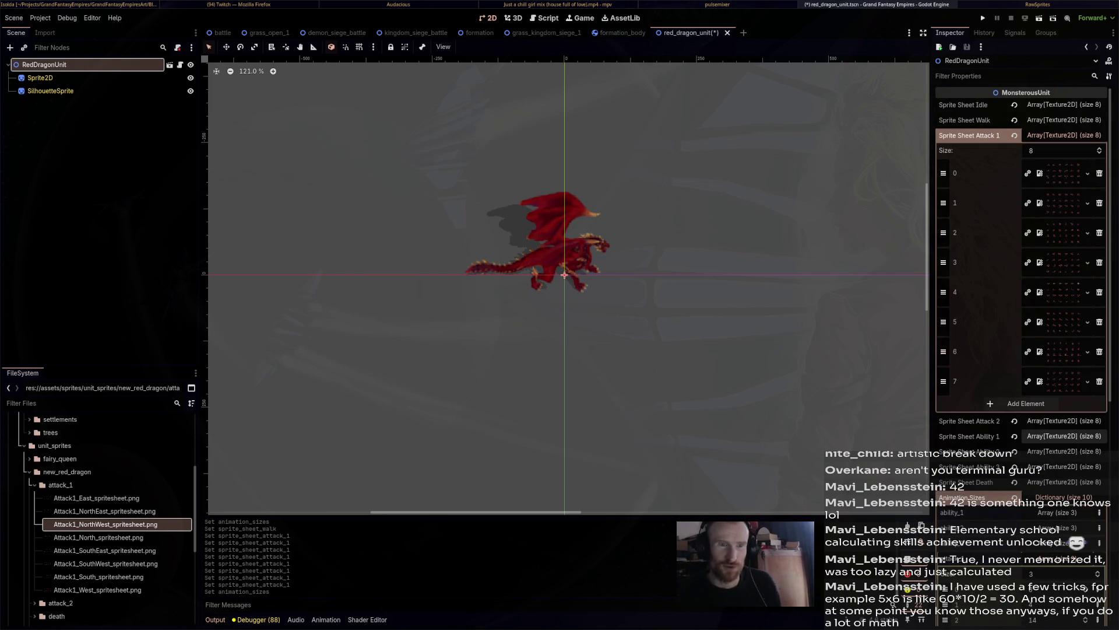
pyautogui.scroll(-6, 1020, 431)
pyautogui.write('4')
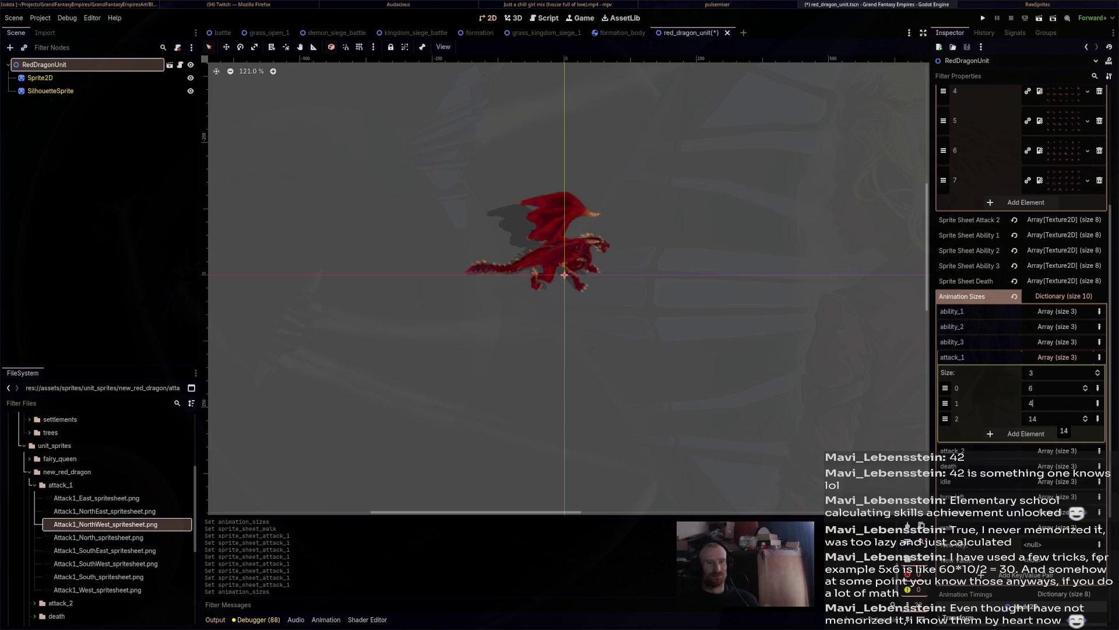
# Raise attack_1's third animation size from 14 to 23, save, and collapse the entry.
pyautogui.click(1049, 403)
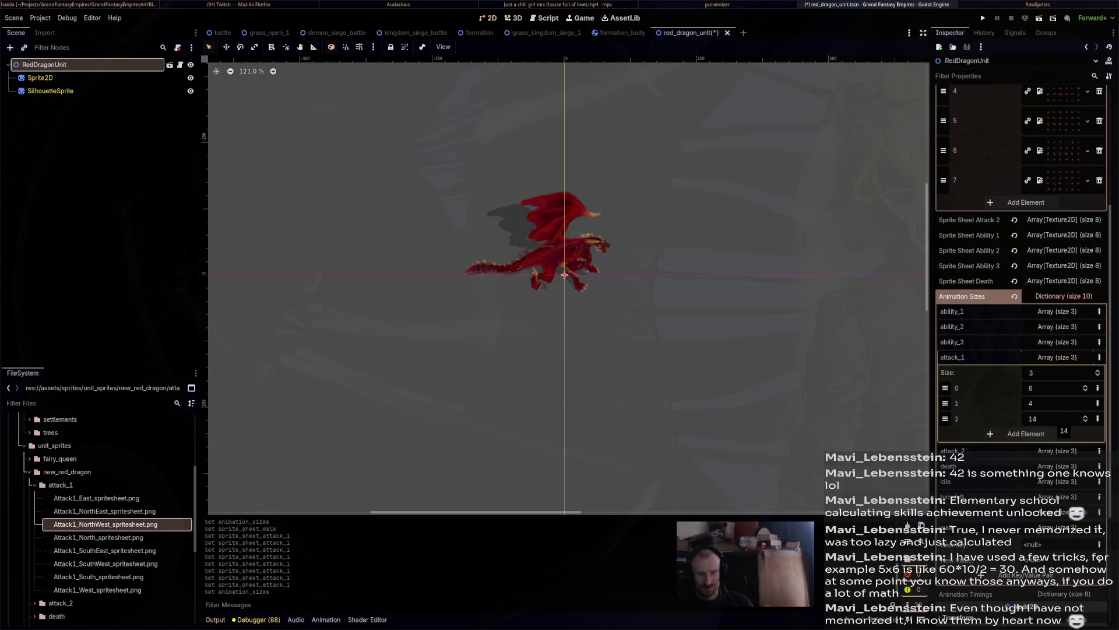
pyautogui.click(1055, 419)
pyautogui.click(1055, 419)
pyautogui.hotkey('ctrl', 'a')
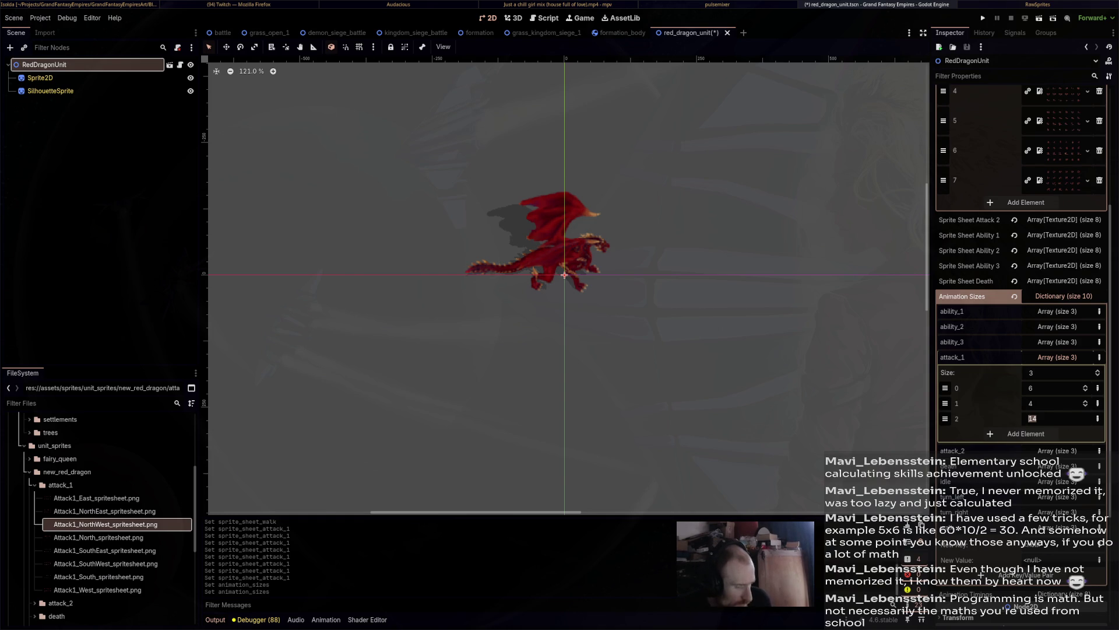
pyautogui.write('23')
pyautogui.press('Return')
pyautogui.hotkey('ctrl', 's')
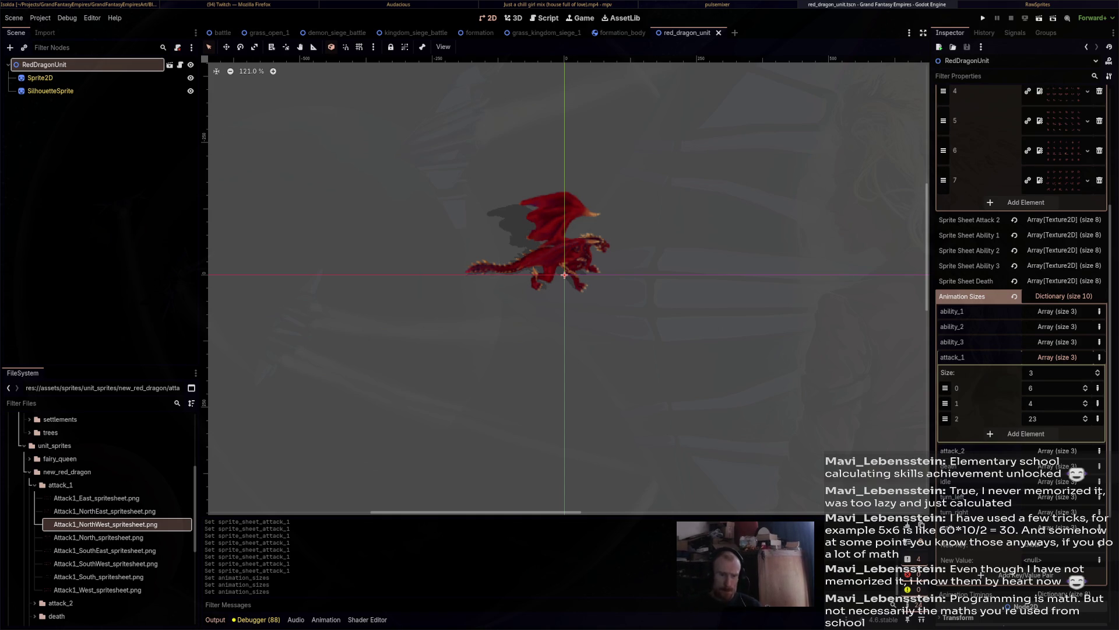
pyautogui.click(1057, 357)
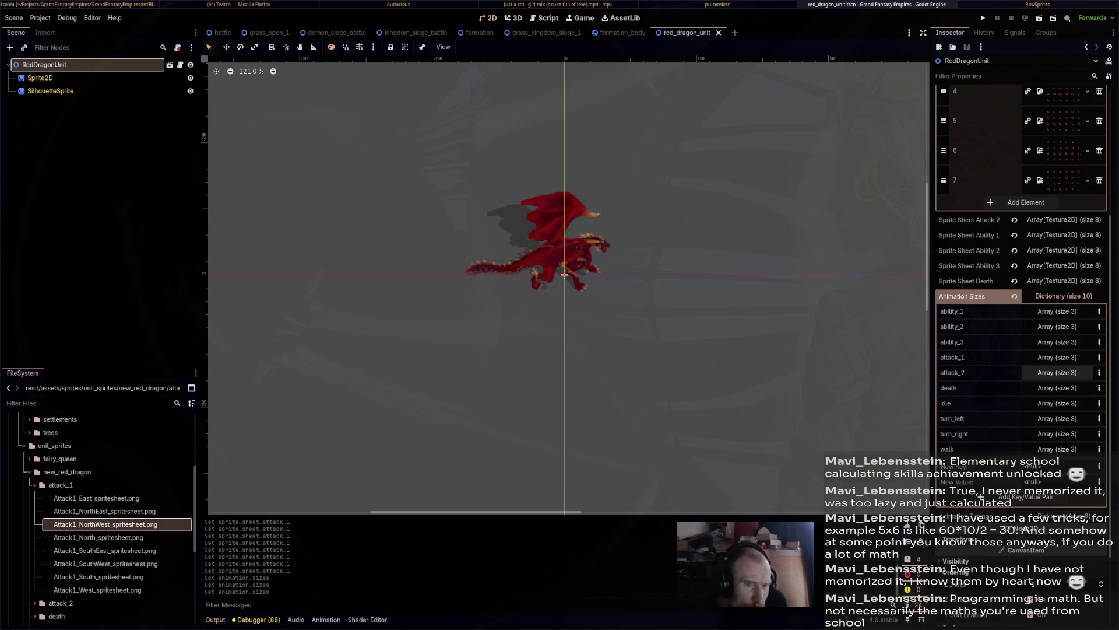
# Show the Attack 2 sprite sheet slots and open the attack_2 folder in FileSystem.
pyautogui.scroll(5, 1056, 372)
pyautogui.click(1063, 135)
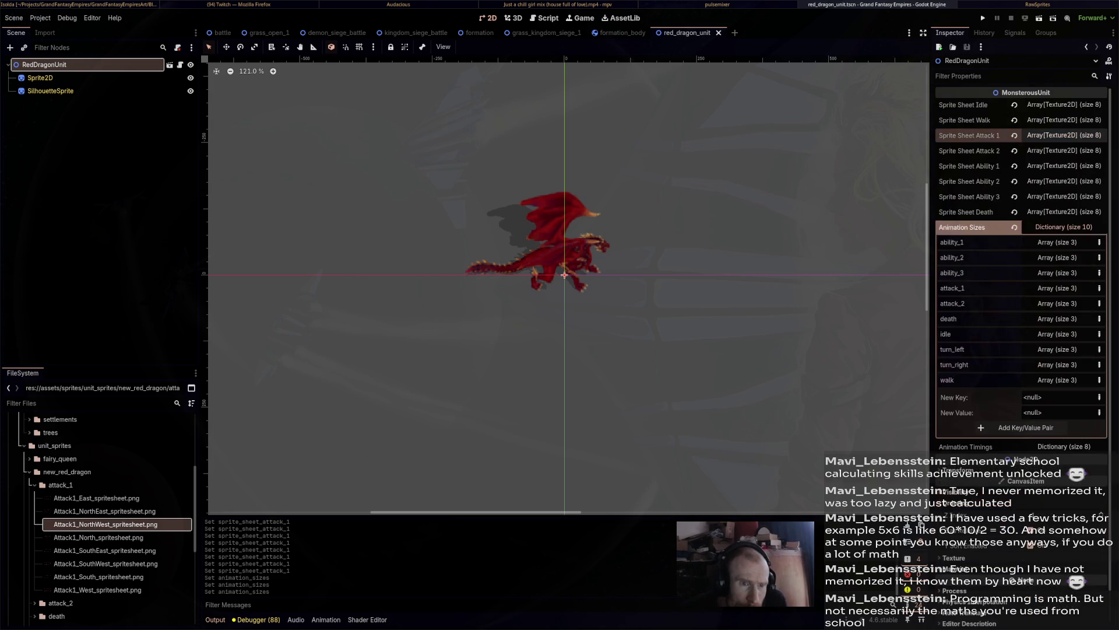
pyautogui.click(1064, 150)
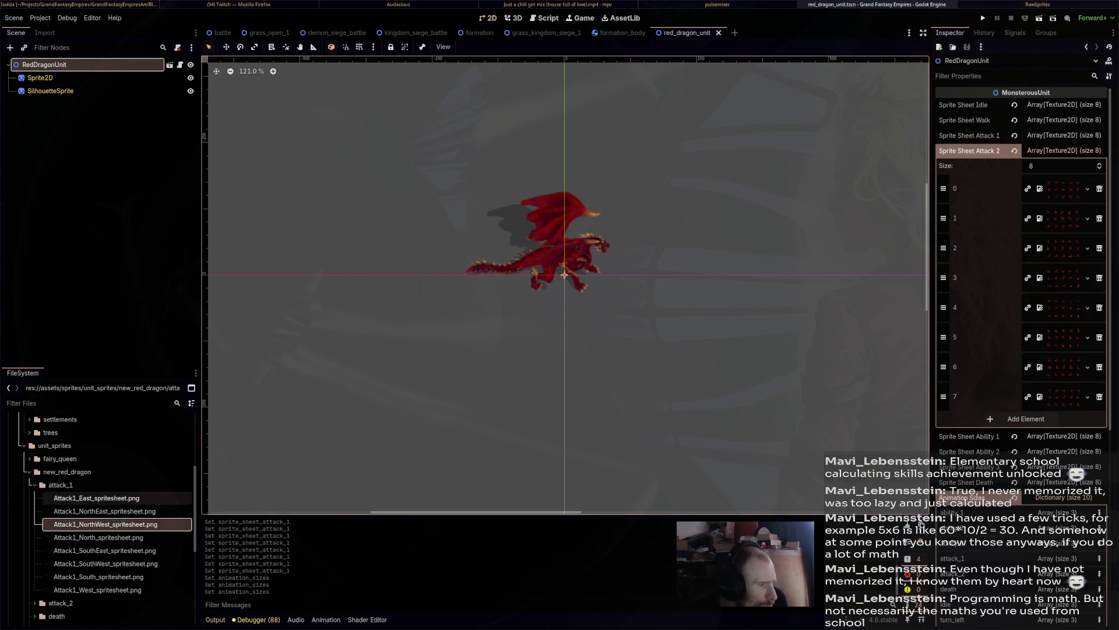
pyautogui.doubleClick(58, 485)
pyautogui.click(35, 498)
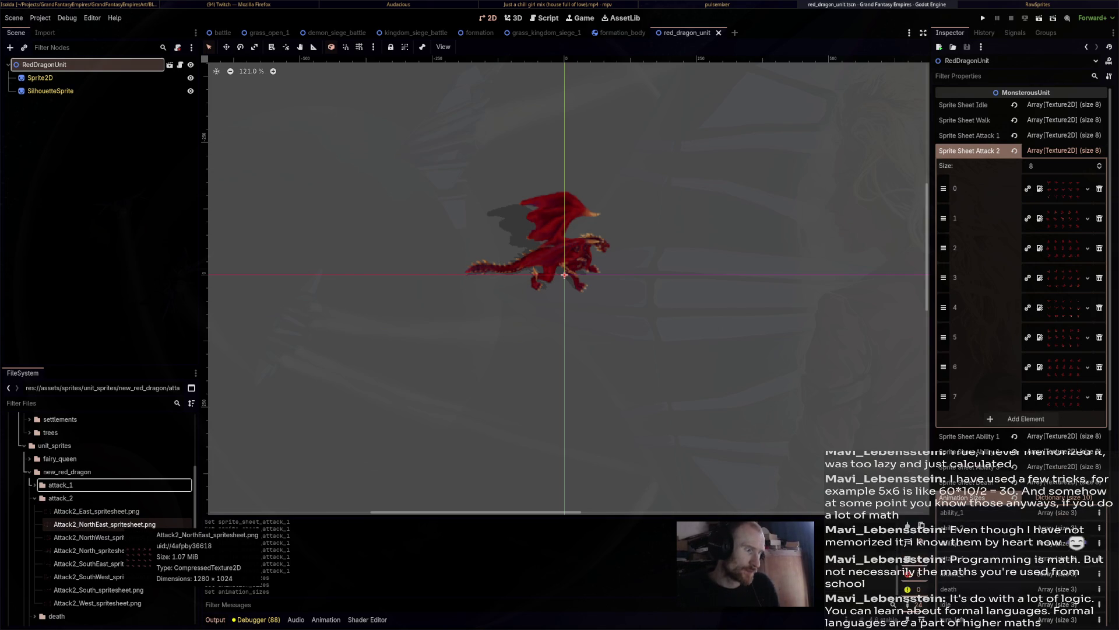
# Drag the North, NorthEast, East and SouthEast Attack2 sheets into the first Attack 2 slots.
pyautogui.moveTo(93, 550)
pyautogui.mouseDown()
pyautogui.moveTo(421, 502)
pyautogui.moveTo(1049, 338)
pyautogui.moveTo(1057, 188)
pyautogui.mouseUp()
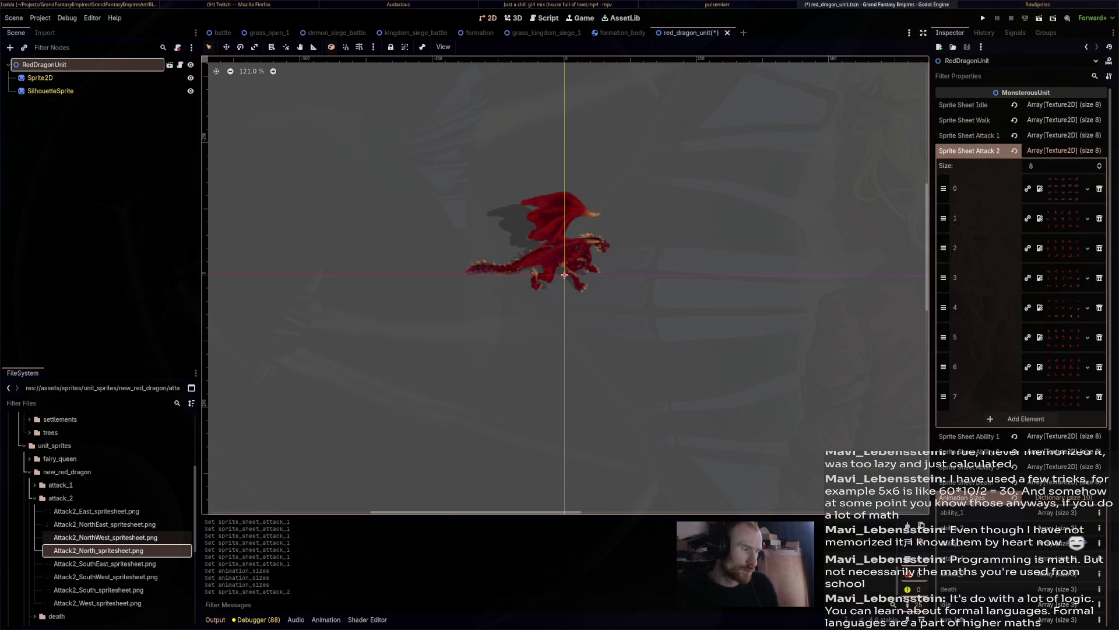
pyautogui.click(104, 537)
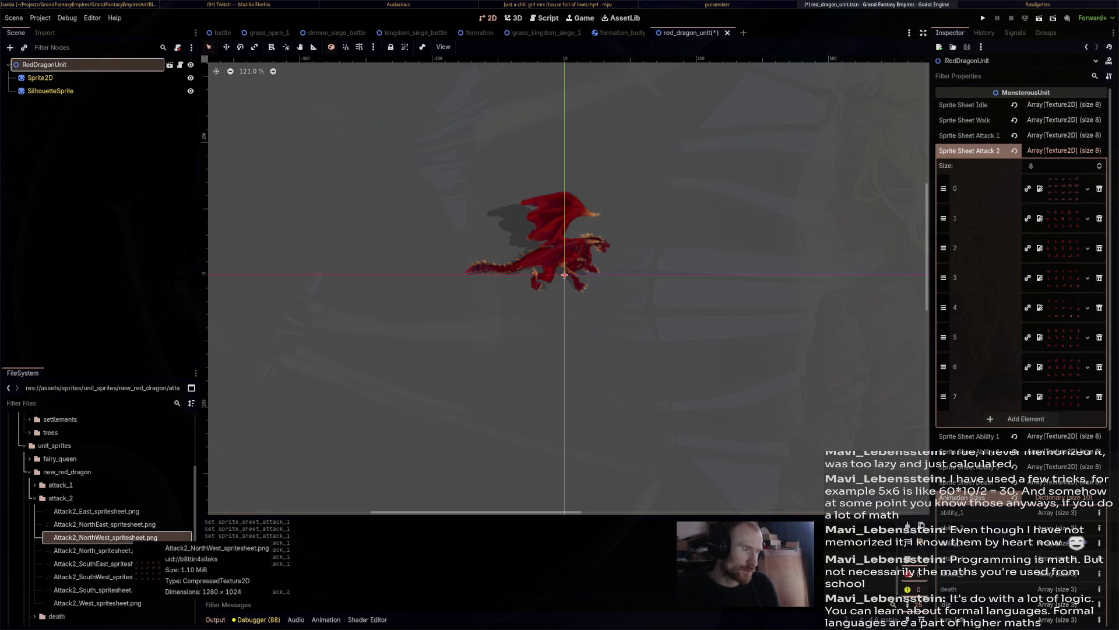
pyautogui.click(105, 524)
pyautogui.moveTo(105, 524)
pyautogui.mouseDown()
pyautogui.moveTo(1063, 262)
pyautogui.moveTo(1063, 218)
pyautogui.mouseUp()
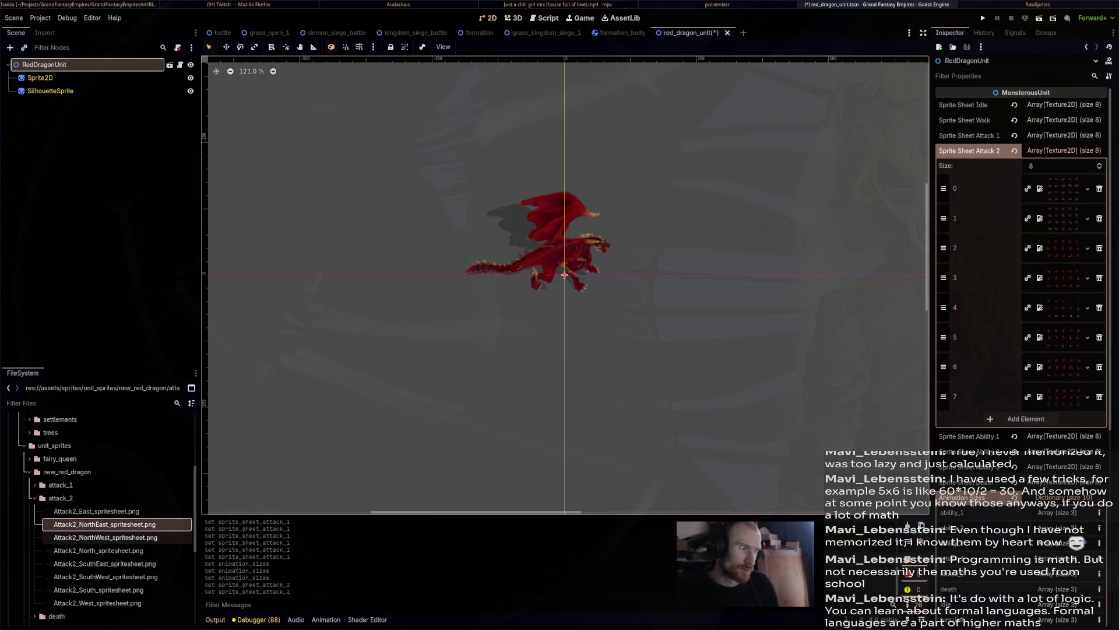
pyautogui.moveTo(96, 511)
pyautogui.mouseDown()
pyautogui.moveTo(775, 371)
pyautogui.moveTo(1064, 264)
pyautogui.mouseUp()
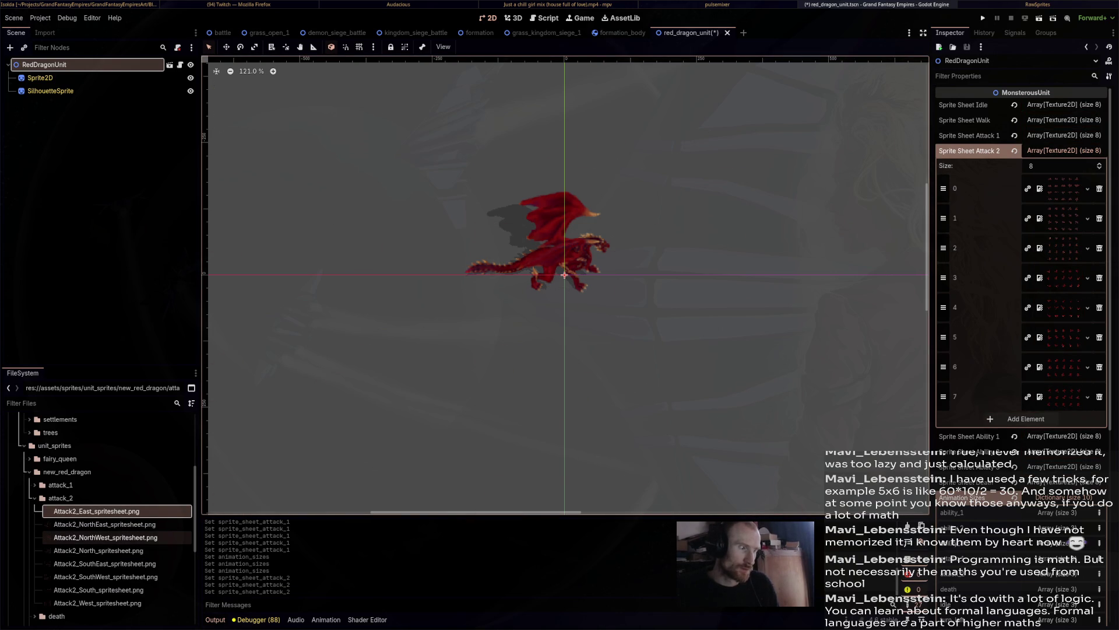
pyautogui.moveTo(105, 564)
pyautogui.mouseDown()
pyautogui.moveTo(525, 419)
pyautogui.moveTo(1061, 260)
pyautogui.moveTo(1075, 298)
pyautogui.mouseUp()
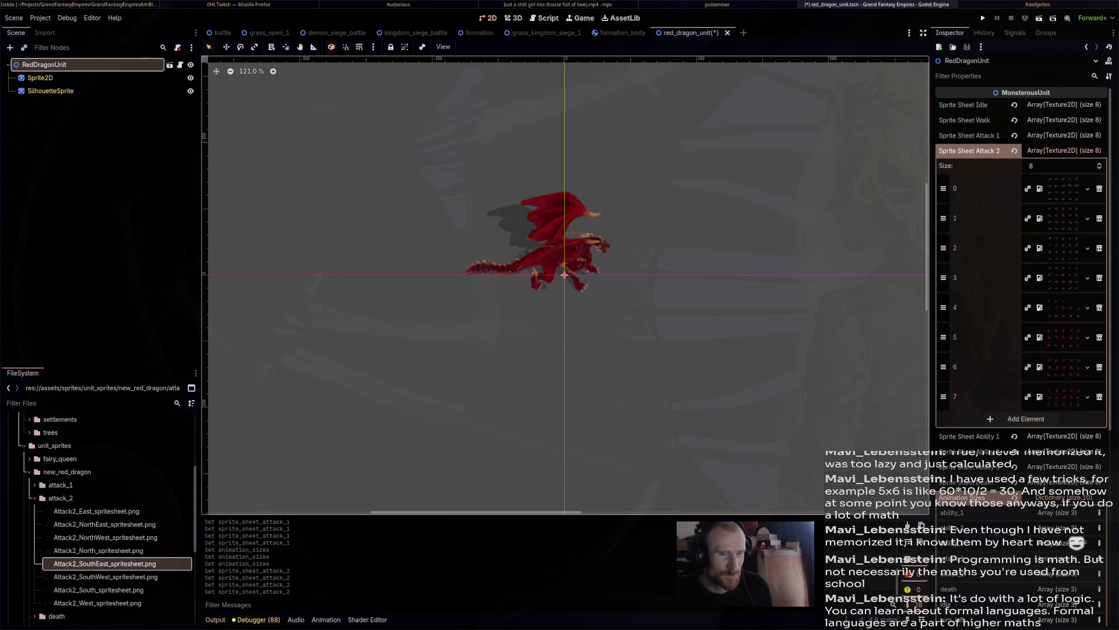
# Fill Attack 2 elements 5–7 with the remaining directional sheets, save, and collapse the list.
pyautogui.moveTo(93, 589)
pyautogui.mouseDown()
pyautogui.moveTo(583, 408)
pyautogui.moveTo(1041, 321)
pyautogui.moveTo(1040, 337)
pyautogui.mouseUp()
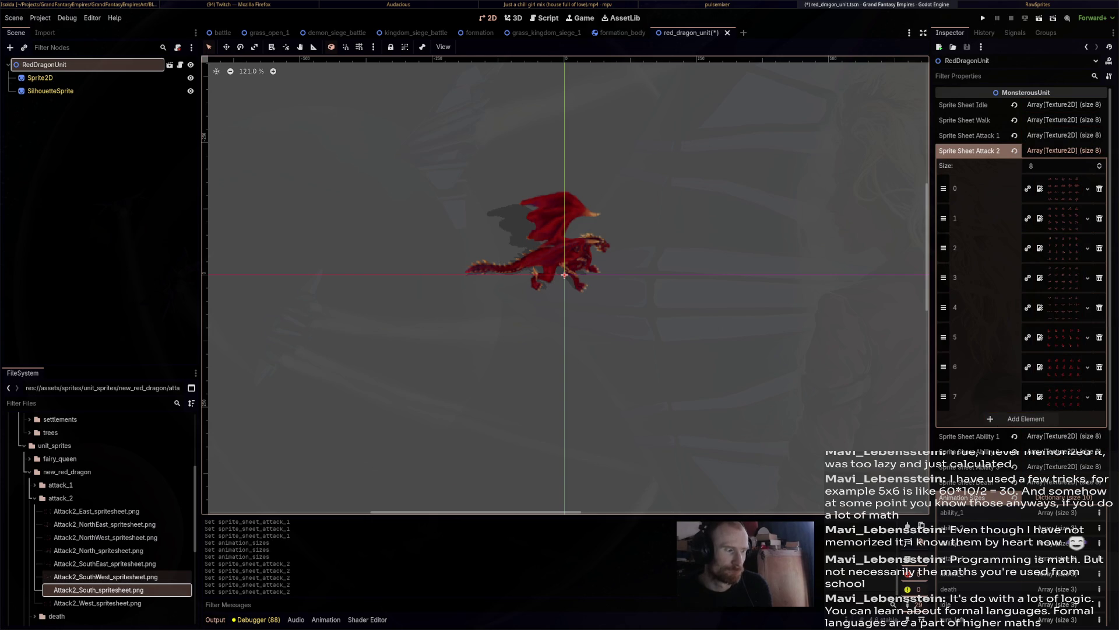
pyautogui.moveTo(105, 577)
pyautogui.mouseDown()
pyautogui.moveTo(350, 542)
pyautogui.moveTo(1041, 367)
pyautogui.mouseUp()
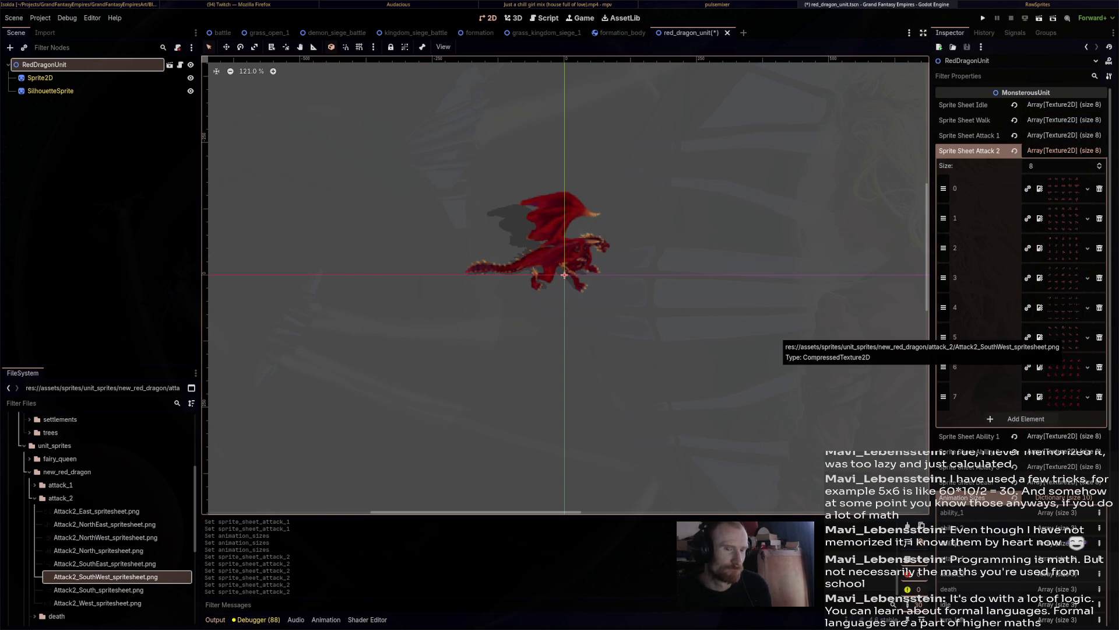
pyautogui.click(97, 603)
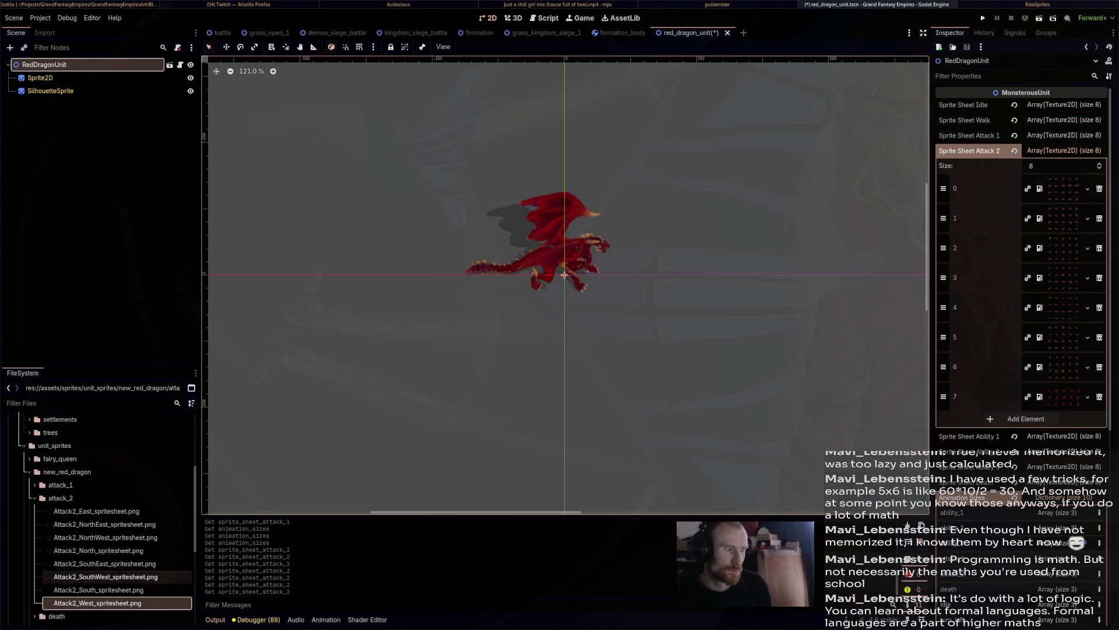
pyautogui.moveTo(105, 537); pyautogui.dragTo(1056, 412)
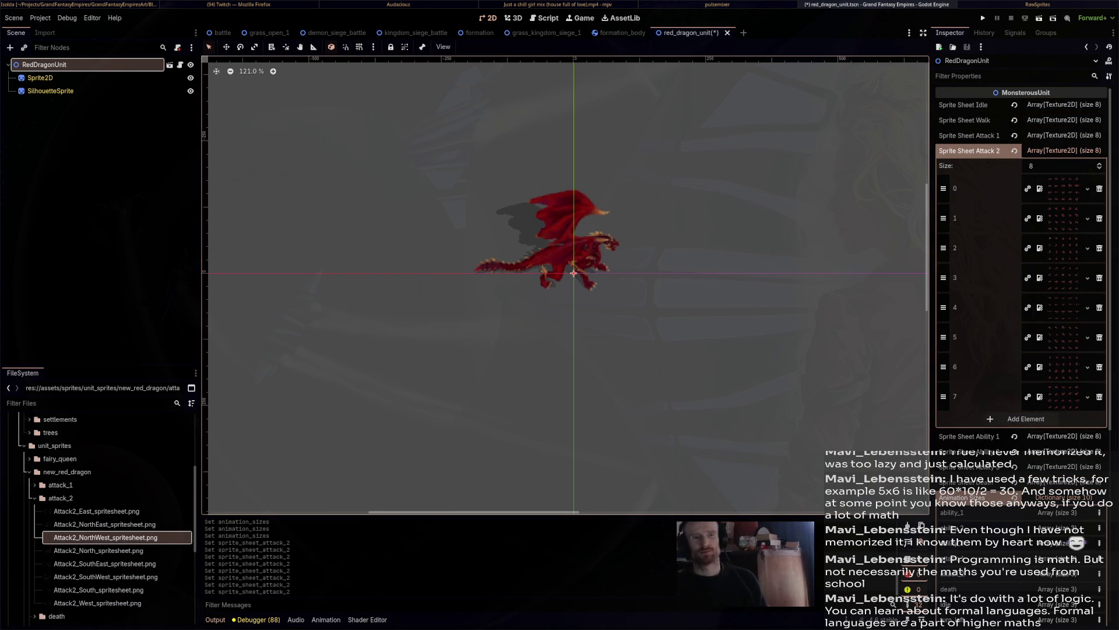
pyautogui.hotkey('ctrl', 's')
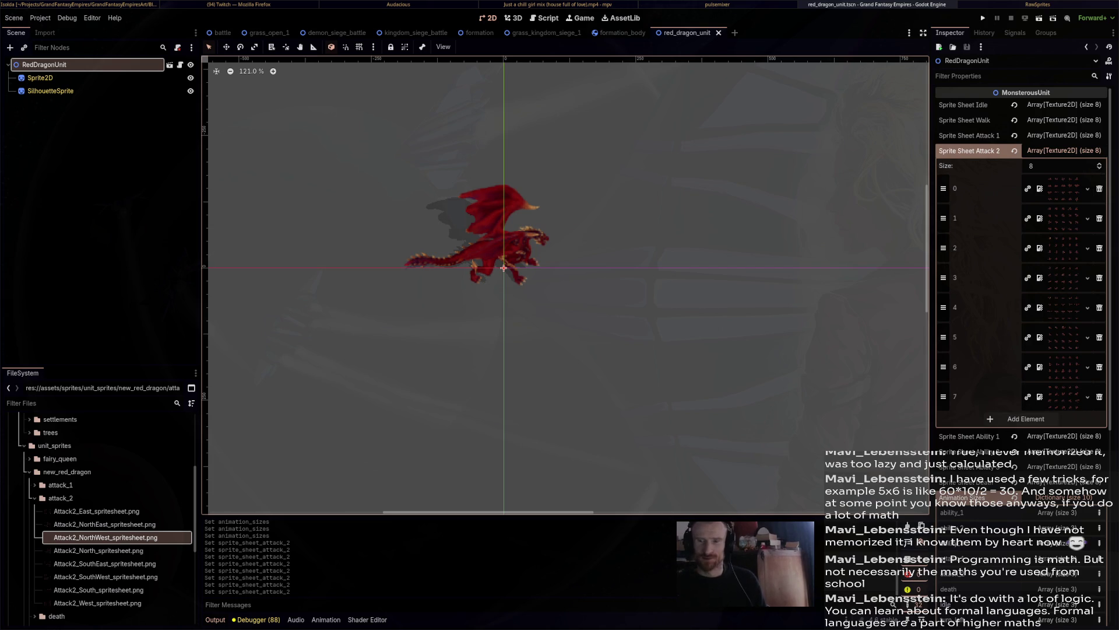
pyautogui.click(1064, 151)
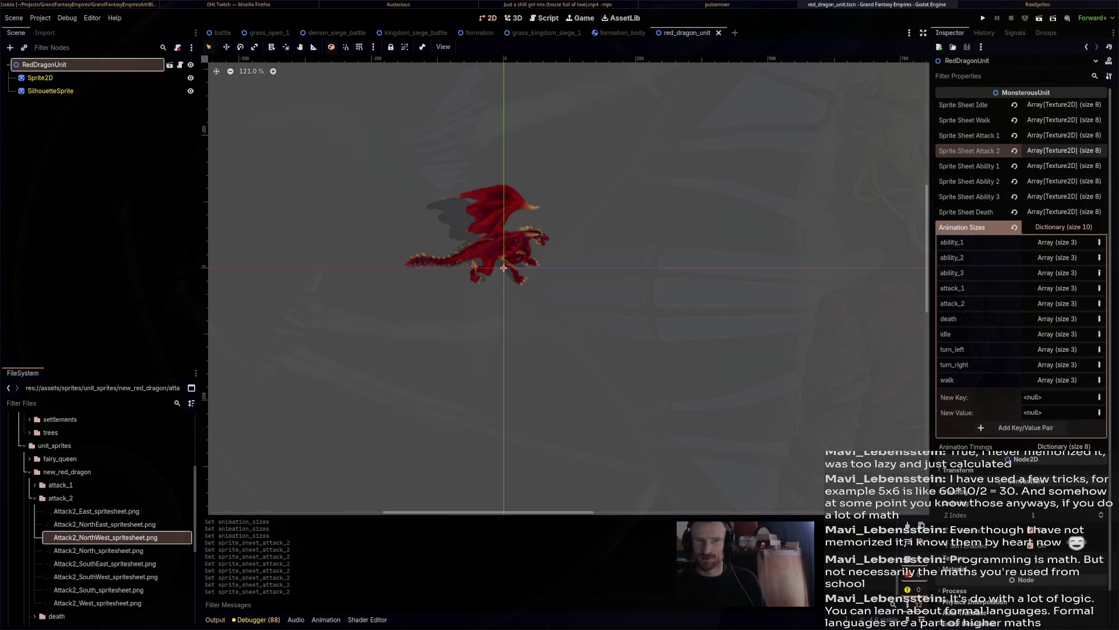
# Re-expand Sprite Sheet Attack 2 and preview the texture in element 7.
pyautogui.click(1064, 166)
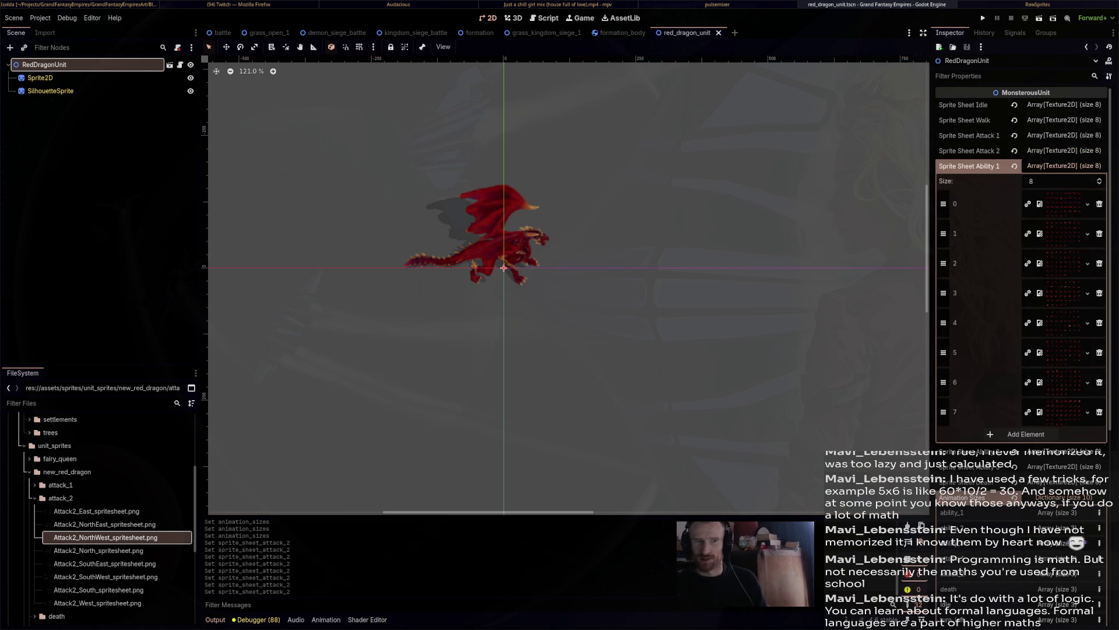
pyautogui.click(1064, 151)
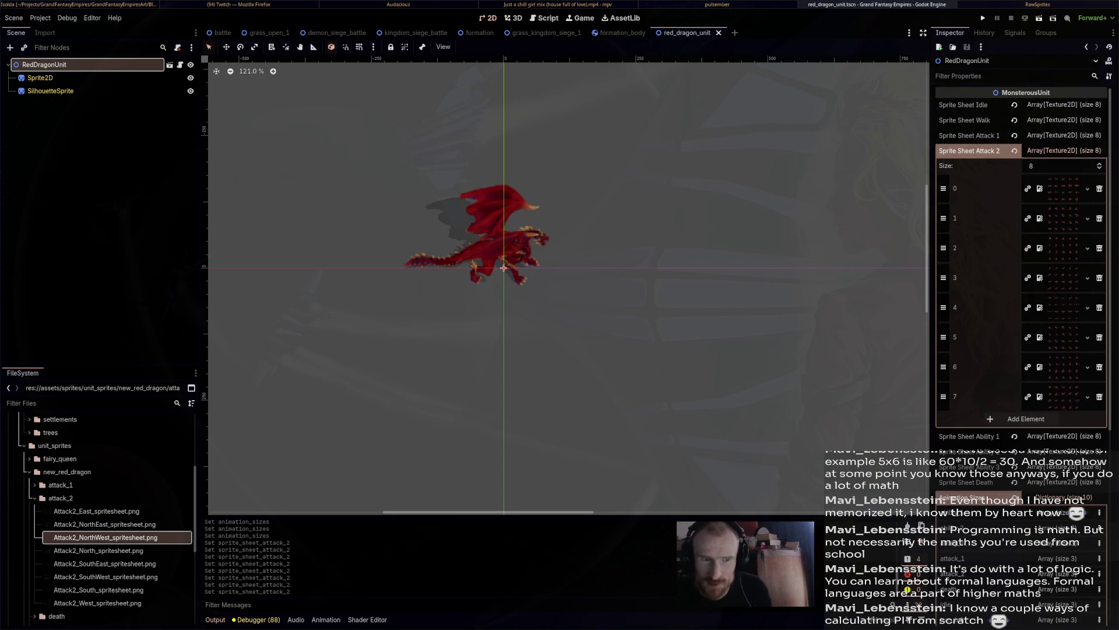
pyautogui.scroll(-3, 1055, 431)
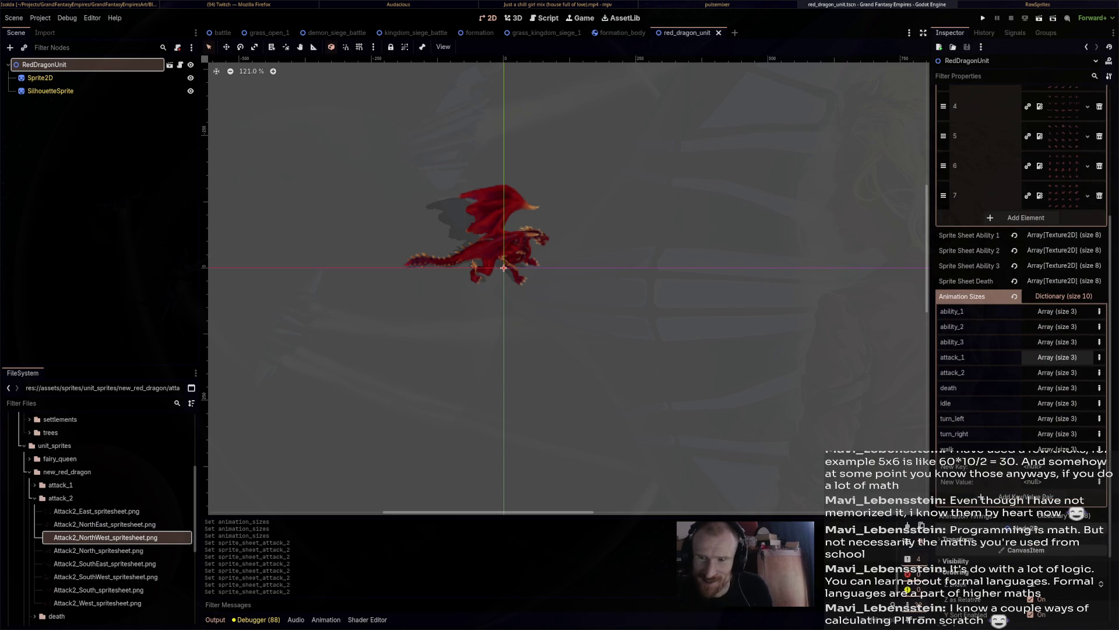
pyautogui.scroll(3, 1020, 291)
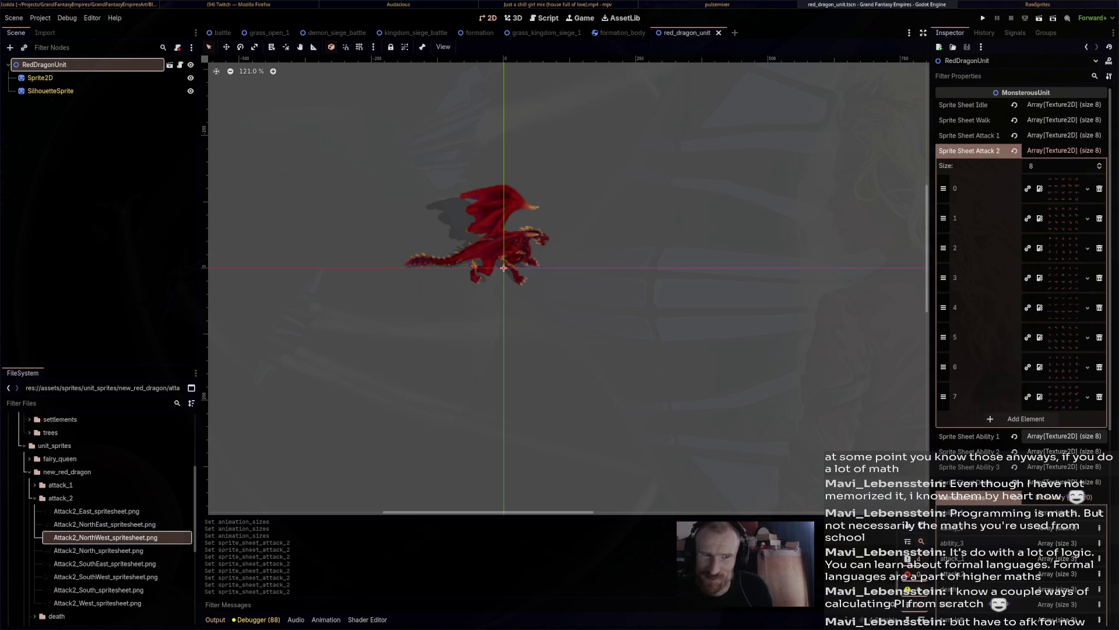
pyautogui.scroll(-1, 1020, 263)
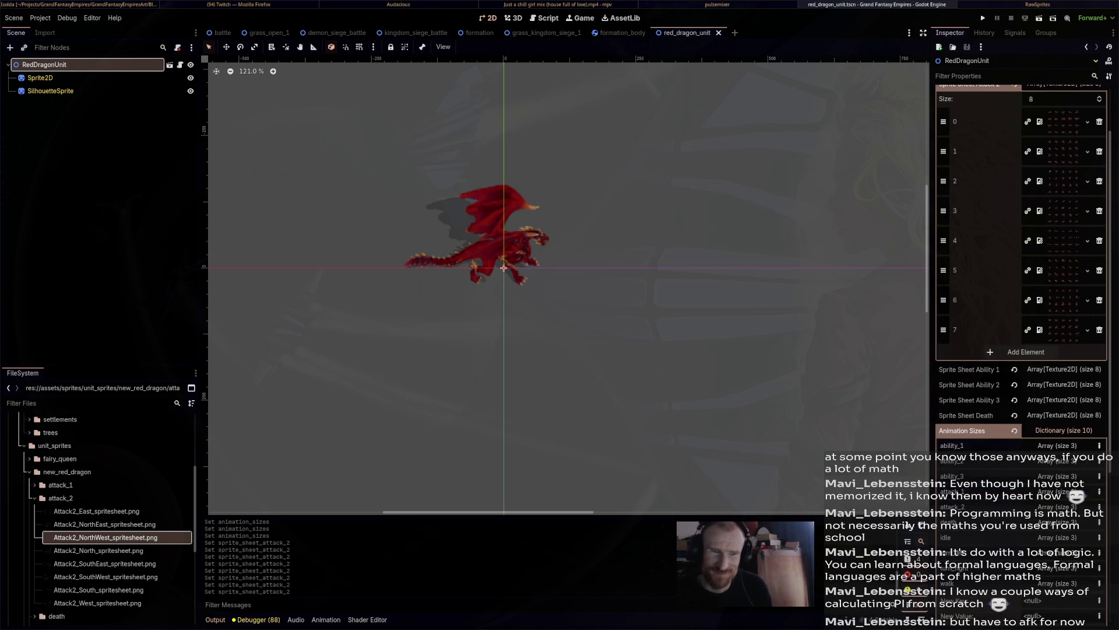
pyautogui.scroll(1, 1020, 292)
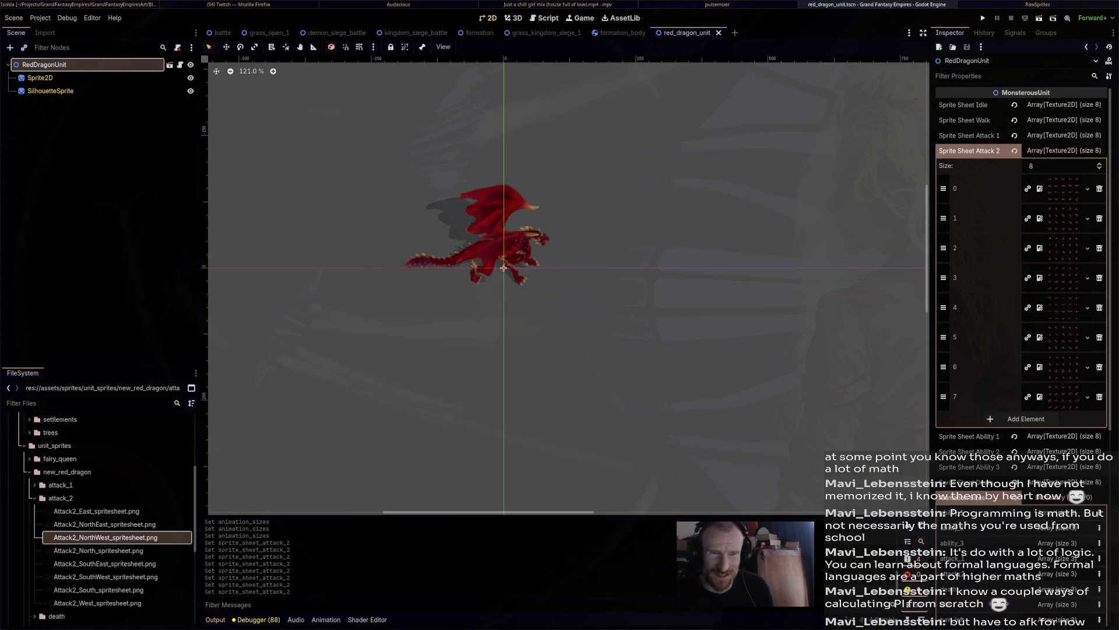
pyautogui.click(1063, 397)
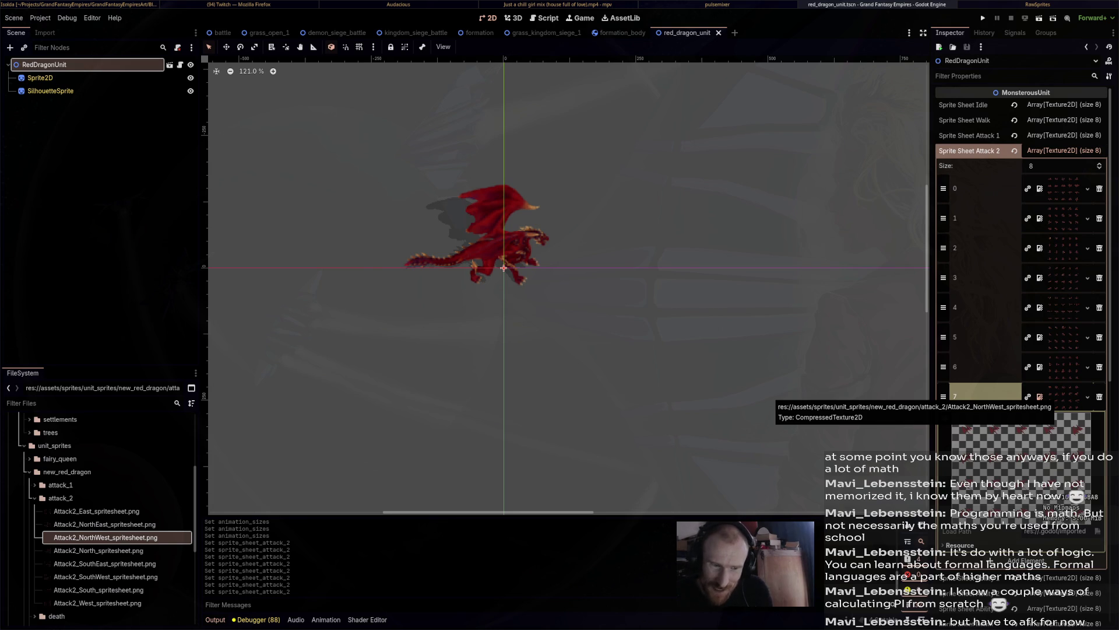
pyautogui.click(1064, 396)
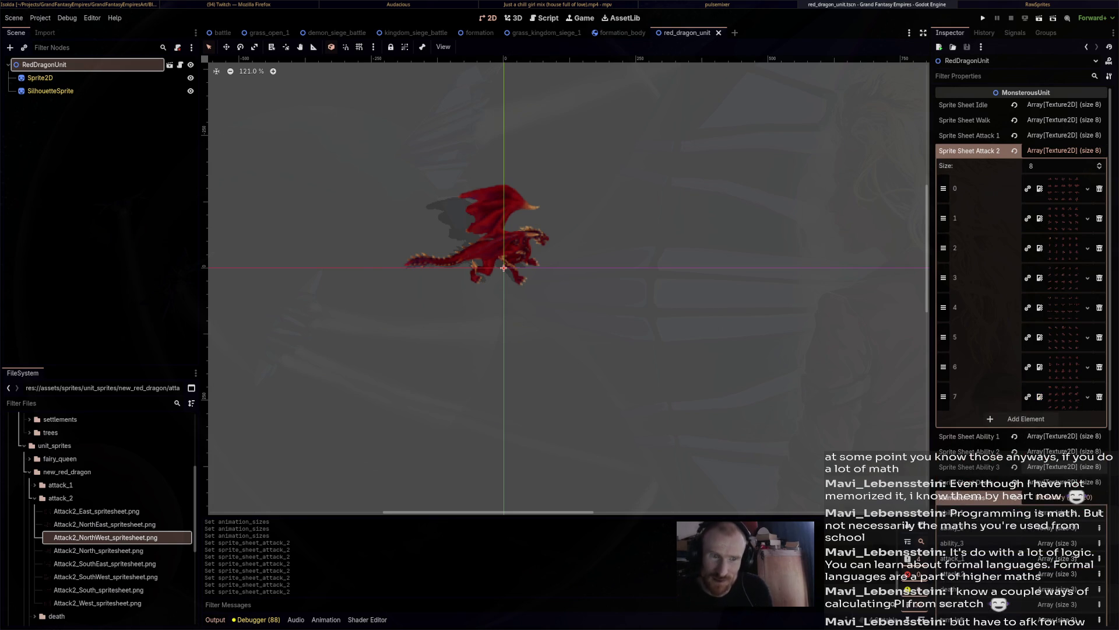
# Inspect the attack_2 animation sizes (5, 4, 19), then return to Sprite Sheet Ability 1.
pyautogui.scroll(-5, 1020, 262)
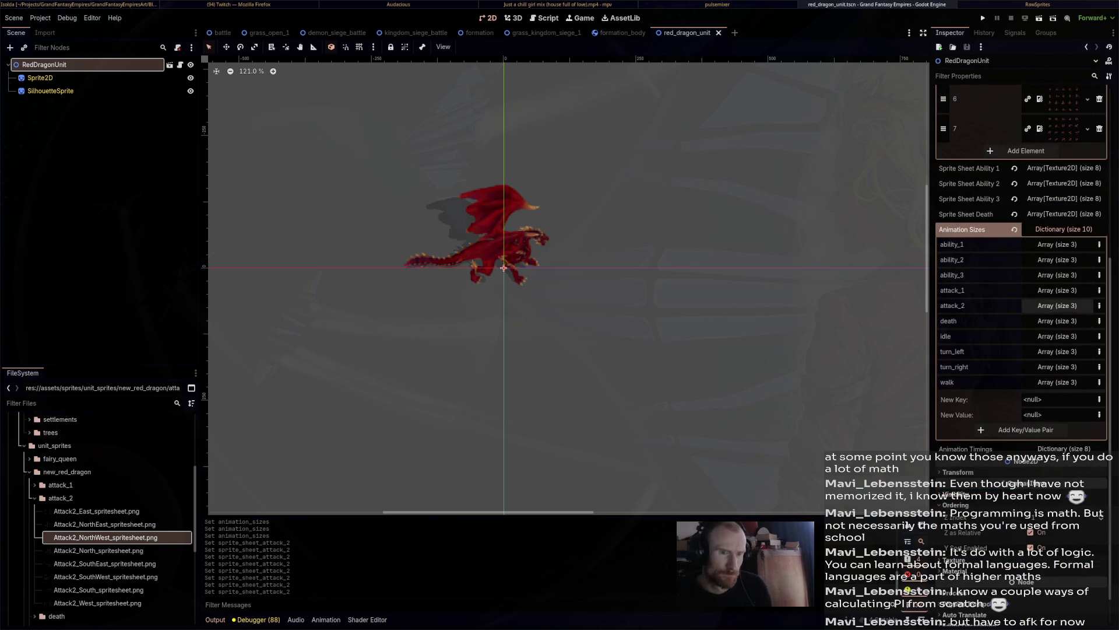
pyautogui.scroll(4, 1020, 262)
pyautogui.scroll(-1, 1057, 408)
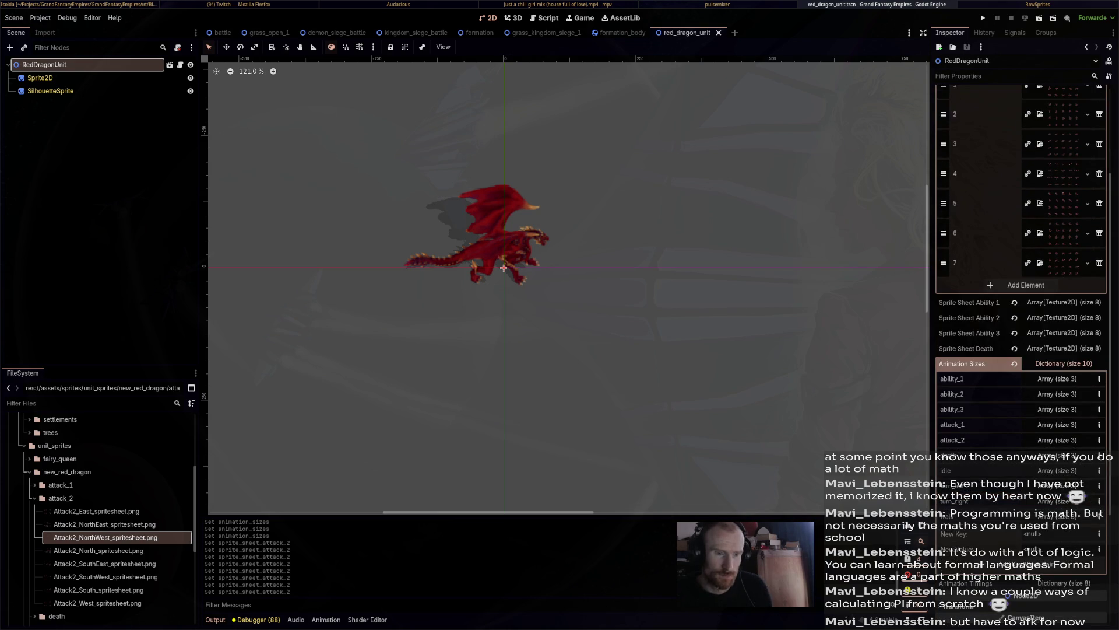
pyautogui.click(1057, 439)
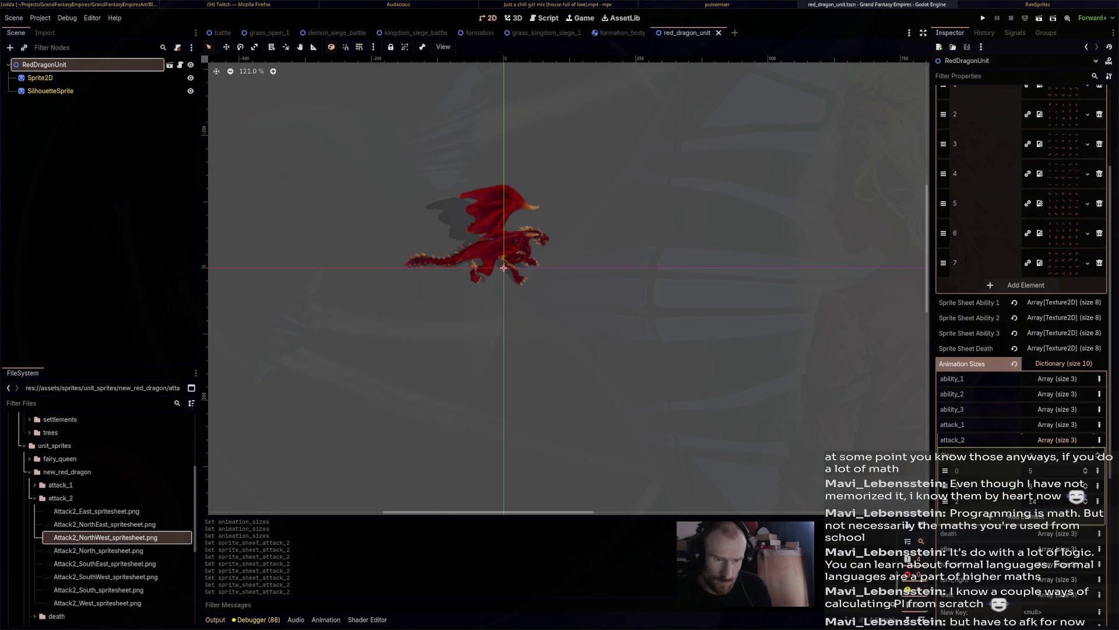
pyautogui.scroll(5, 1032, 501)
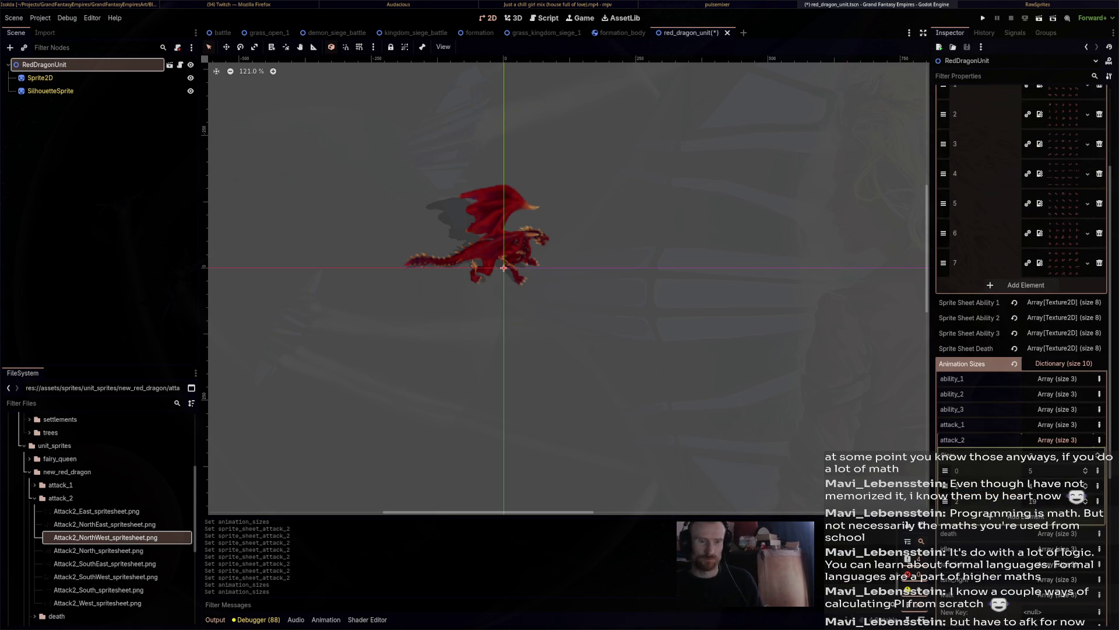
pyautogui.scroll(2, 1032, 501)
pyautogui.click(1061, 151)
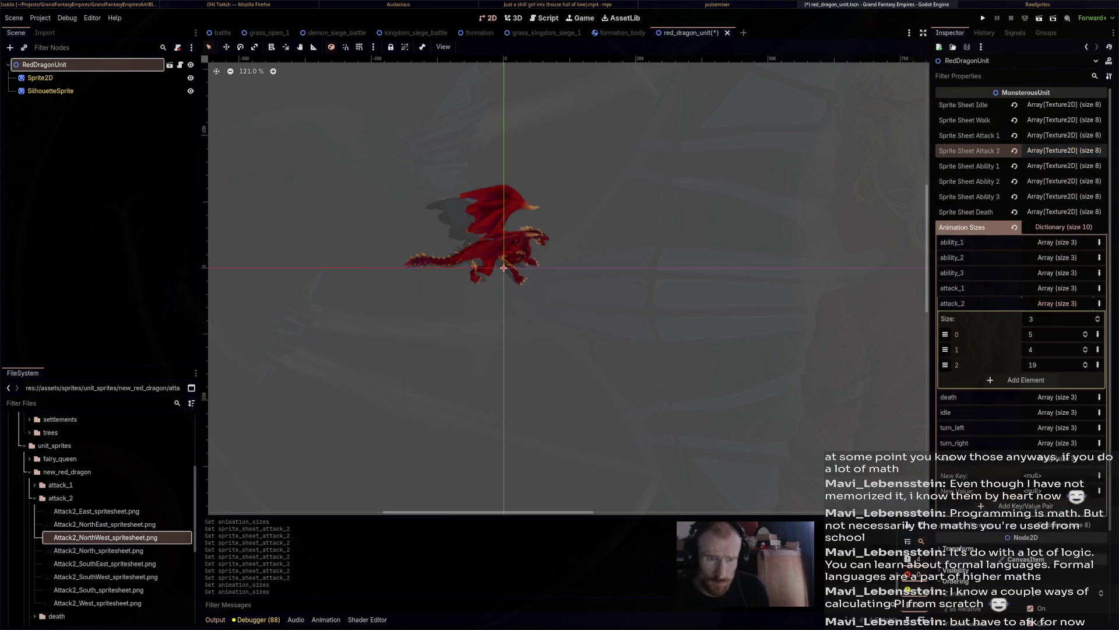
# Expand Sprite Sheet Ability 1 and drop a first sprite sheet into its slot 0.
pyautogui.click(1061, 165)
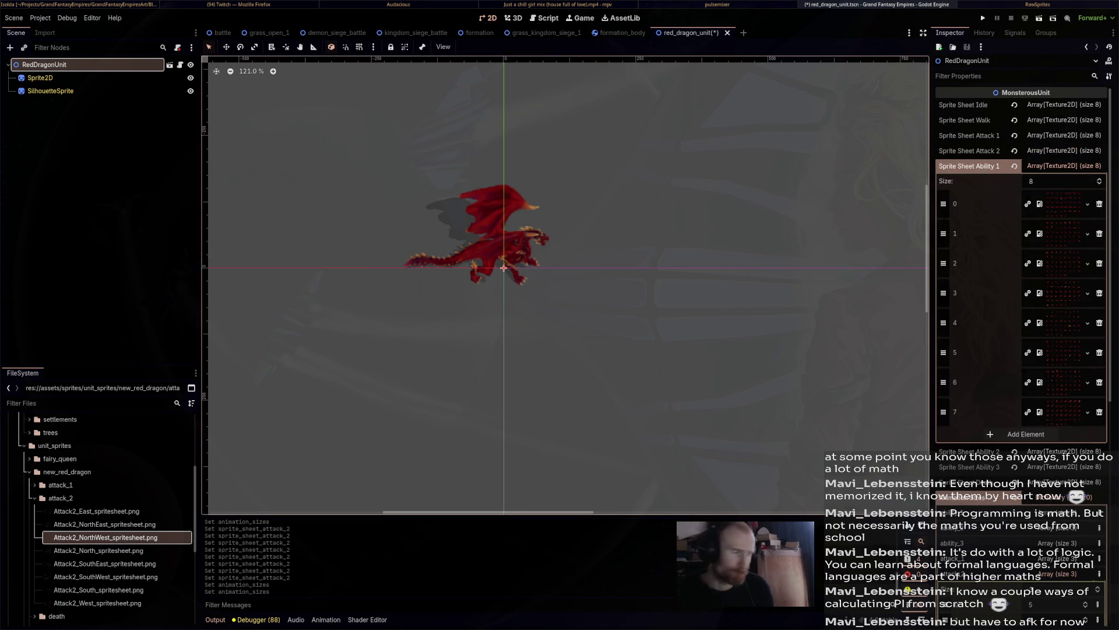
pyautogui.doubleClick(60, 498)
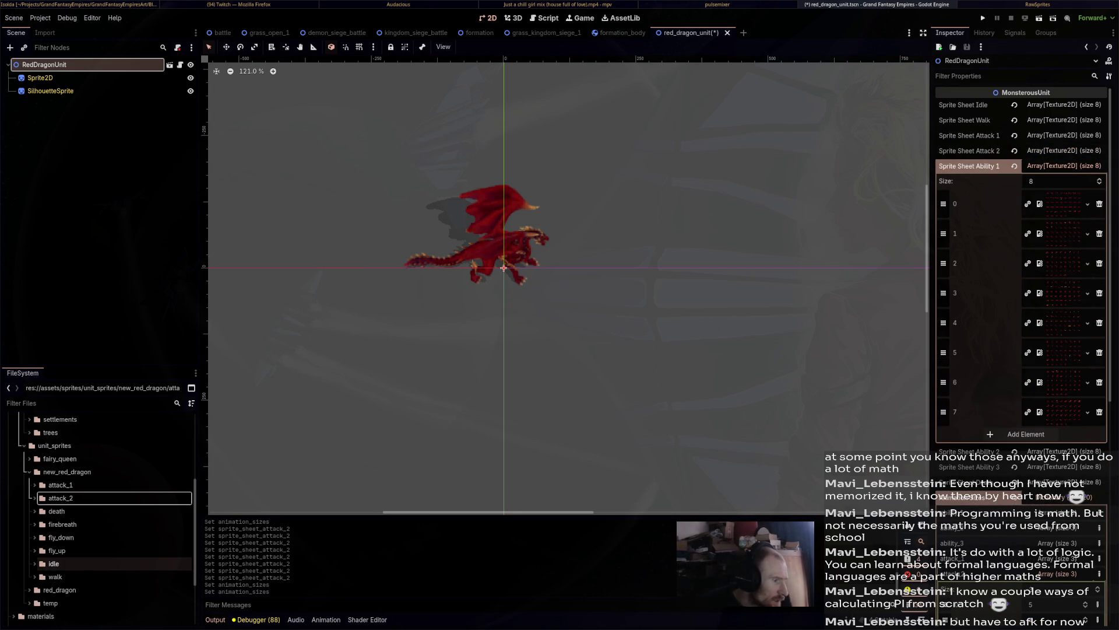
pyautogui.moveTo(54, 563); pyautogui.dragTo(42, 569)
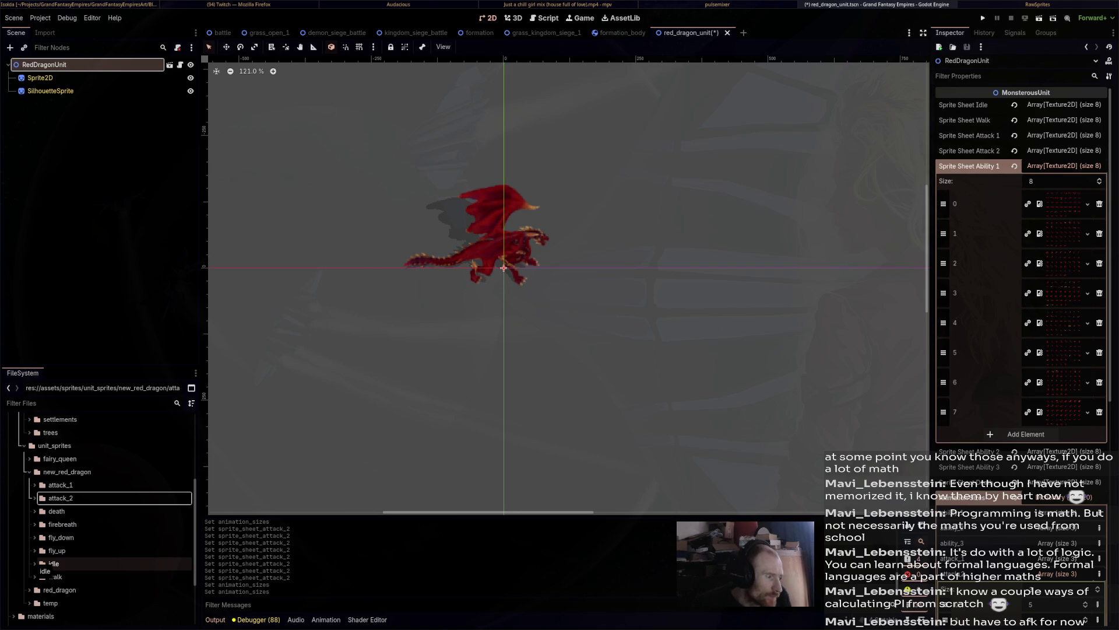
pyautogui.moveTo(42, 569); pyautogui.dragTo(985, 204)
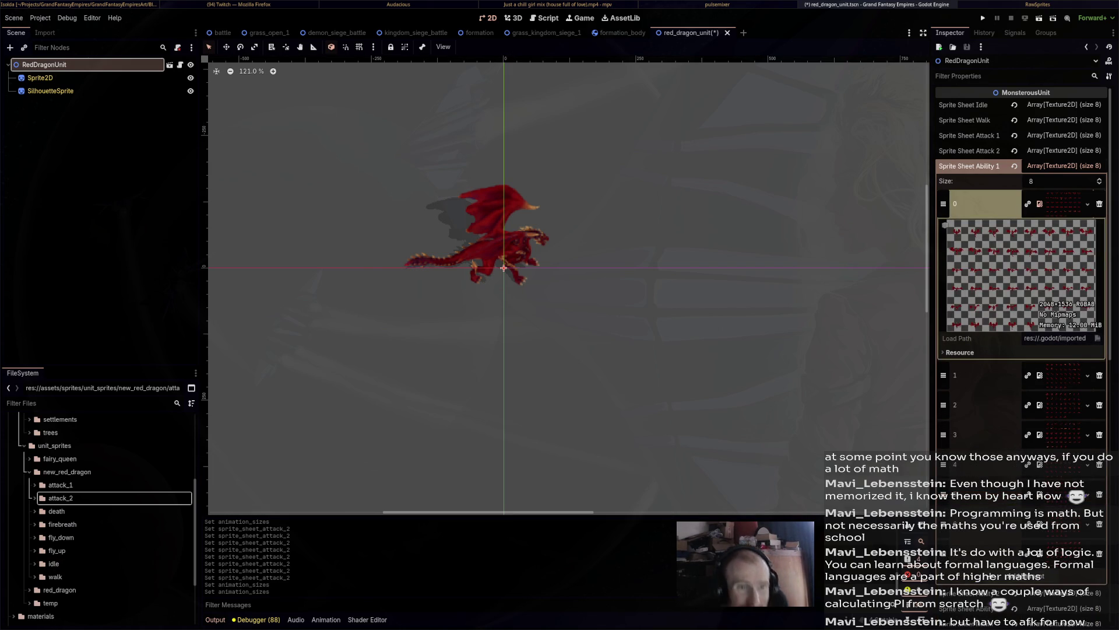
# Open the firebreath folder and assign Firebreath_North and Firebreath_NorthEast to ability slots 0 and 1.
pyautogui.click(34, 524)
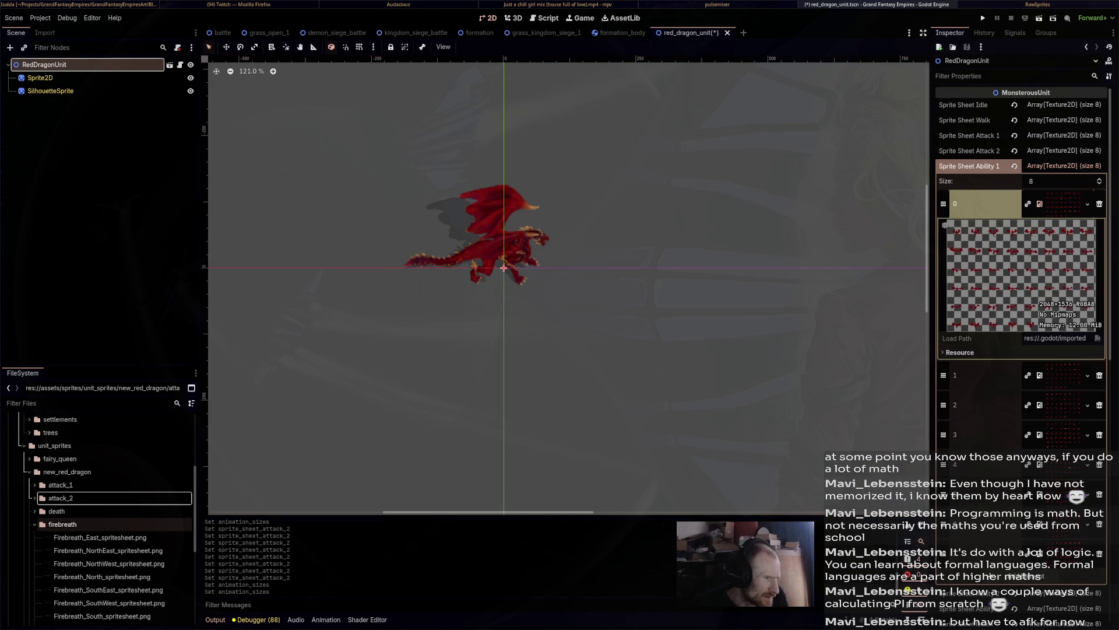
pyautogui.scroll(-1, 102, 542)
pyautogui.click(102, 550)
pyautogui.moveTo(102, 550)
pyautogui.mouseDown()
pyautogui.moveTo(198, 467)
pyautogui.moveTo(985, 204)
pyautogui.mouseUp()
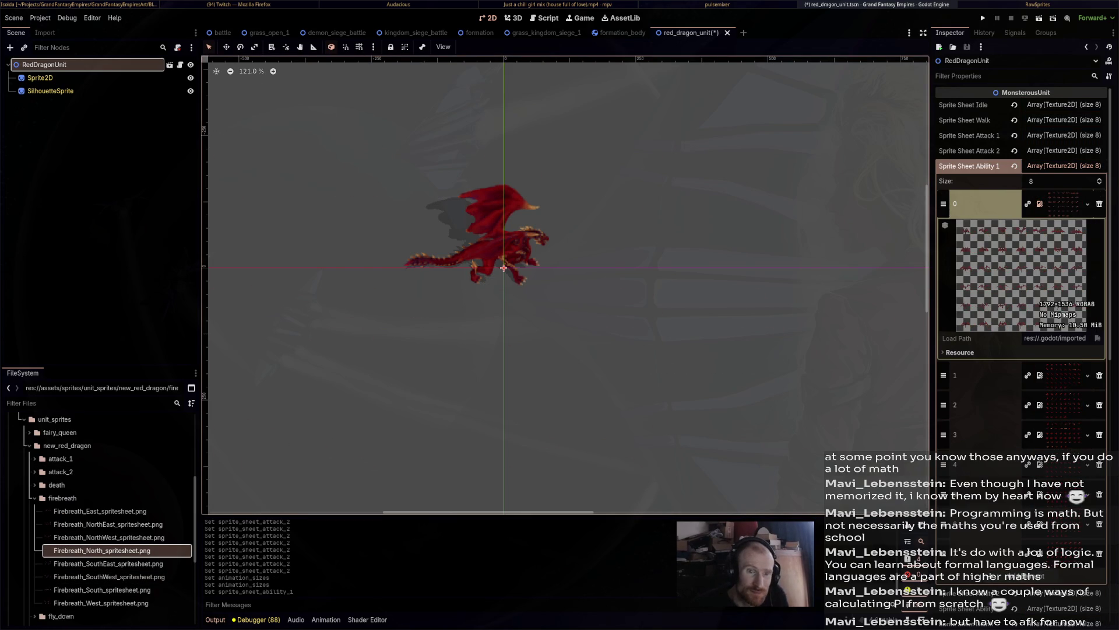
pyautogui.scroll(-3, 985, 203)
pyautogui.click(1062, 241)
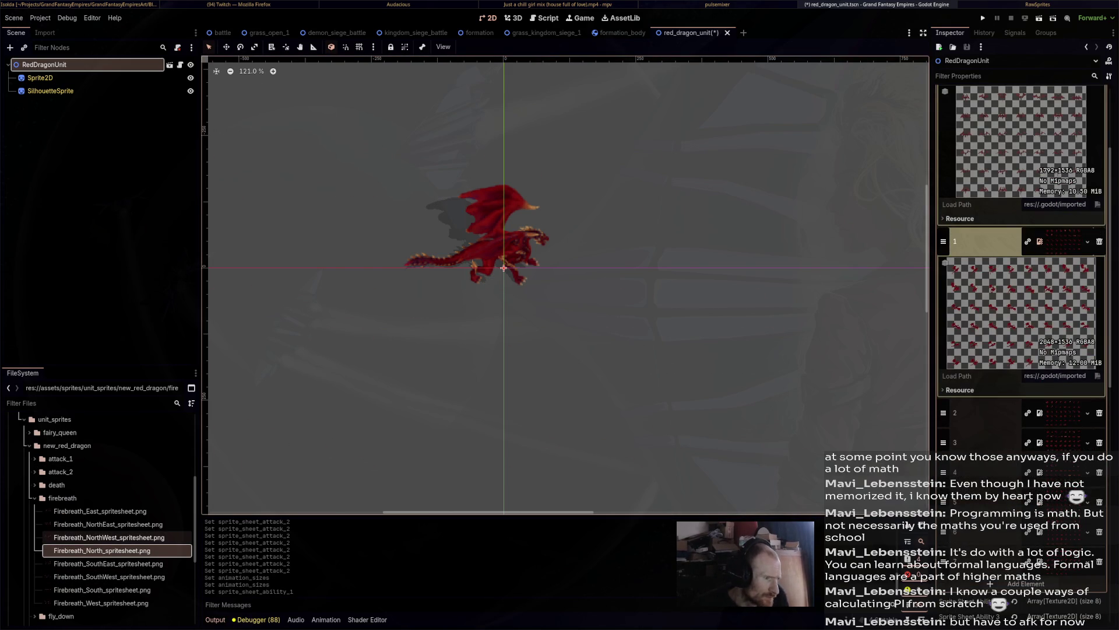
pyautogui.moveTo(166, 540)
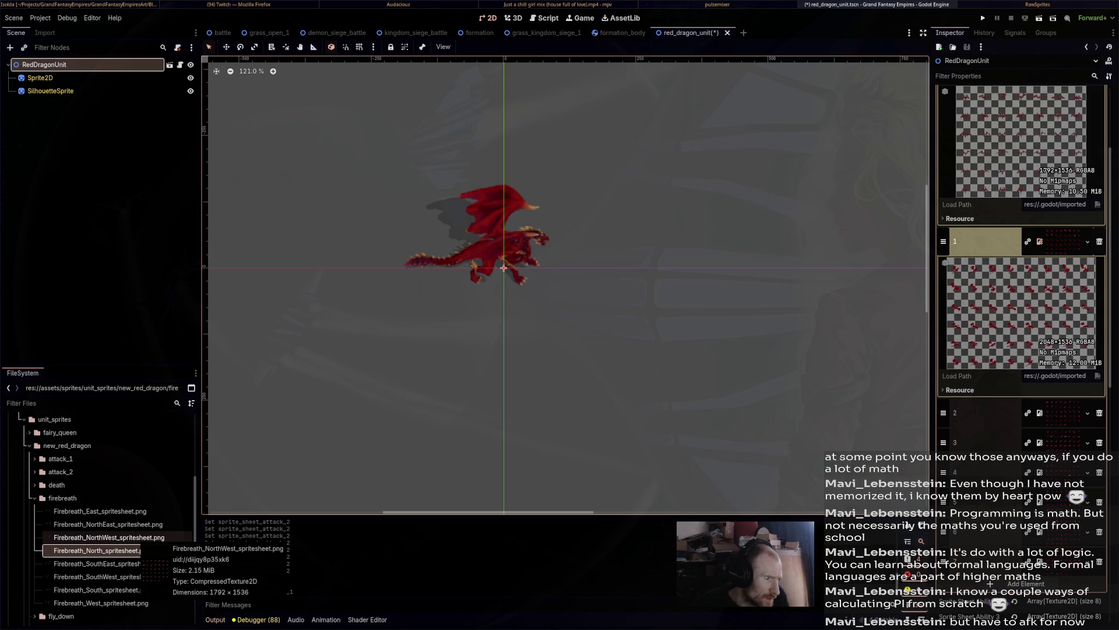
pyautogui.click(109, 537)
pyautogui.click(107, 524)
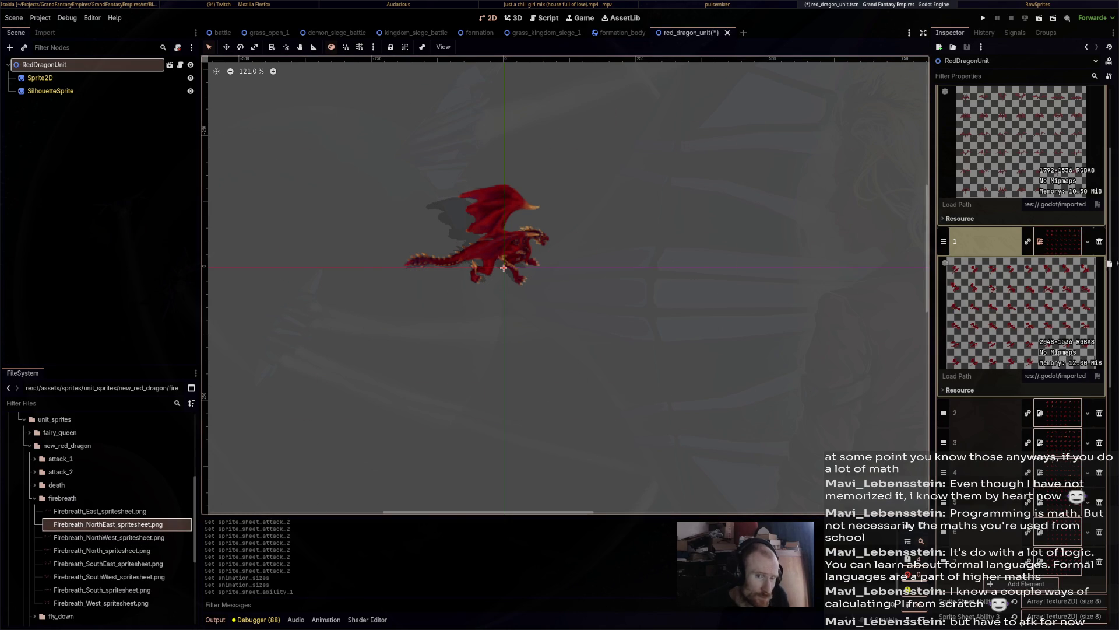
pyautogui.moveTo(108, 524); pyautogui.dragTo(1020, 313)
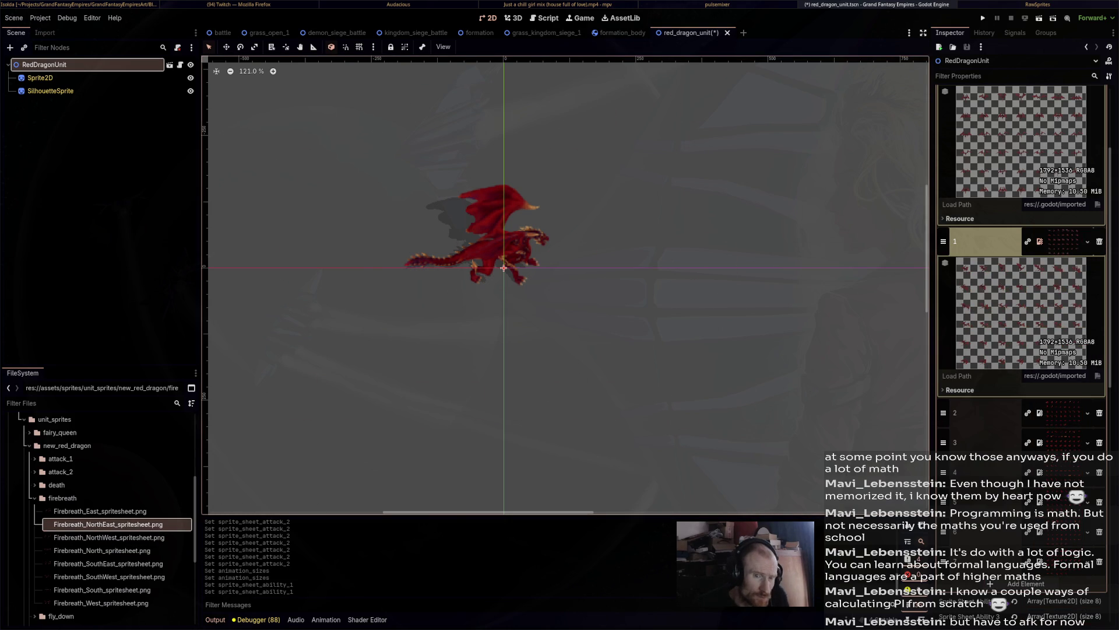
# Assign the East, SouthEast, South, SouthWest, West and NorthWest Firebreath sheets to ability slots 2–7.
pyautogui.scroll(-2, 1020, 350)
pyautogui.moveTo(100, 511)
pyautogui.mouseDown()
pyautogui.moveTo(525, 350)
pyautogui.moveTo(936, 399)
pyautogui.moveTo(1033, 349)
pyautogui.mouseUp()
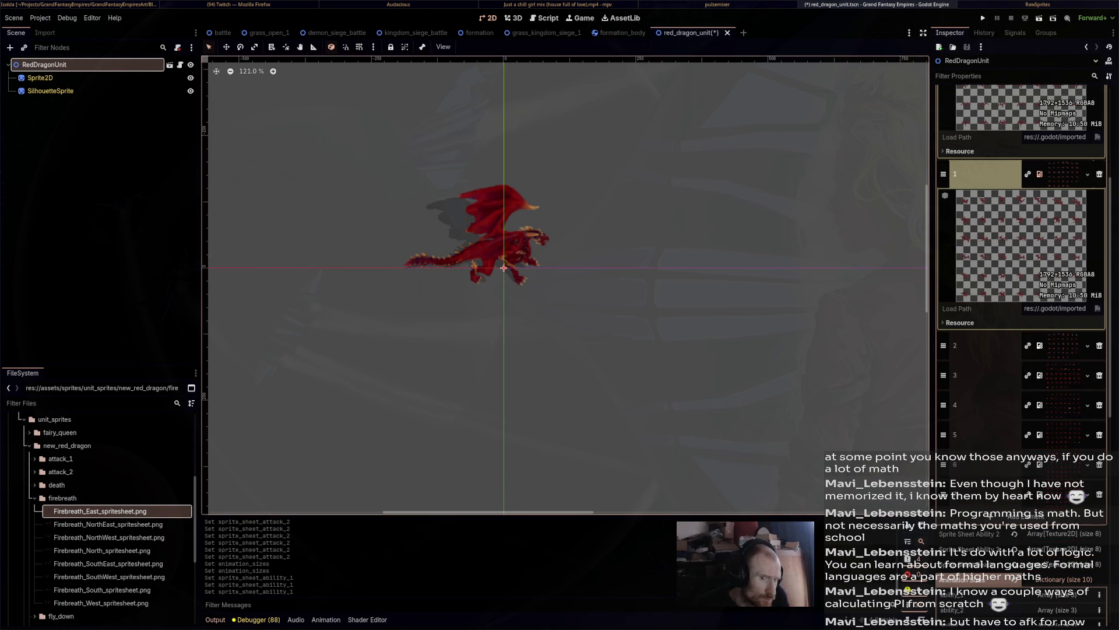
pyautogui.moveTo(105, 564)
pyautogui.mouseDown()
pyautogui.moveTo(641, 408)
pyautogui.moveTo(1043, 410)
pyautogui.moveTo(1083, 375)
pyautogui.mouseUp()
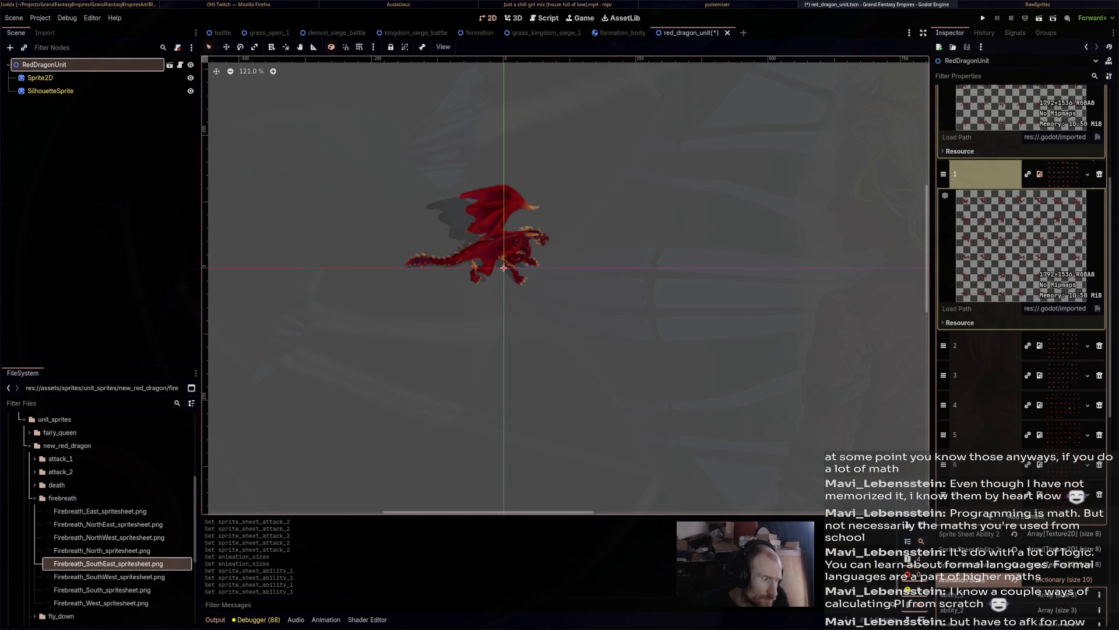
pyautogui.moveTo(105, 589)
pyautogui.mouseDown()
pyautogui.moveTo(583, 443)
pyautogui.moveTo(1021, 428)
pyautogui.moveTo(1049, 410)
pyautogui.mouseUp()
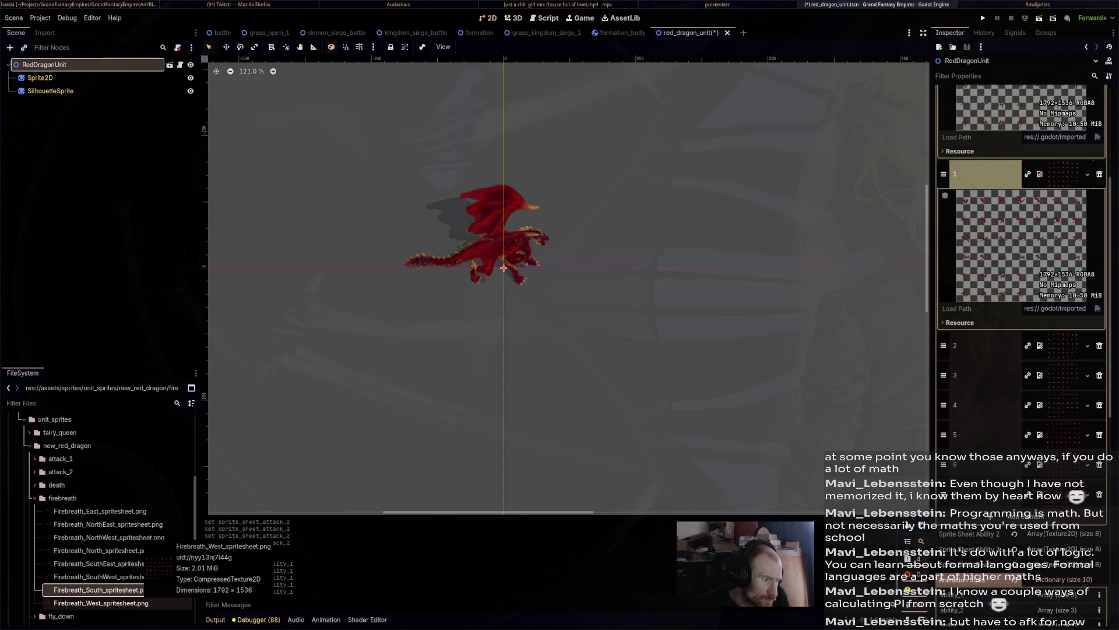
pyautogui.moveTo(105, 577)
pyautogui.mouseDown()
pyautogui.moveTo(1096, 461)
pyautogui.moveTo(1057, 439)
pyautogui.mouseUp()
pyautogui.moveTo(101, 603)
pyautogui.mouseDown()
pyautogui.moveTo(583, 496)
pyautogui.moveTo(1062, 483)
pyautogui.moveTo(1058, 467)
pyautogui.mouseUp()
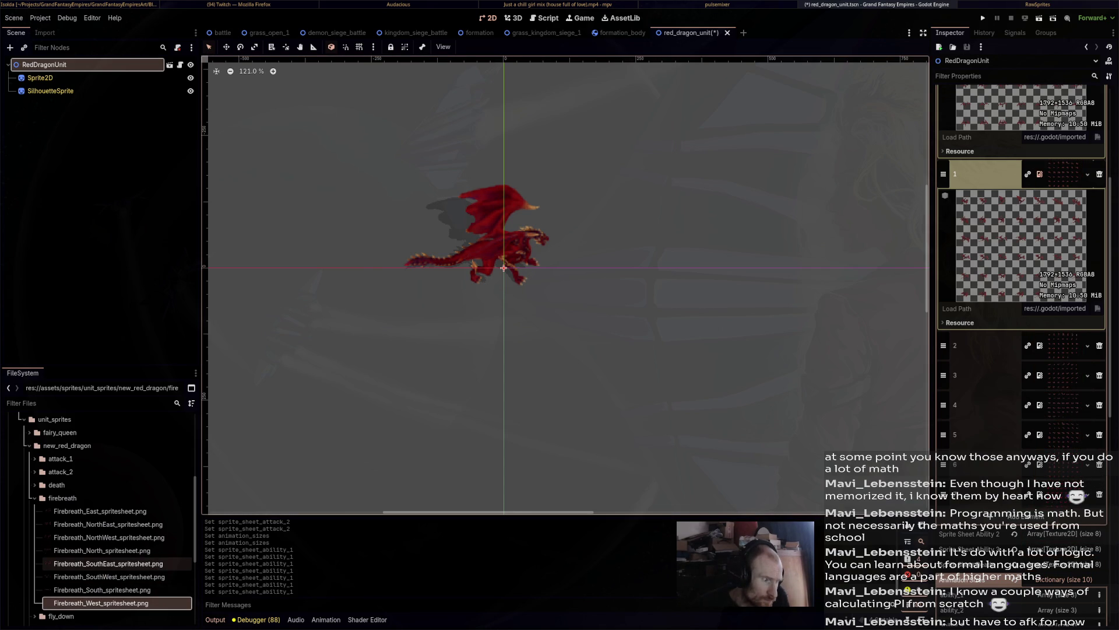
pyautogui.moveTo(105, 537); pyautogui.dragTo(1058, 494)
pyautogui.scroll(3, 1058, 494)
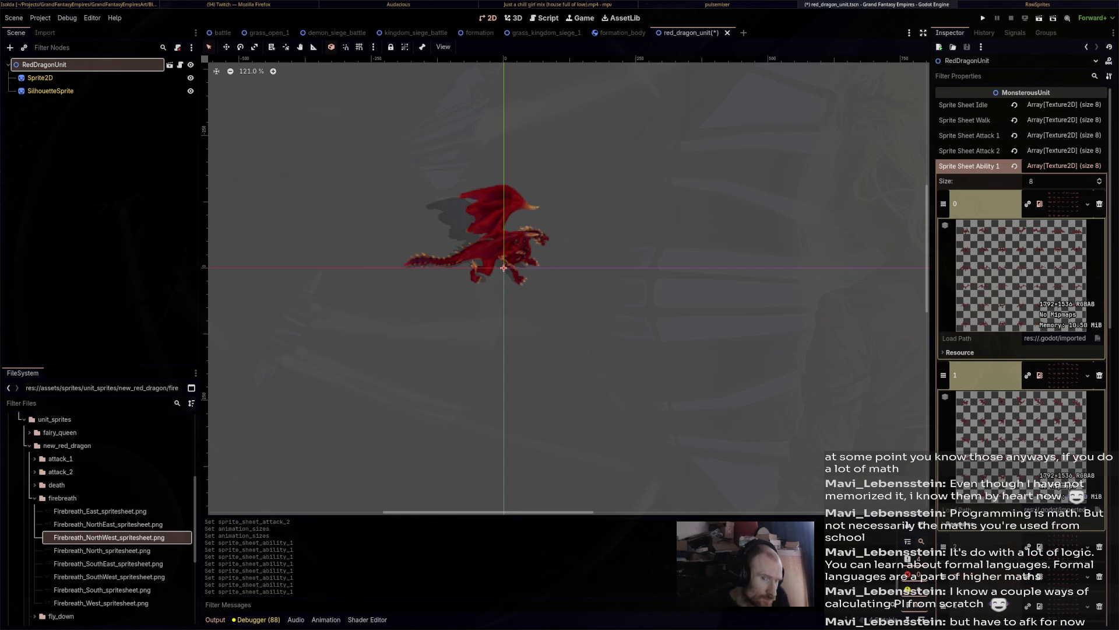
pyautogui.scroll(-3, 1020, 292)
pyautogui.scroll(3, 1020, 292)
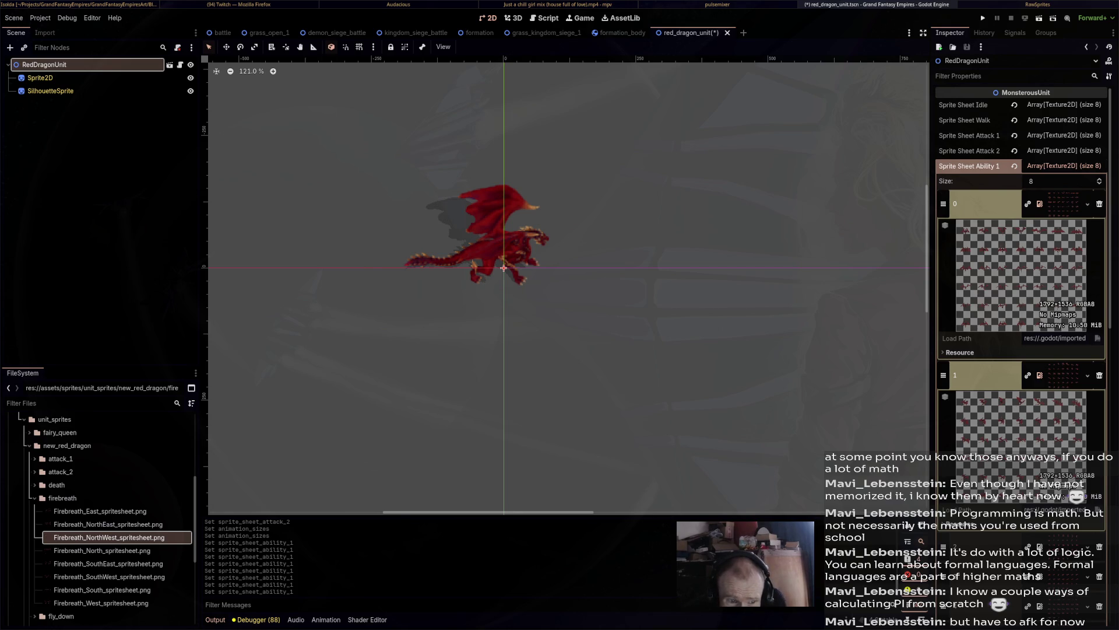
pyautogui.scroll(-5, 1020, 291)
# Enter 7, 6 and 39 as attack_2's three animation sizes, replacing the 41.
pyautogui.scroll(-4, 1020, 291)
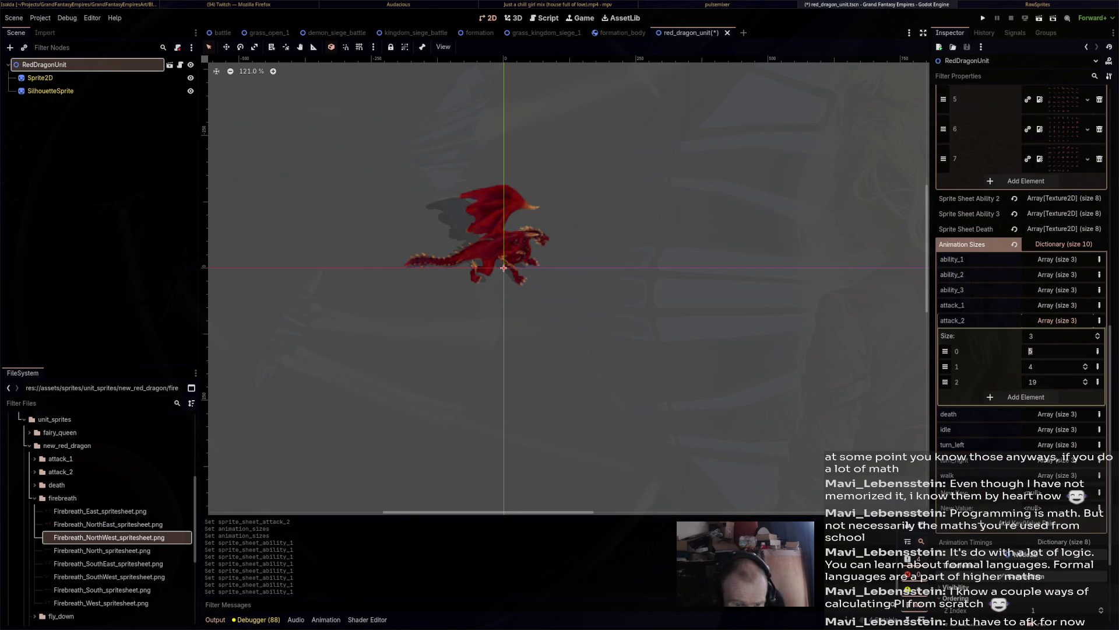
pyautogui.write('7')
pyautogui.press('Return')
pyautogui.write('6')
pyautogui.press('Tab')
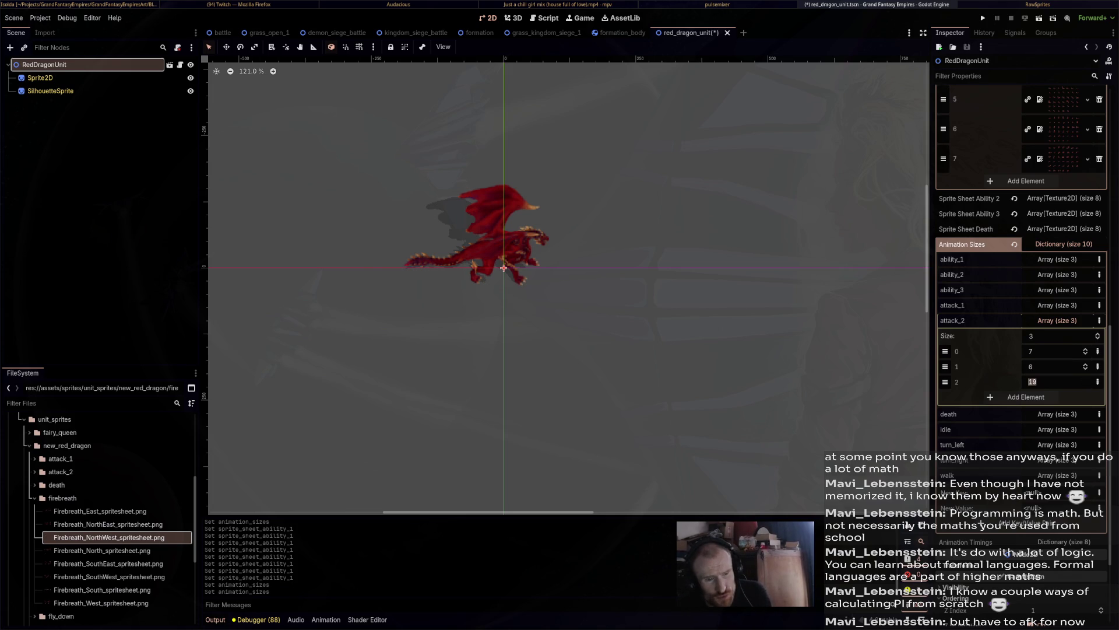
pyautogui.write('4')
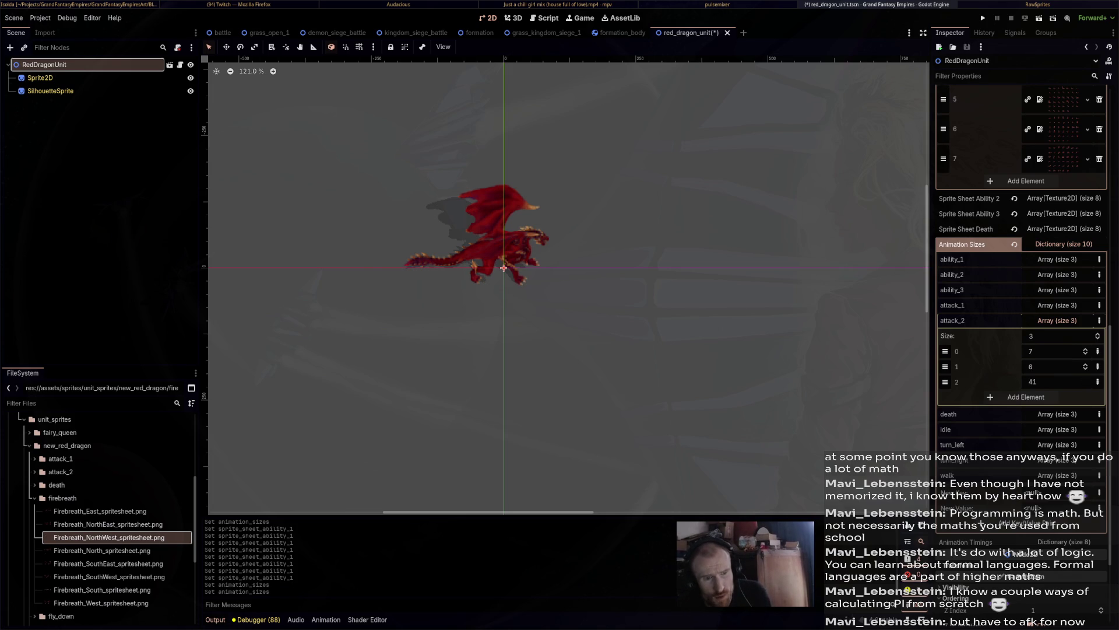
pyautogui.scroll(5, 1021, 262)
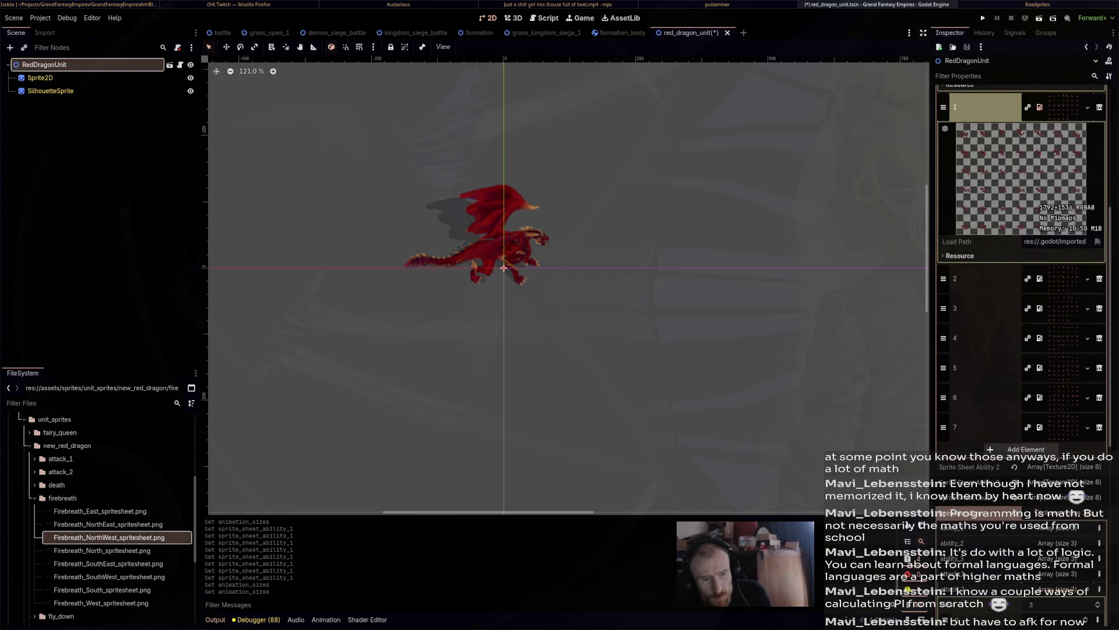
pyautogui.scroll(-4, 1020, 262)
pyautogui.click(1032, 449)
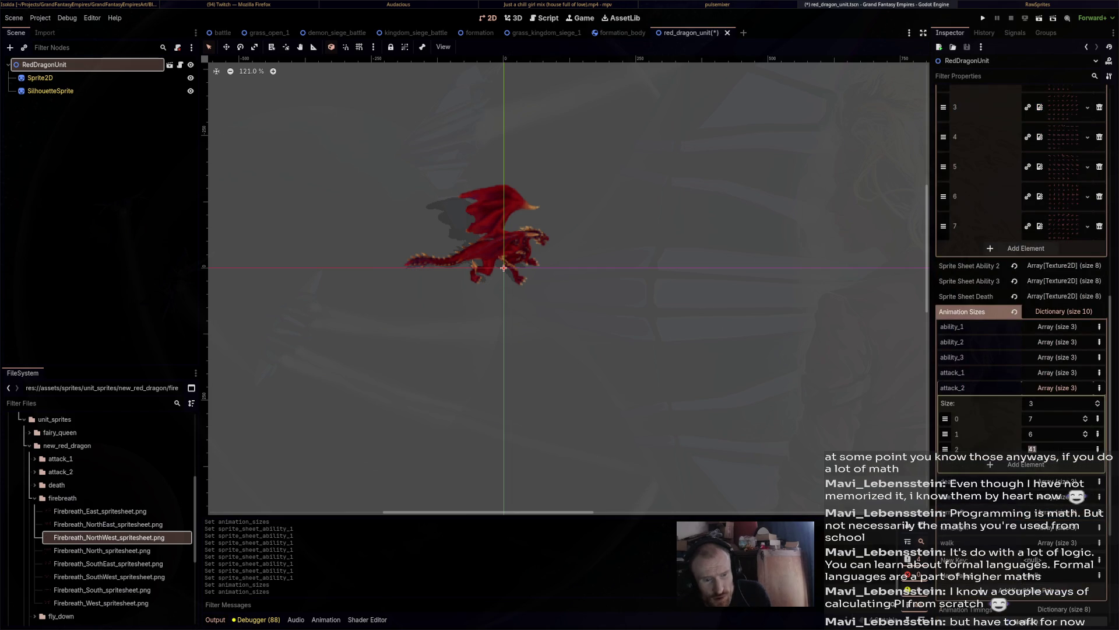
pyautogui.write('39')
pyautogui.press('Return')
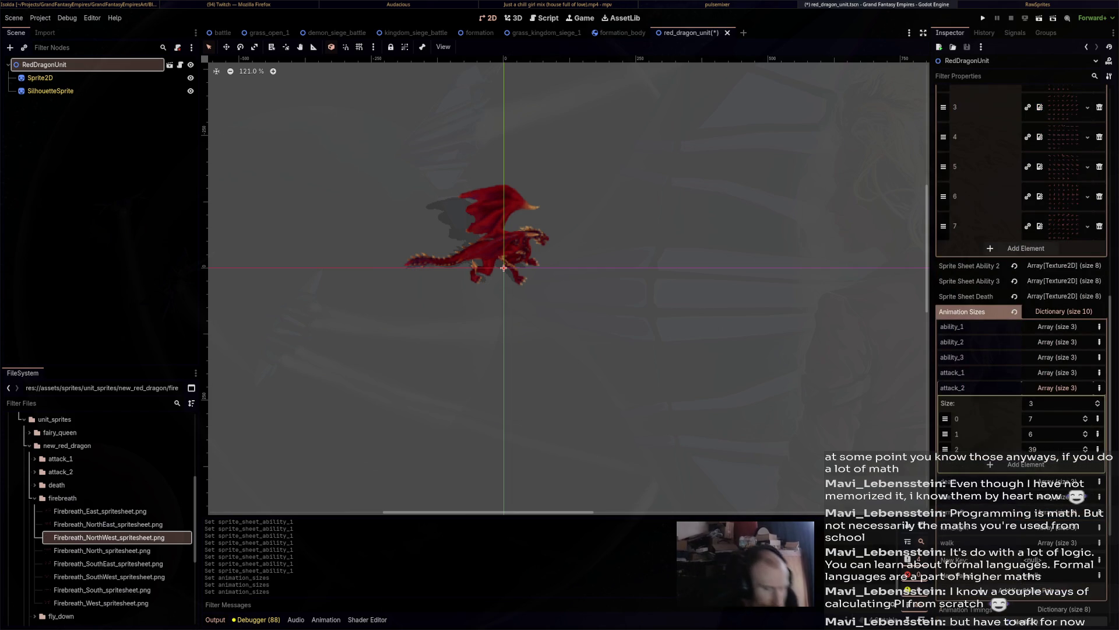
# Collapse the Animation Sizes dictionary and the Sprite Sheet Ability 1 list.
pyautogui.scroll(-2, 116, 551)
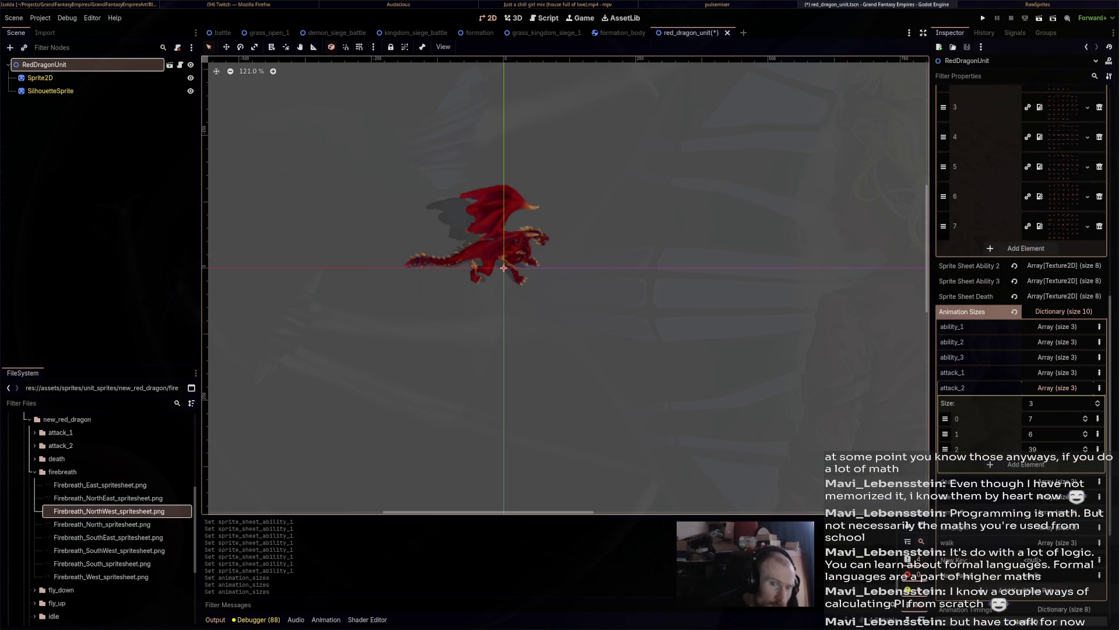
pyautogui.click(1064, 311)
pyautogui.scroll(6, 1020, 263)
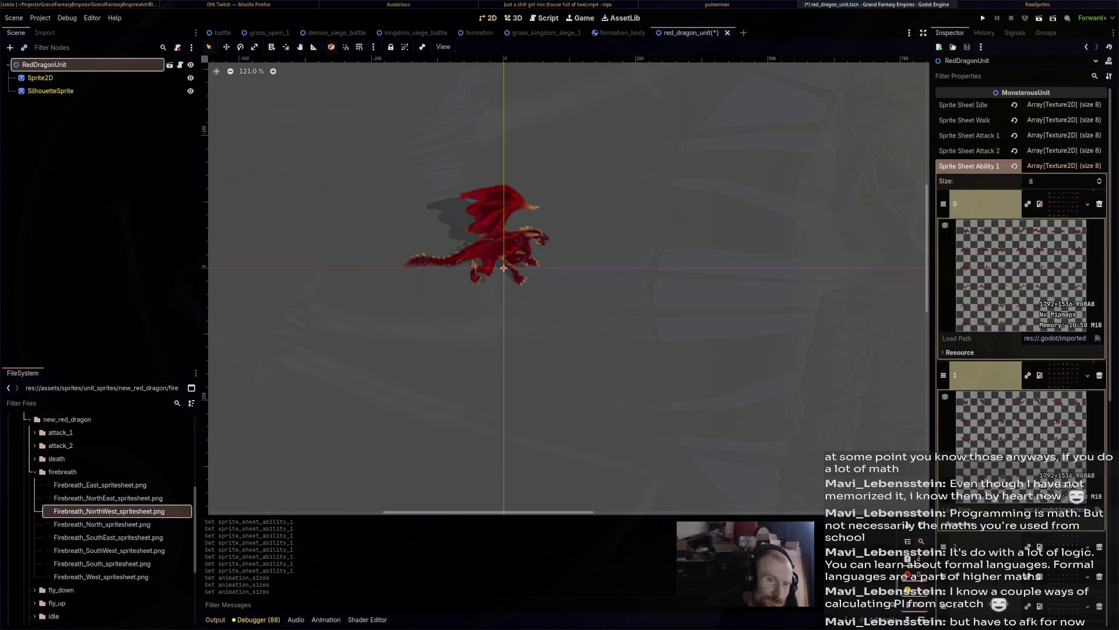
pyautogui.click(969, 166)
# Assign the FlyUp North, NorthEast and East sprite sheets to Sprite Sheet Ability 2 slots 0–2.
pyautogui.click(969, 181)
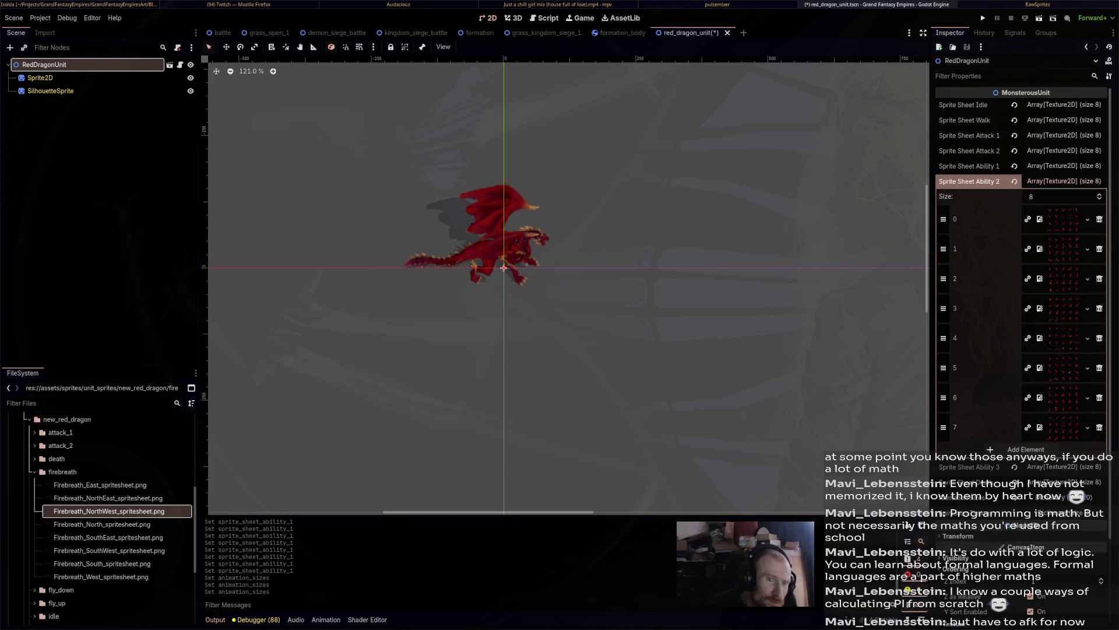
pyautogui.press('Up')
pyautogui.press('Up')
pyautogui.press('Up')
pyautogui.press('Left')
pyautogui.press('Down')
pyautogui.press('Down')
pyautogui.press('Right')
pyautogui.press('Down')
pyautogui.press('Down')
pyautogui.press('Down')
pyautogui.press('Down')
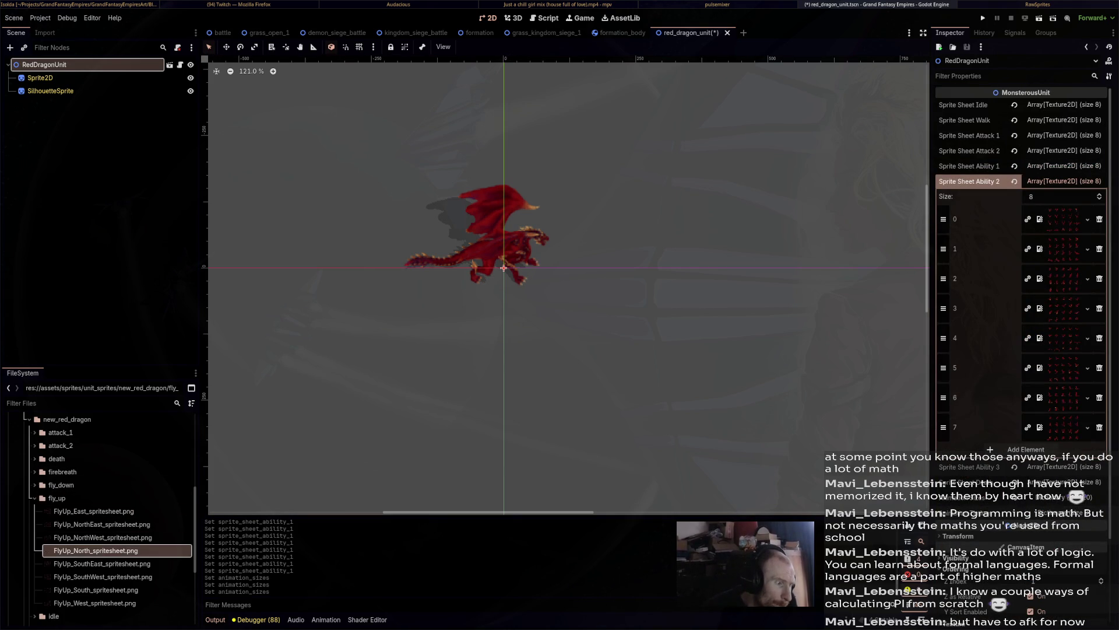
pyautogui.moveTo(95, 550)
pyautogui.mouseDown()
pyautogui.moveTo(824, 320)
pyautogui.moveTo(1061, 222)
pyautogui.mouseUp()
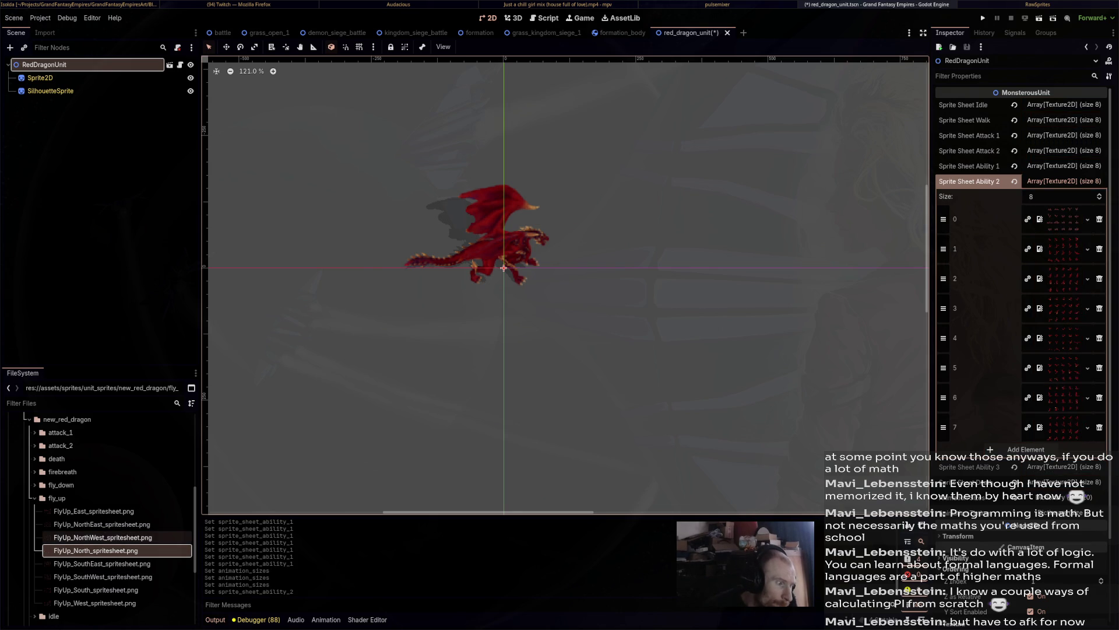
pyautogui.click(102, 537)
pyautogui.click(101, 524)
pyautogui.moveTo(101, 524)
pyautogui.mouseDown()
pyautogui.moveTo(524, 350)
pyautogui.moveTo(1052, 286)
pyautogui.moveTo(1040, 249)
pyautogui.mouseUp()
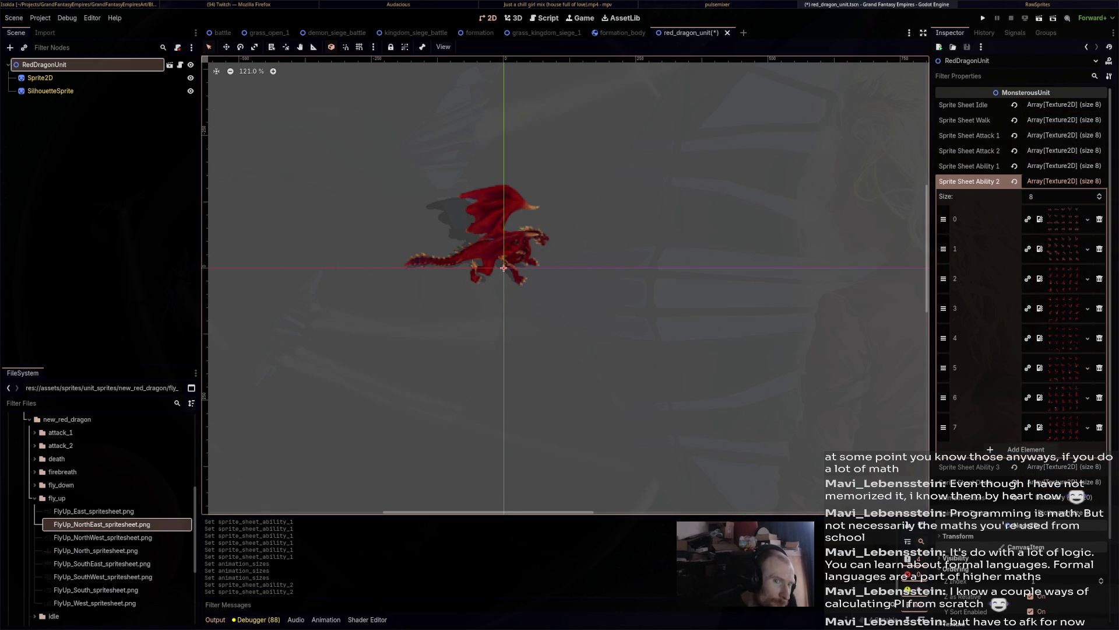
pyautogui.moveTo(94, 510)
pyautogui.mouseDown()
pyautogui.moveTo(1062, 282)
pyautogui.moveTo(1040, 278)
pyautogui.mouseUp()
# Assign the FlyUp SouthEast, South, SouthWest, West and NorthWest sheets to Ability 2 slots 3–7.
pyautogui.click(102, 563)
pyautogui.moveTo(102, 564)
pyautogui.mouseDown()
pyautogui.moveTo(962, 260)
pyautogui.moveTo(1062, 315)
pyautogui.moveTo(1040, 308)
pyautogui.mouseUp()
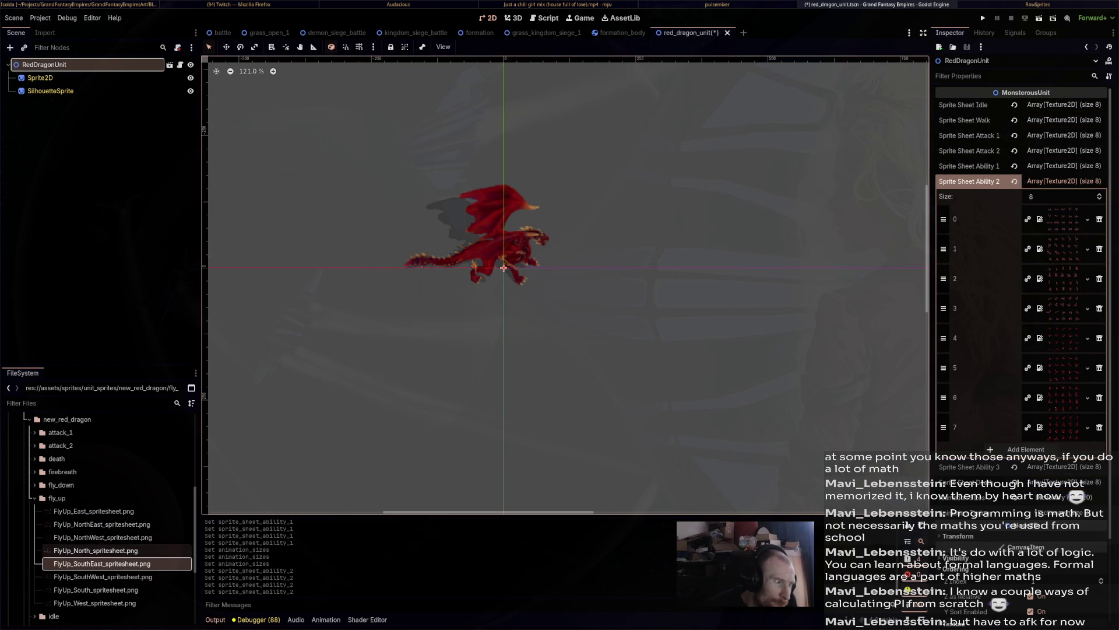
pyautogui.moveTo(96, 590)
pyautogui.mouseDown()
pyautogui.moveTo(175, 583)
pyautogui.moveTo(700, 250)
pyautogui.moveTo(1040, 337)
pyautogui.mouseUp()
pyautogui.click(102, 576)
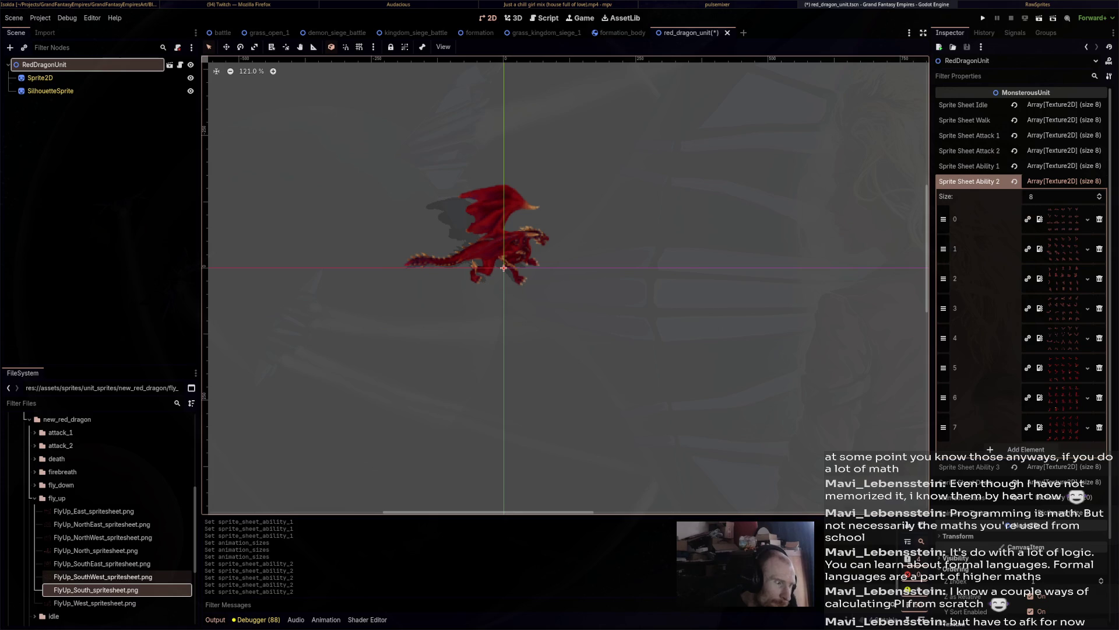
pyautogui.moveTo(101, 576)
pyautogui.mouseDown()
pyautogui.moveTo(665, 297)
pyautogui.moveTo(1041, 367)
pyautogui.mouseUp()
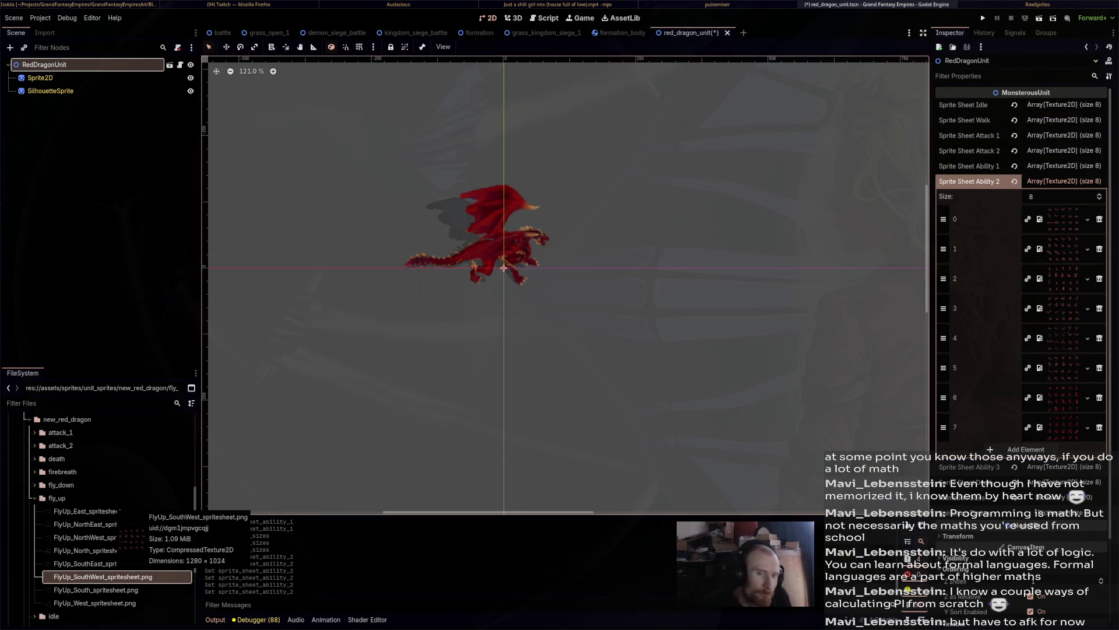
pyautogui.moveTo(93, 603)
pyautogui.mouseDown()
pyautogui.moveTo(198, 601)
pyautogui.moveTo(116, 615)
pyautogui.moveTo(128, 534)
pyautogui.mouseUp()
pyautogui.click(45, 64)
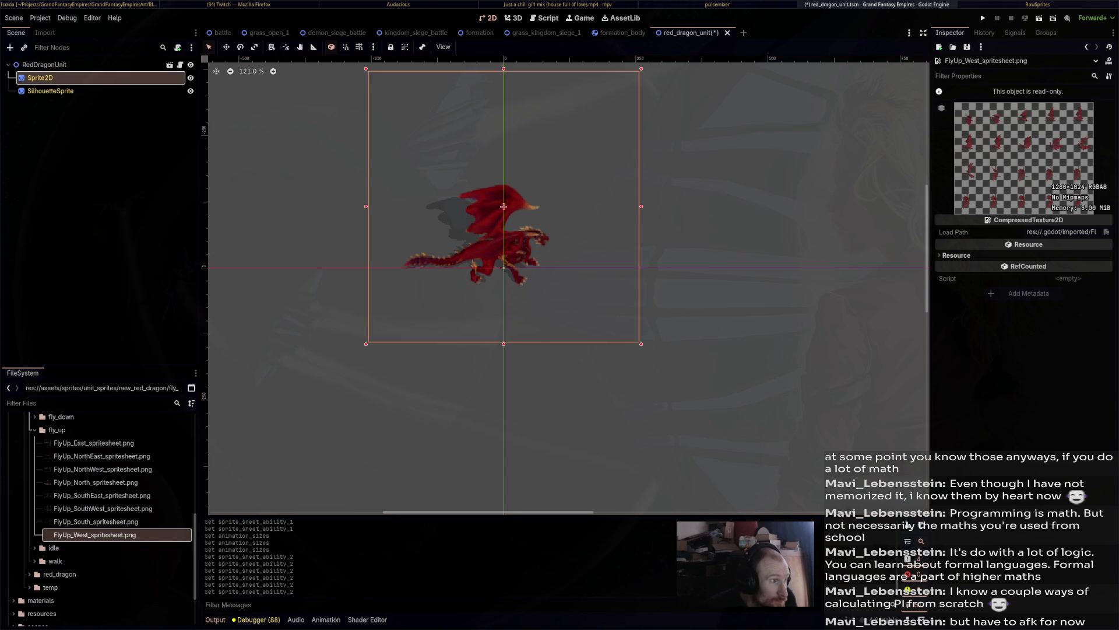
pyautogui.moveTo(128, 534)
pyautogui.mouseDown()
pyautogui.moveTo(845, 414)
pyautogui.moveTo(1066, 414)
pyautogui.moveTo(1064, 427)
pyautogui.mouseUp()
pyautogui.press('Up')
pyautogui.press('Up')
pyautogui.press('Up')
pyautogui.moveTo(102, 469)
pyautogui.mouseDown()
pyautogui.moveTo(717, 444)
pyautogui.moveTo(1026, 452)
pyautogui.moveTo(1064, 428)
pyautogui.mouseUp()
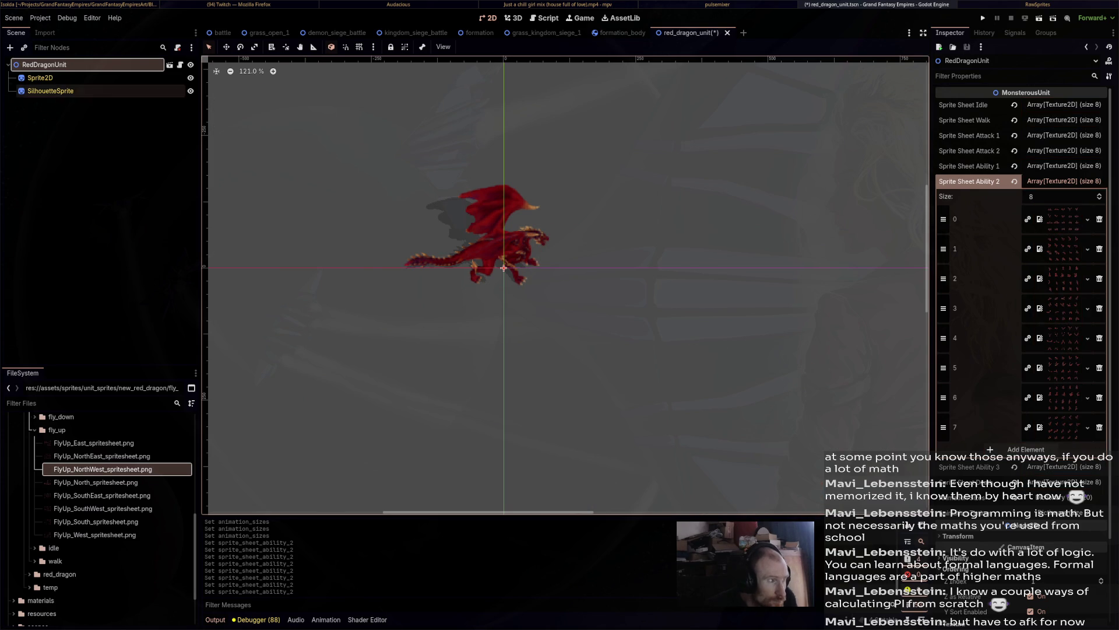
pyautogui.click(40, 77)
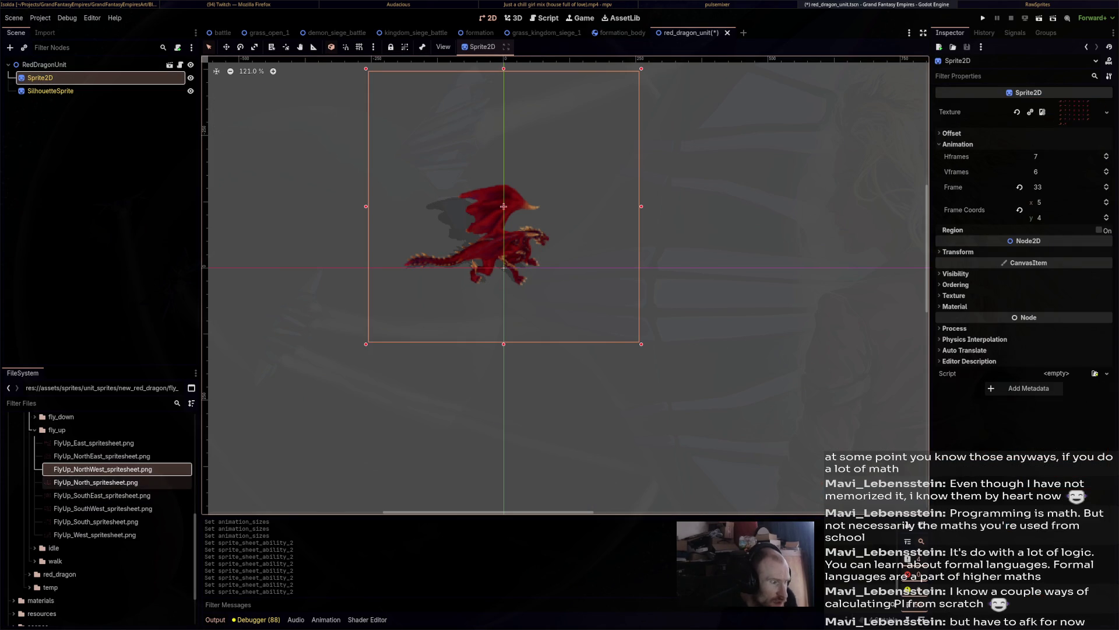
# Apply FlyUp_East_spritesheet.png as the texture of both Sprite2D and SilhouetteSprite.
pyautogui.moveTo(93, 442)
pyautogui.mouseDown()
pyautogui.moveTo(117, 443)
pyautogui.moveTo(577, 251)
pyautogui.moveTo(1069, 112)
pyautogui.mouseUp()
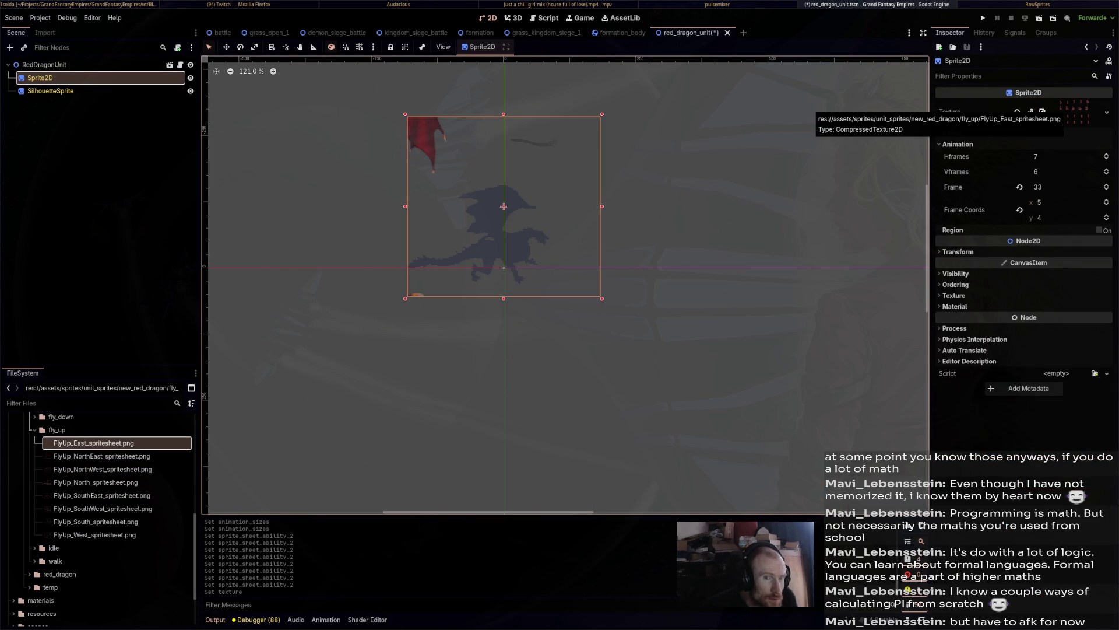
pyautogui.click(50, 90)
pyautogui.moveTo(93, 442)
pyautogui.mouseDown()
pyautogui.moveTo(583, 251)
pyautogui.moveTo(1074, 112)
pyautogui.mouseUp()
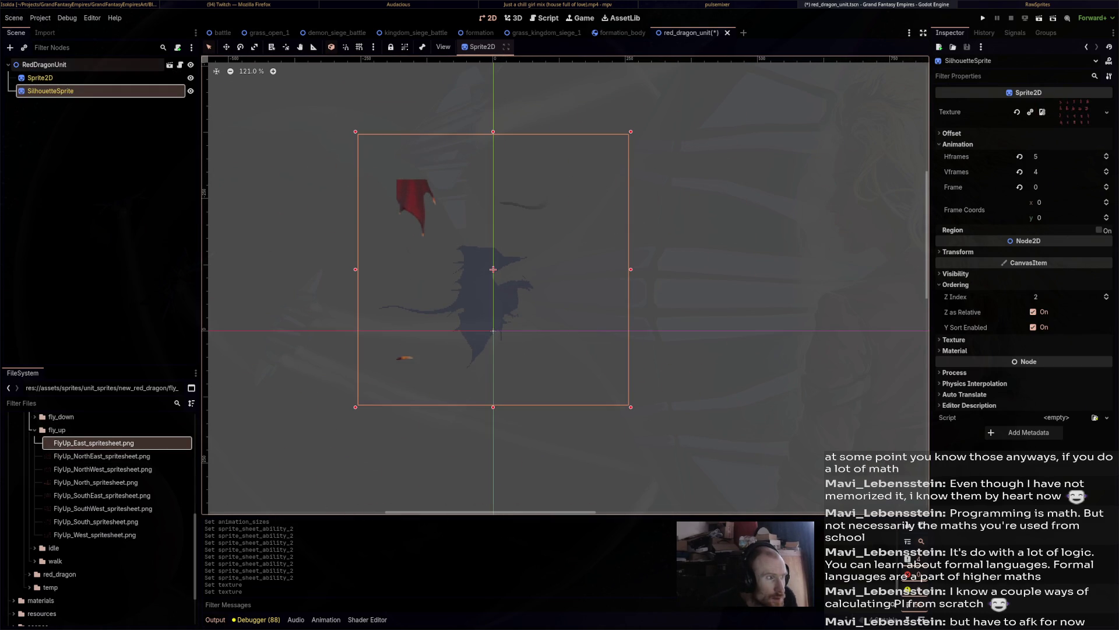
# Slice the main Sprite2D into 5 Hframes and 4 Vframes.
pyautogui.click(39, 77)
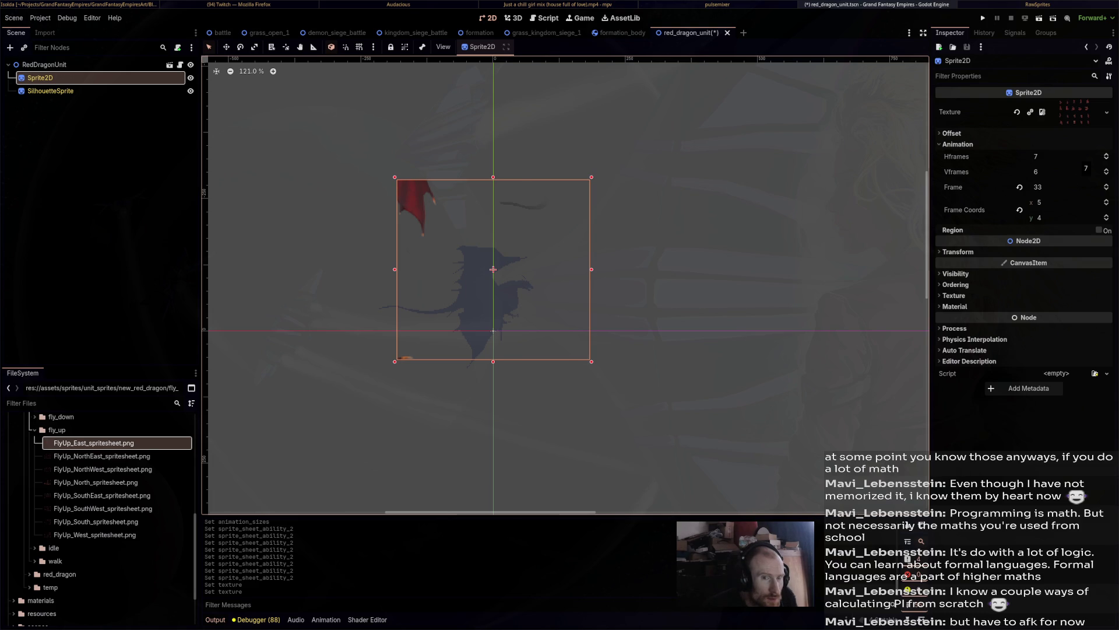
pyautogui.write('5')
pyautogui.press('Return')
pyautogui.press('Tab')
pyautogui.write('5')
pyautogui.press('Return')
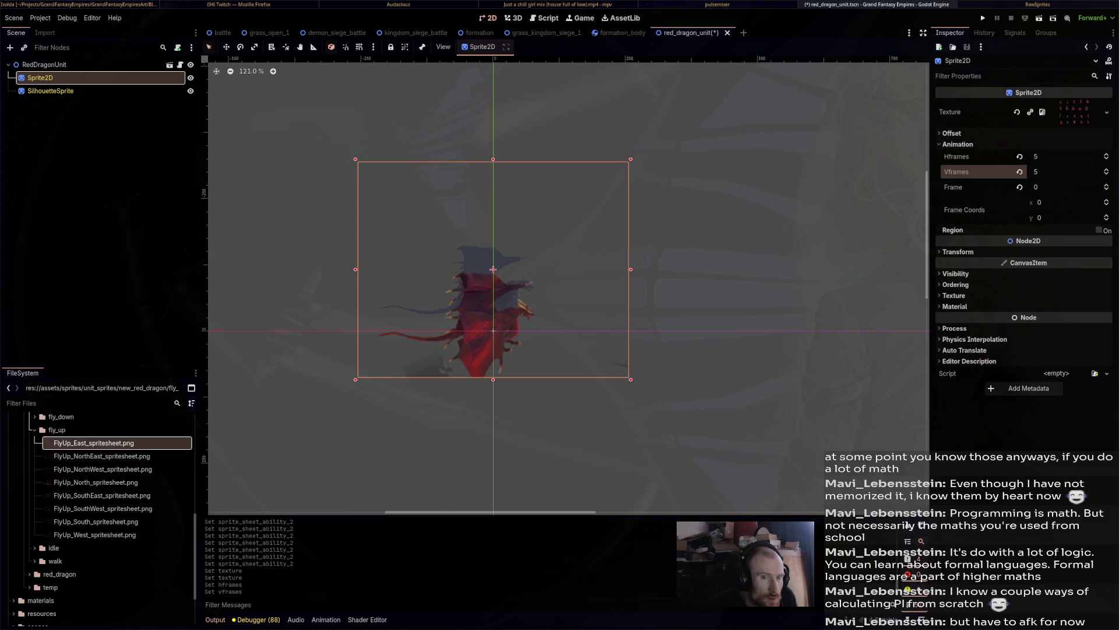
pyautogui.press('Down')
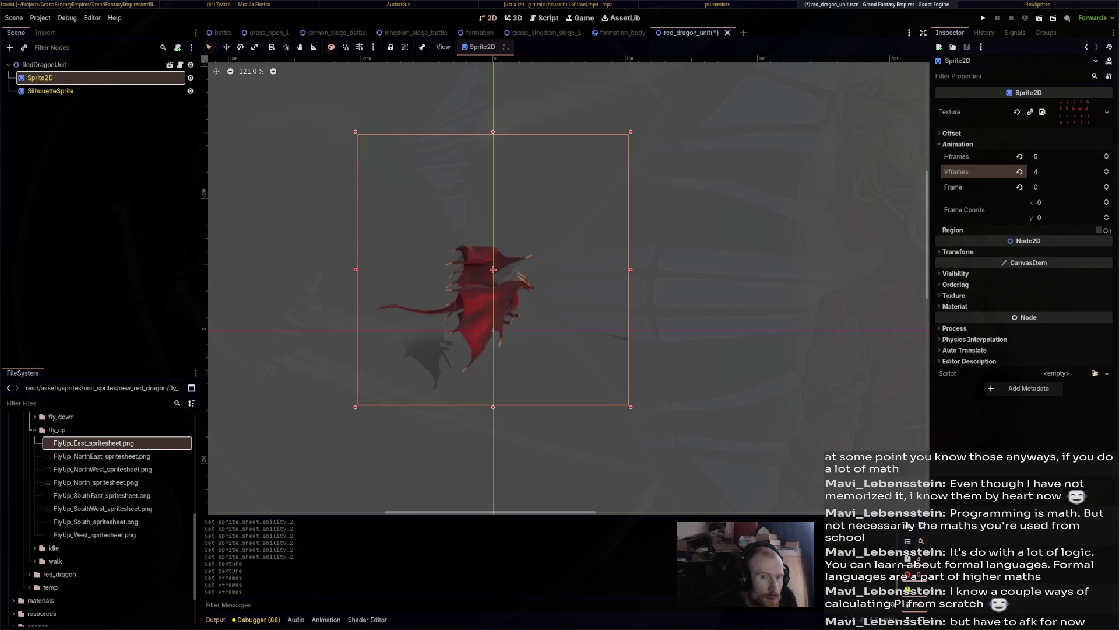
pyautogui.hscroll(-1, 502, 262)
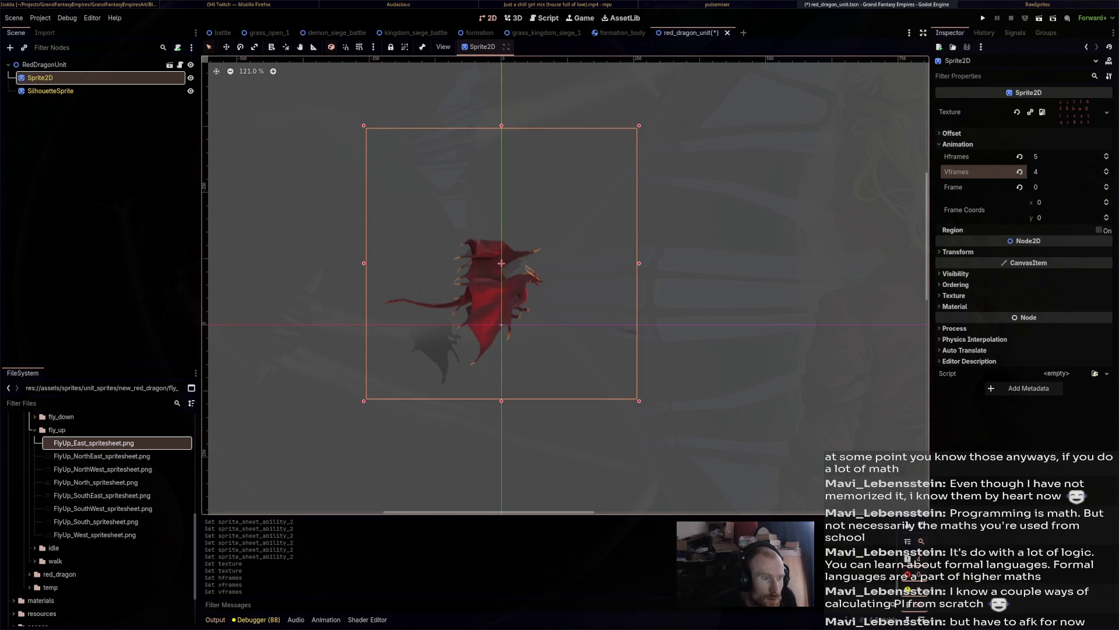
pyautogui.click(50, 91)
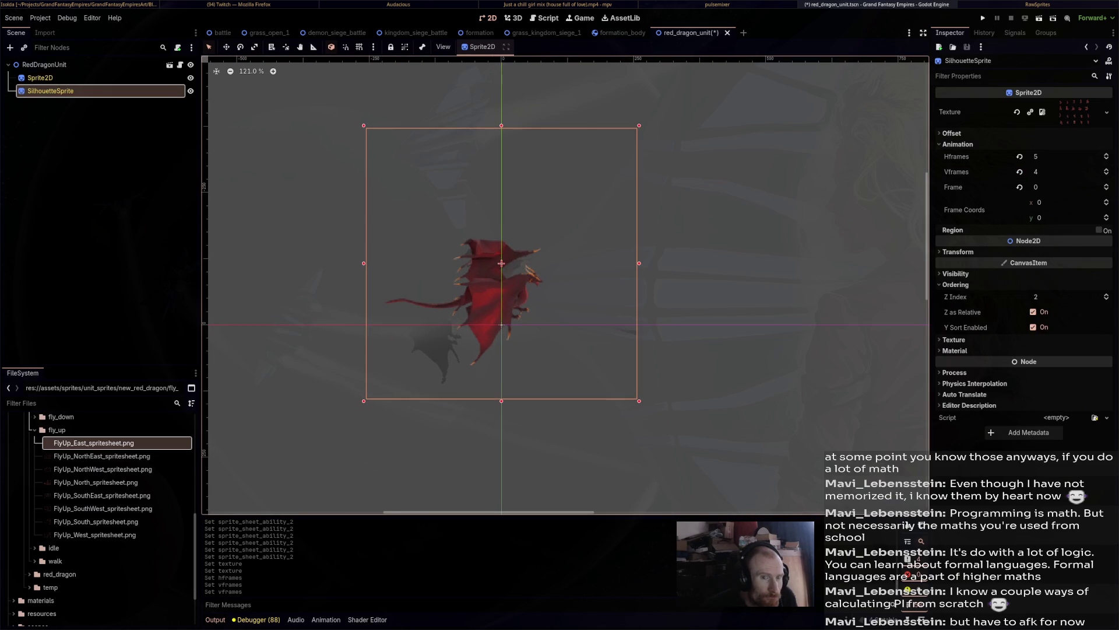
pyautogui.click(40, 77)
pyautogui.click(50, 90)
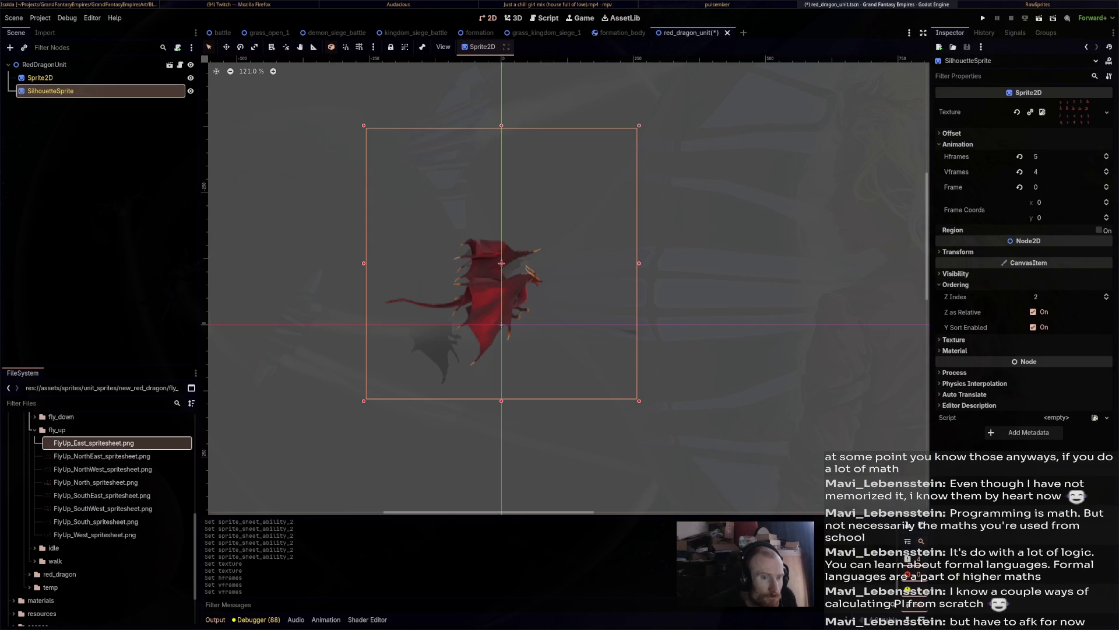
pyautogui.hscroll(2, 566, 286)
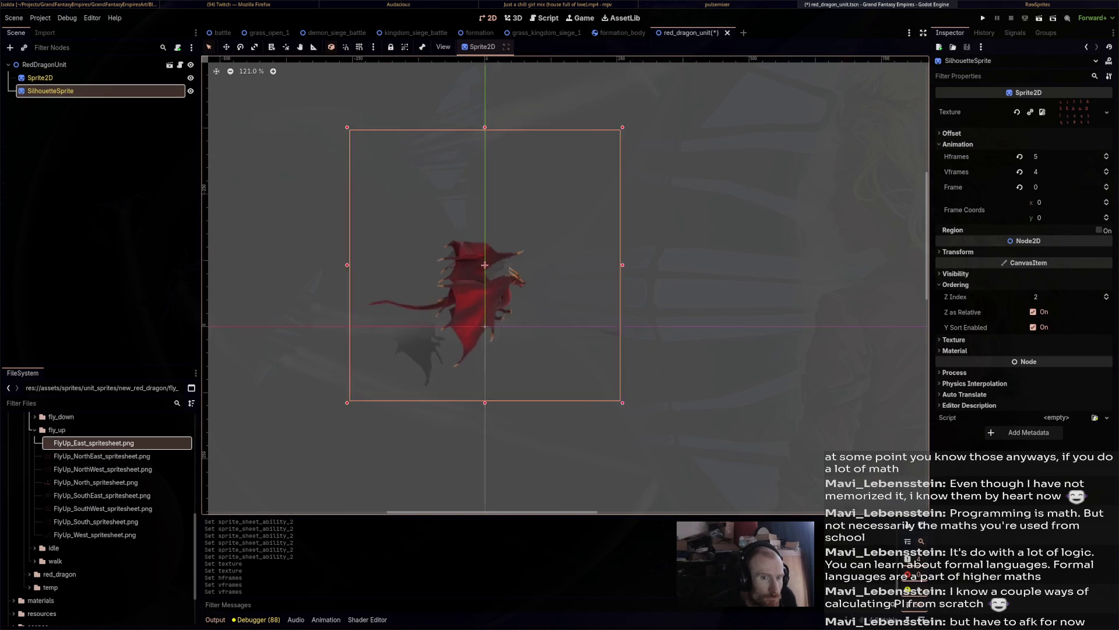
pyautogui.hscroll(-2, 566, 286)
pyautogui.click(955, 351)
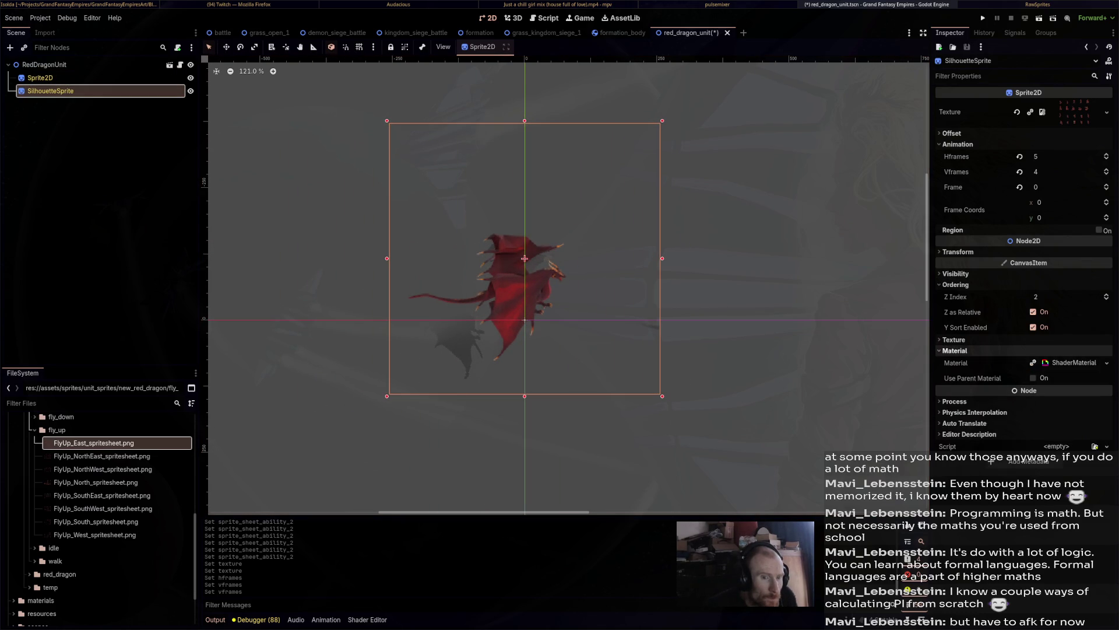
pyautogui.click(1072, 362)
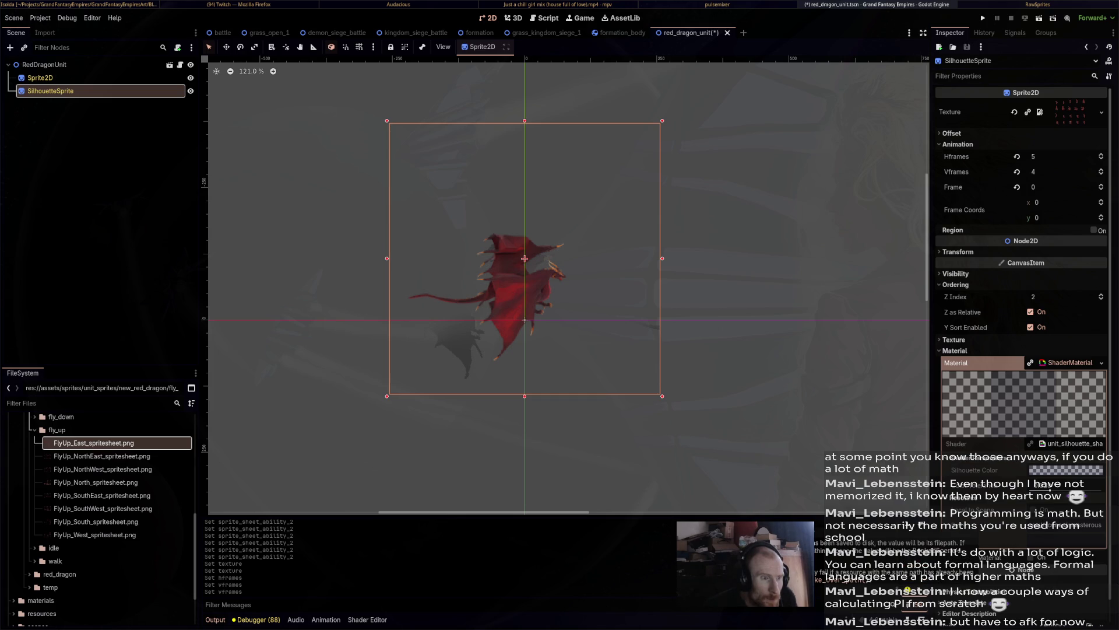
pyautogui.click(41, 78)
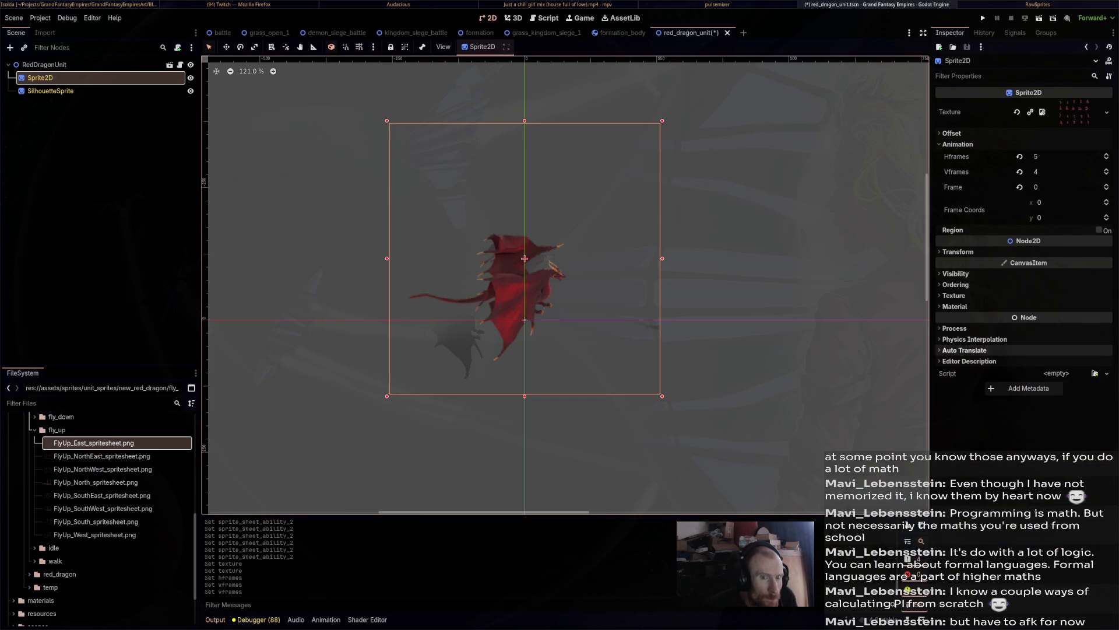
pyautogui.click(955, 307)
pyautogui.click(1106, 318)
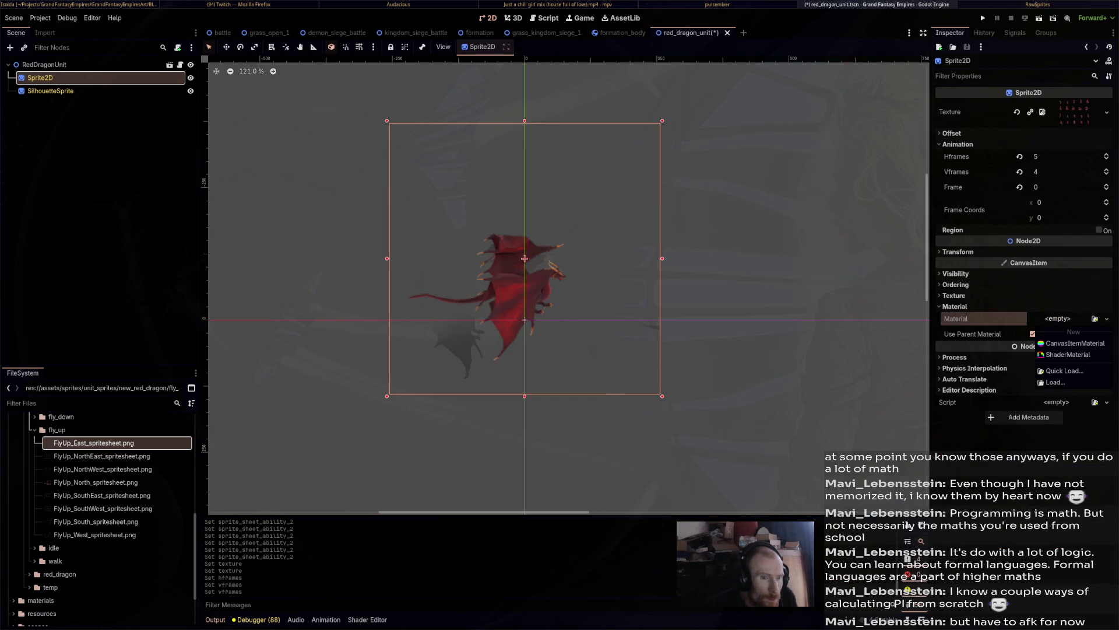
pyautogui.press('Escape')
pyautogui.click(44, 64)
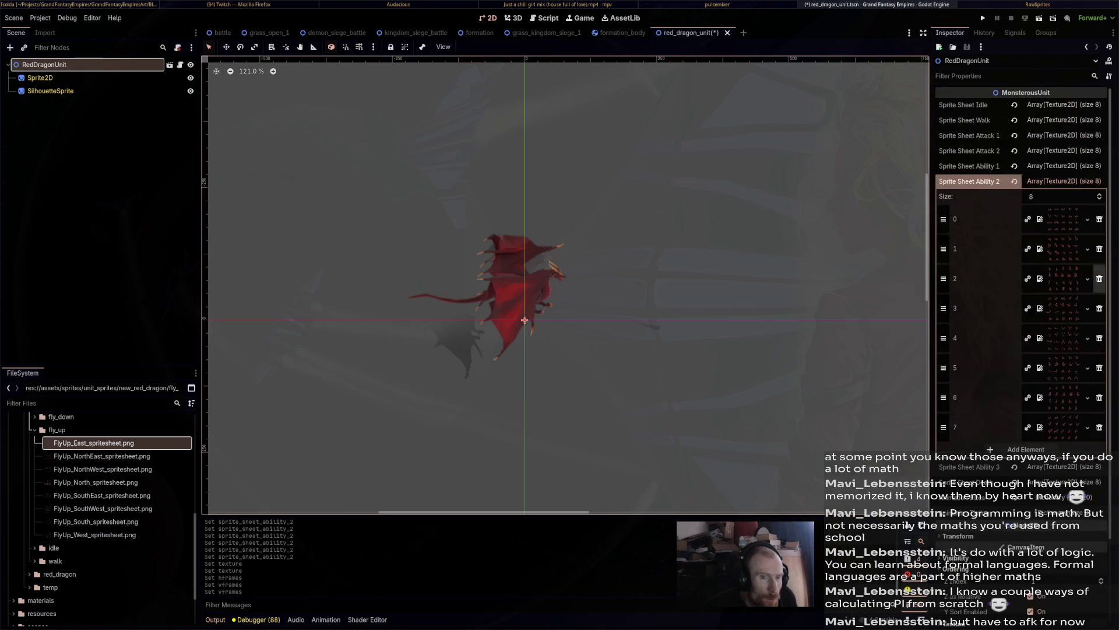
# In RedDragonUnit's material shader parameters, set Sprite Sheet Columns to 5 and update the rows.
pyautogui.scroll(-3, 1020, 262)
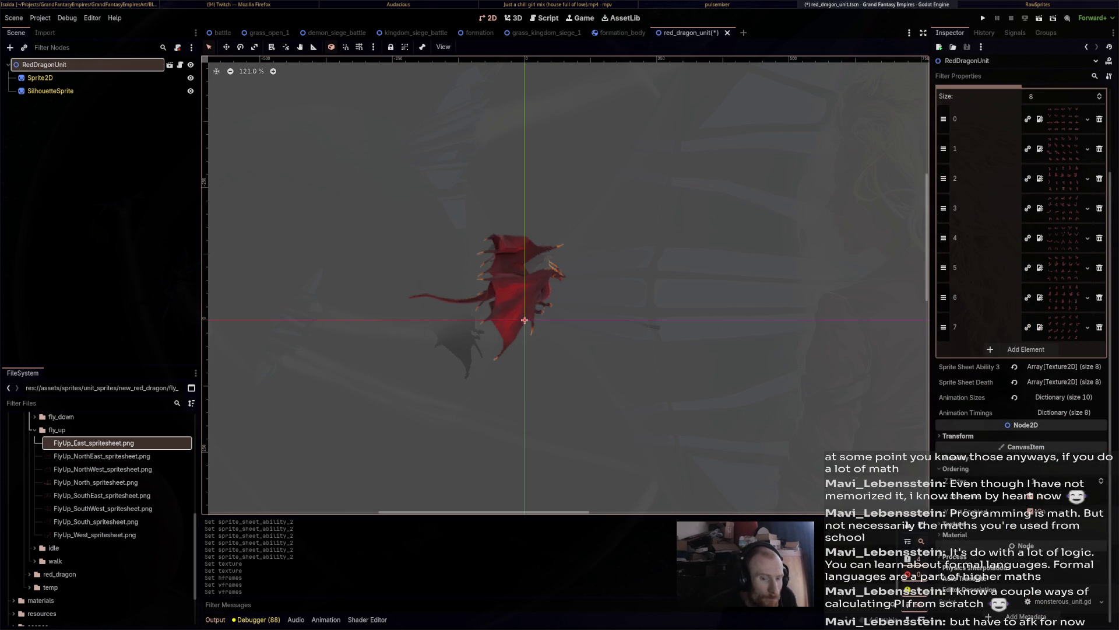
pyautogui.click(955, 534)
pyautogui.scroll(-4, 1020, 292)
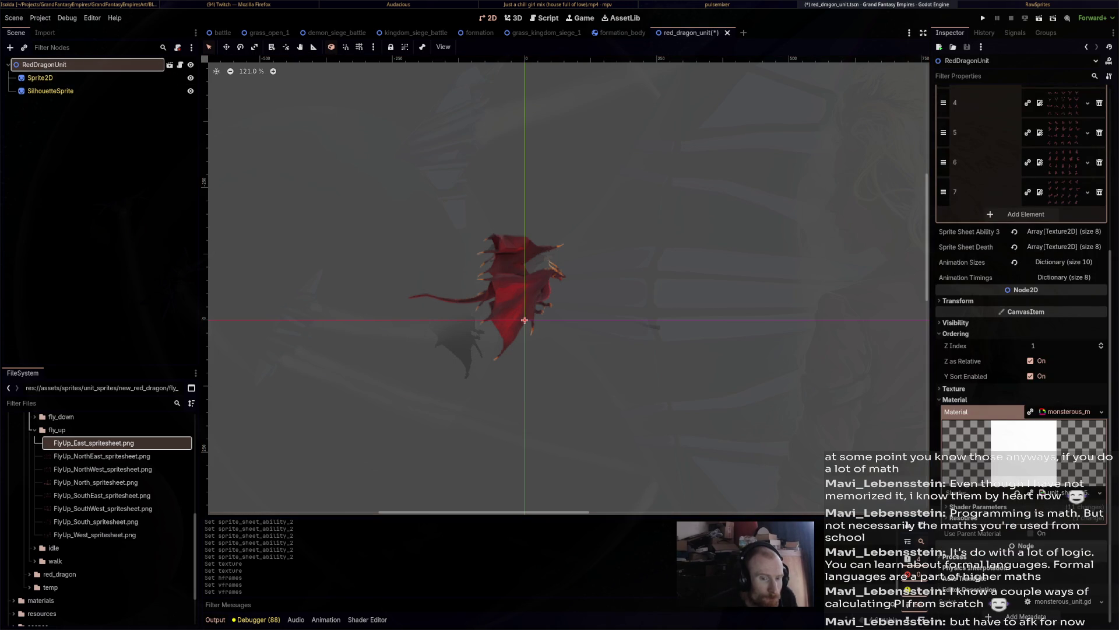
pyautogui.click(978, 507)
pyautogui.scroll(-6, 979, 507)
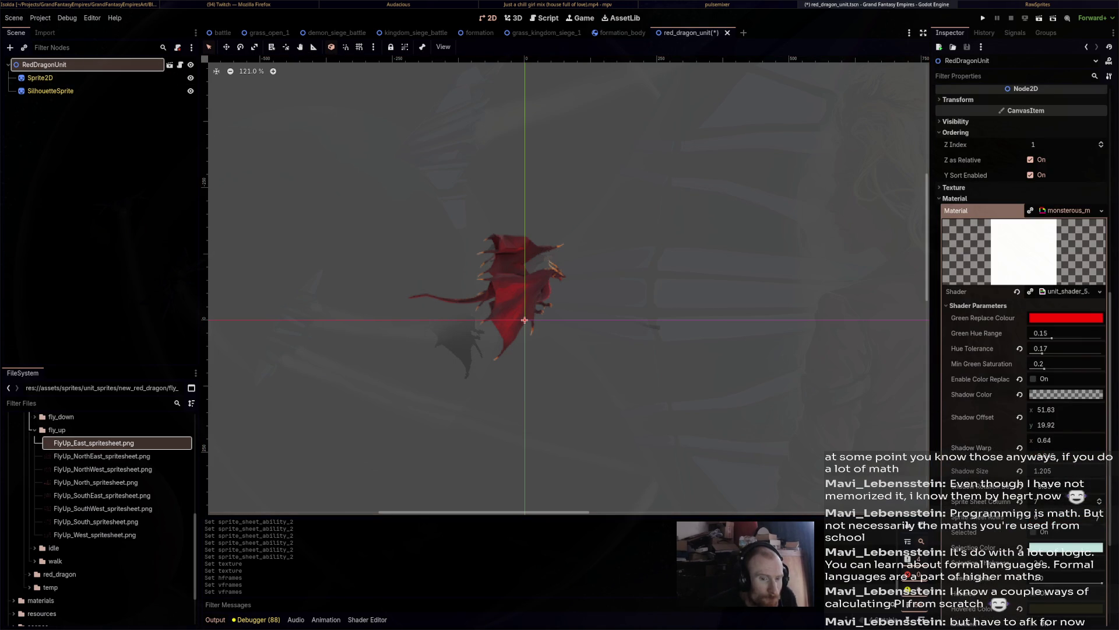
pyautogui.scroll(-2, 1023, 262)
pyautogui.scroll(-2, 1067, 434)
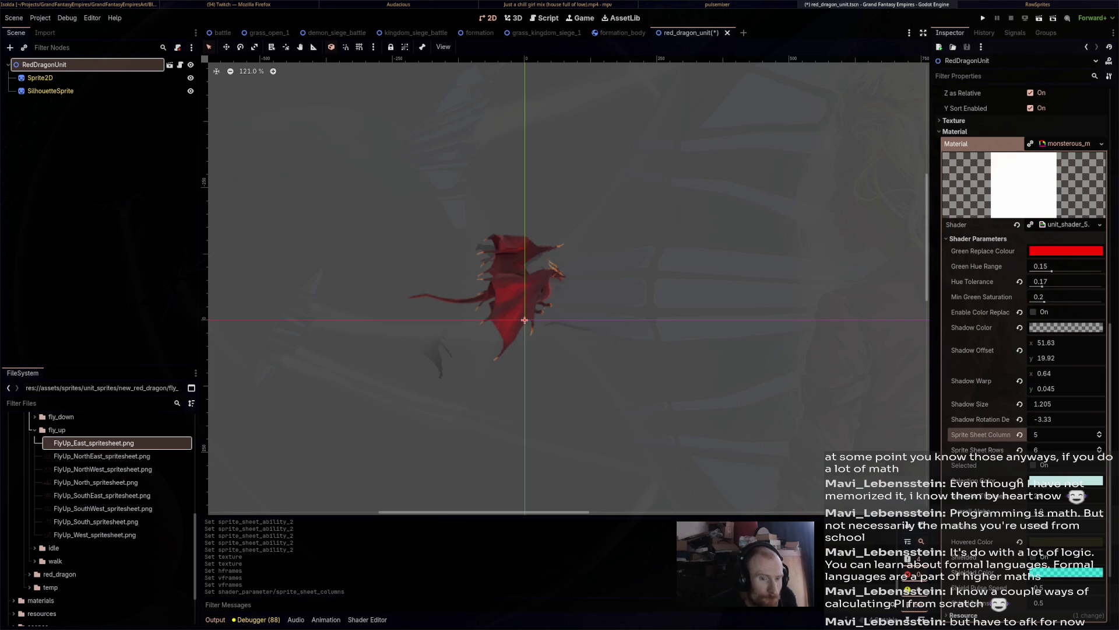
pyautogui.scroll(-1, 1067, 450)
pyautogui.click(700, 379)
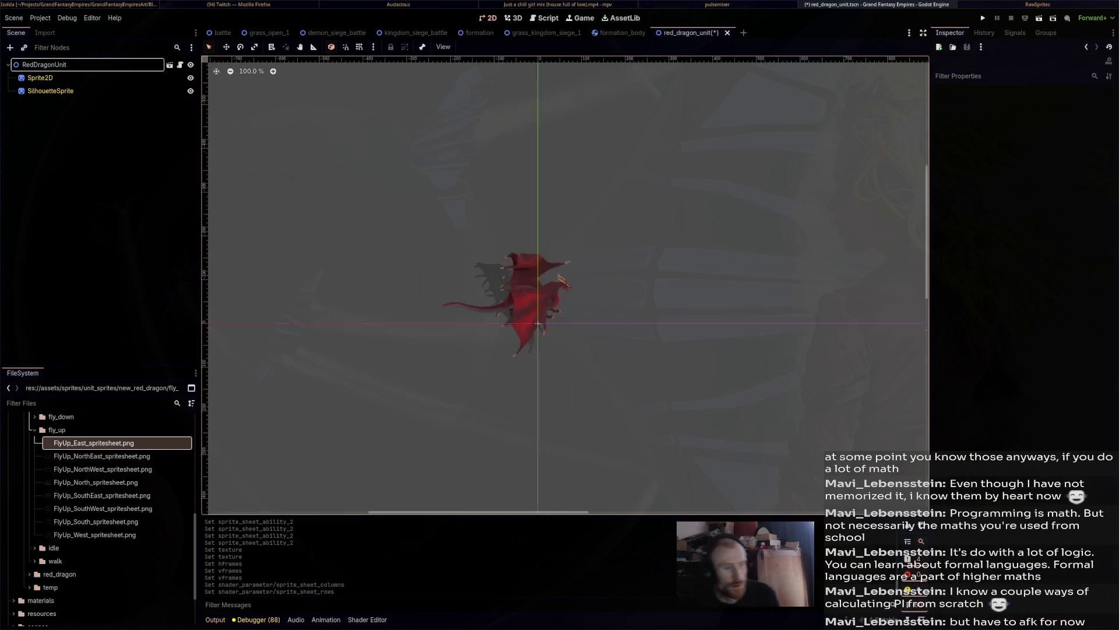
# Save red_dragon_unit.tscn with Ctrl+S.
pyautogui.hotkey('ctrl', 's')
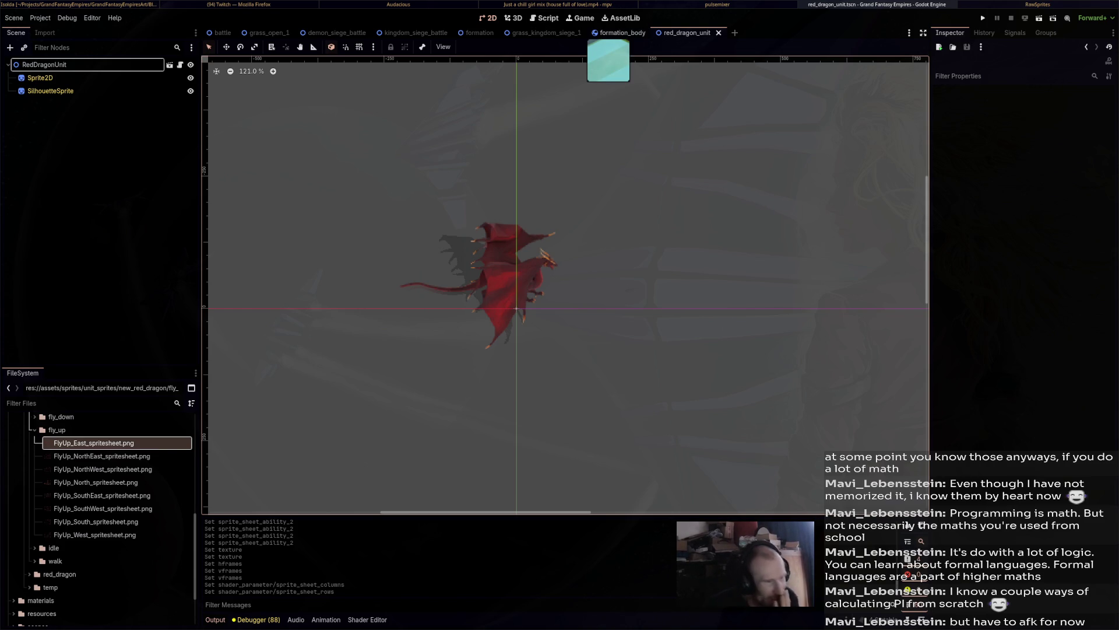
# Glance at the formation_body scene and formation_combat.gd script, then return to the dragon.
pyautogui.click(617, 33)
pyautogui.click(685, 33)
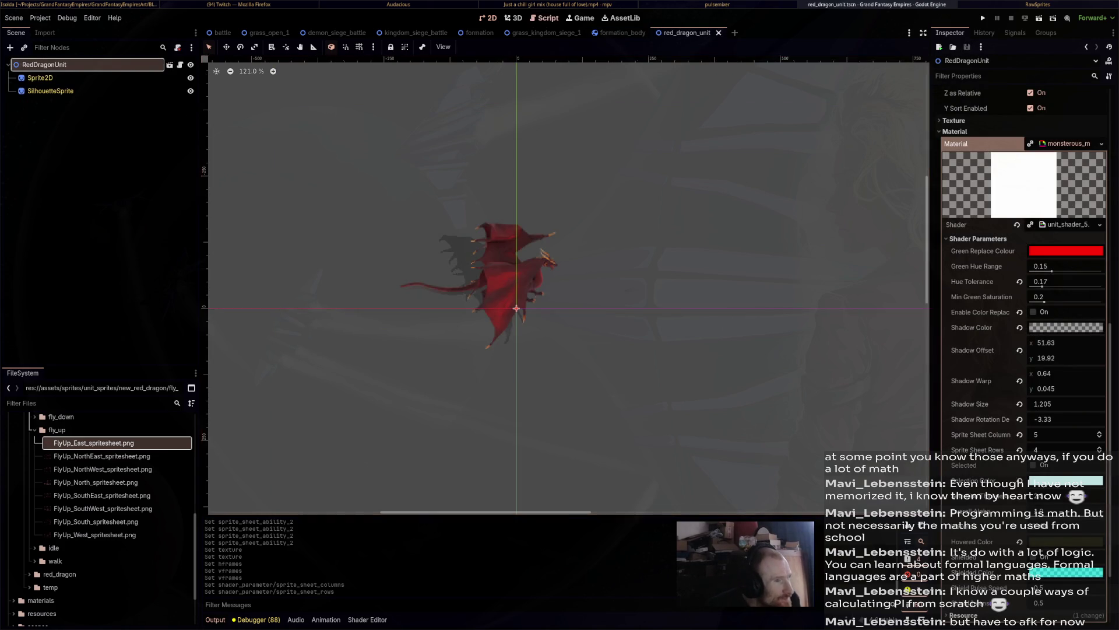
pyautogui.click(545, 18)
pyautogui.click(489, 18)
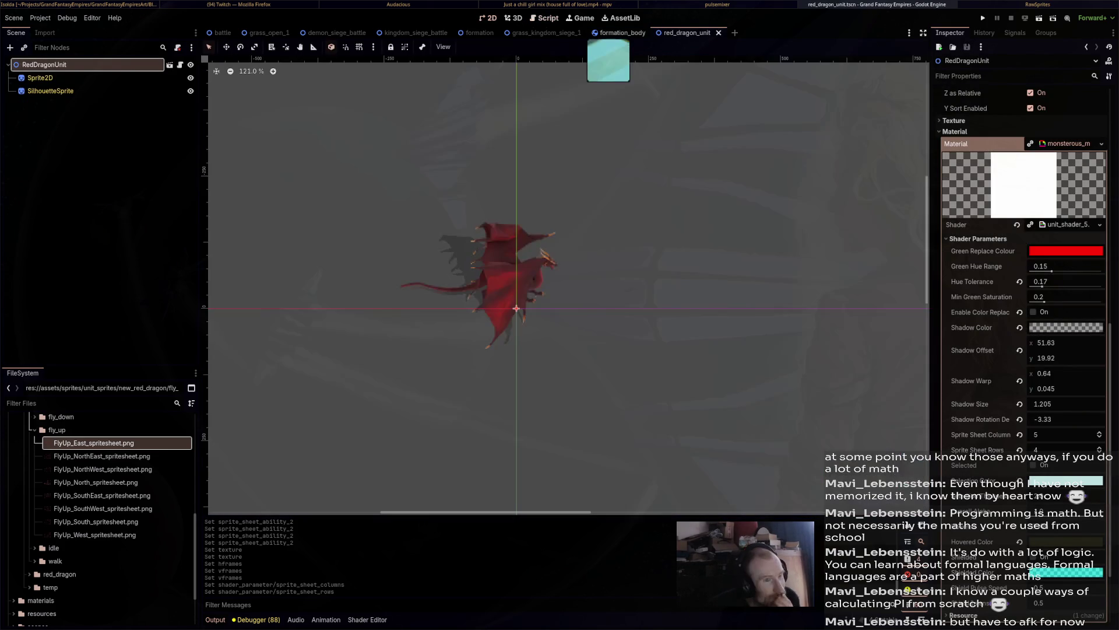
# Collapse Sprite Sheet Ability 2 and expand the ten-entry Animation Sizes dictionary.
pyautogui.scroll(10, 1020, 349)
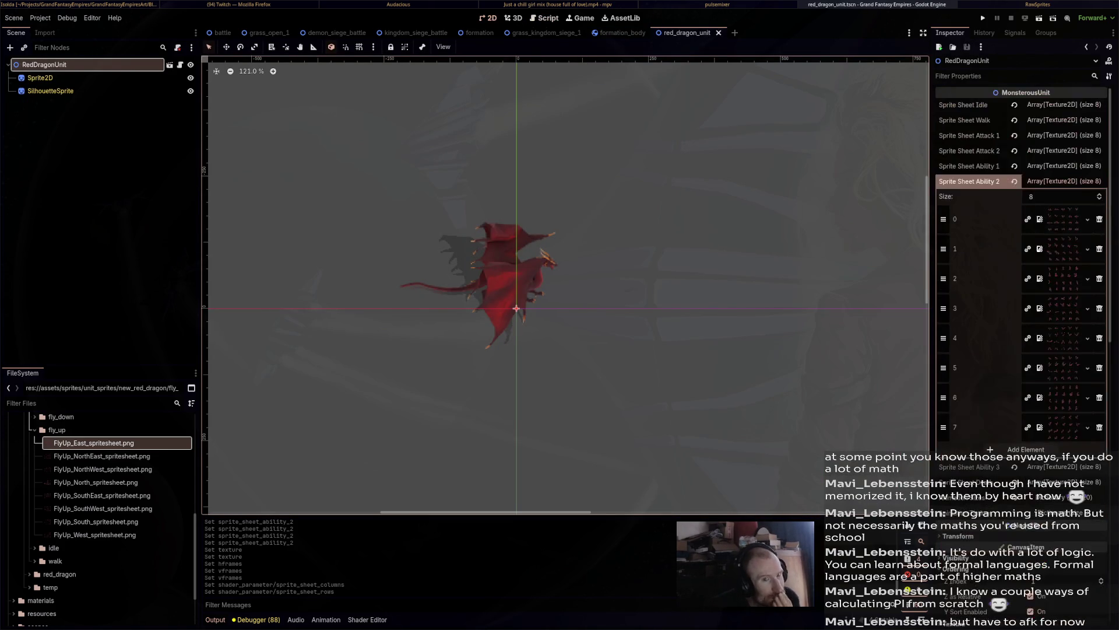
pyautogui.click(1064, 181)
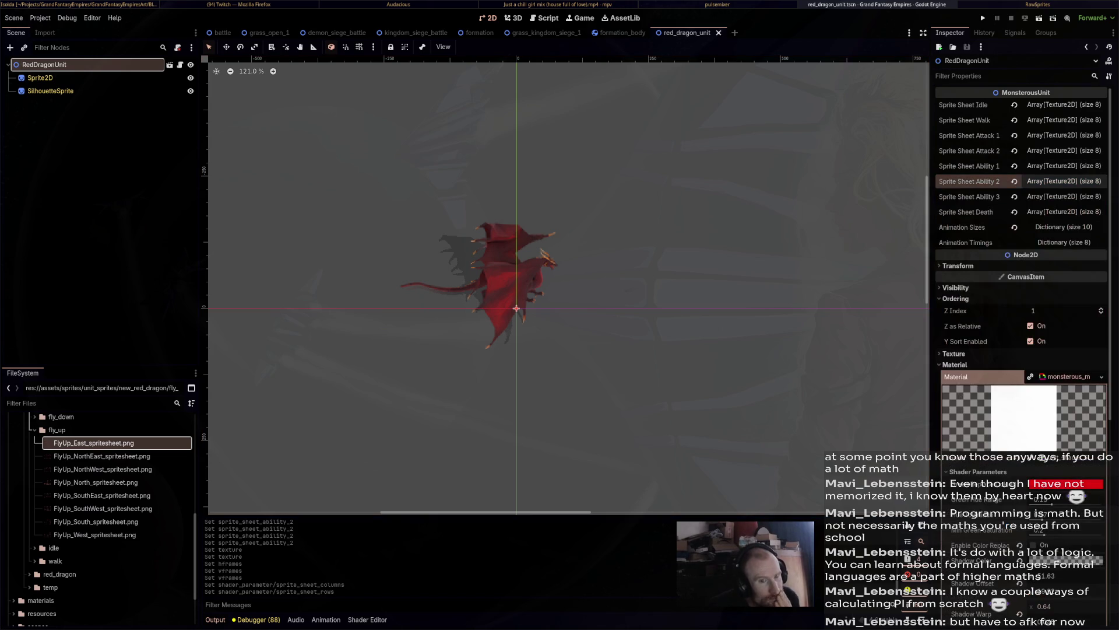
pyautogui.click(1064, 182)
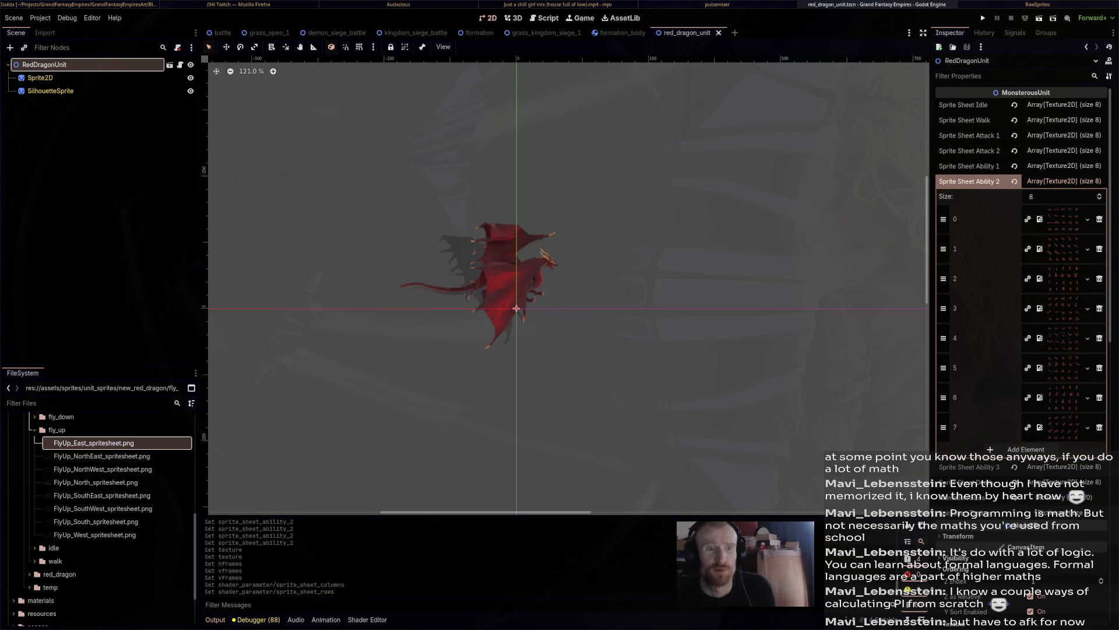
pyautogui.click(1064, 182)
pyautogui.scroll(-10, 1020, 291)
pyautogui.scroll(4, 1024, 245)
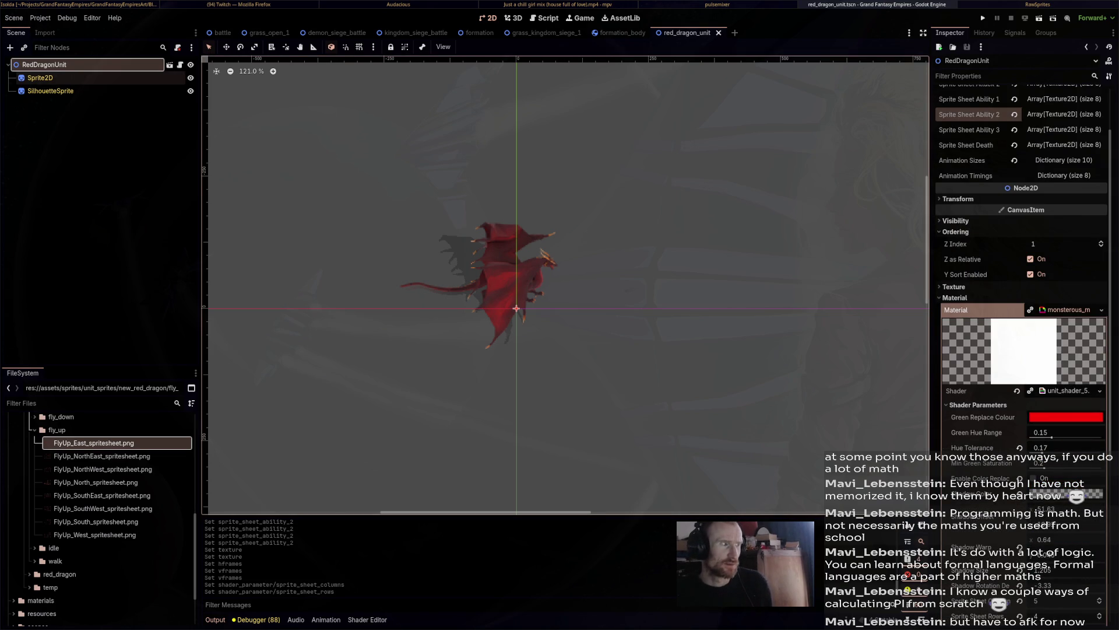
pyautogui.click(1064, 160)
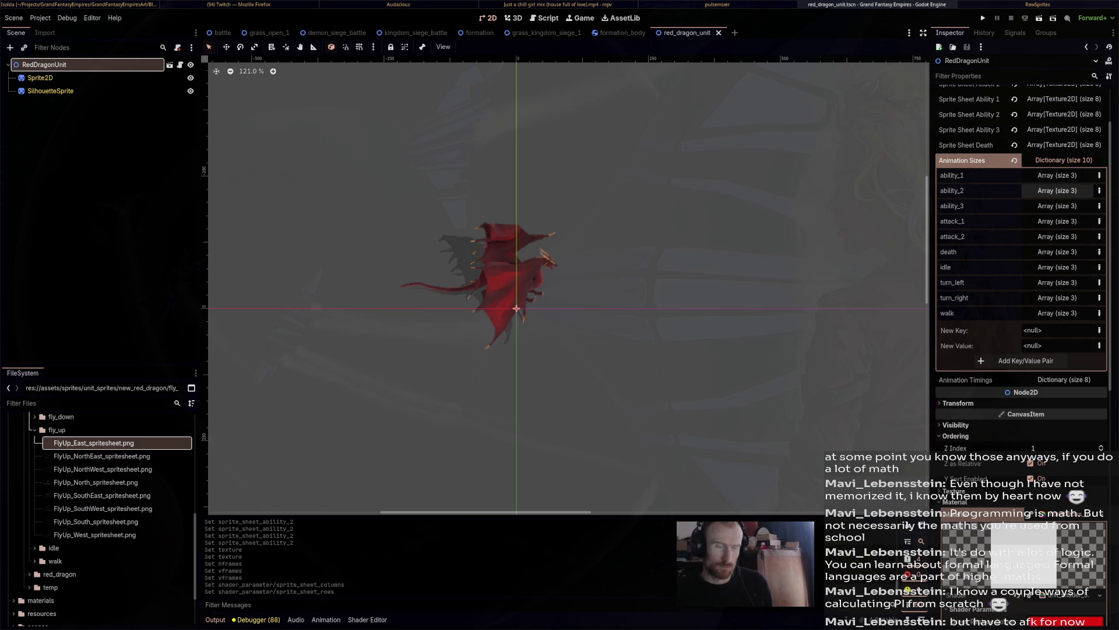
# Show the ability_2 and ability_1 size values and preview the first Sprite Sheet Ability 1 texture.
pyautogui.click(1056, 190)
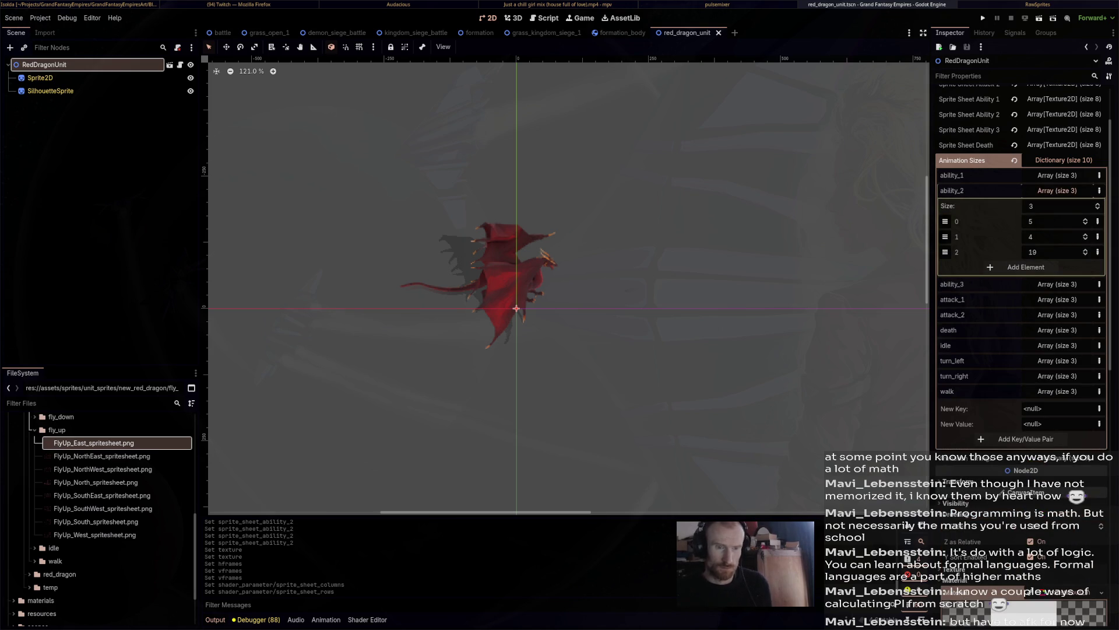
pyautogui.scroll(3, 1057, 191)
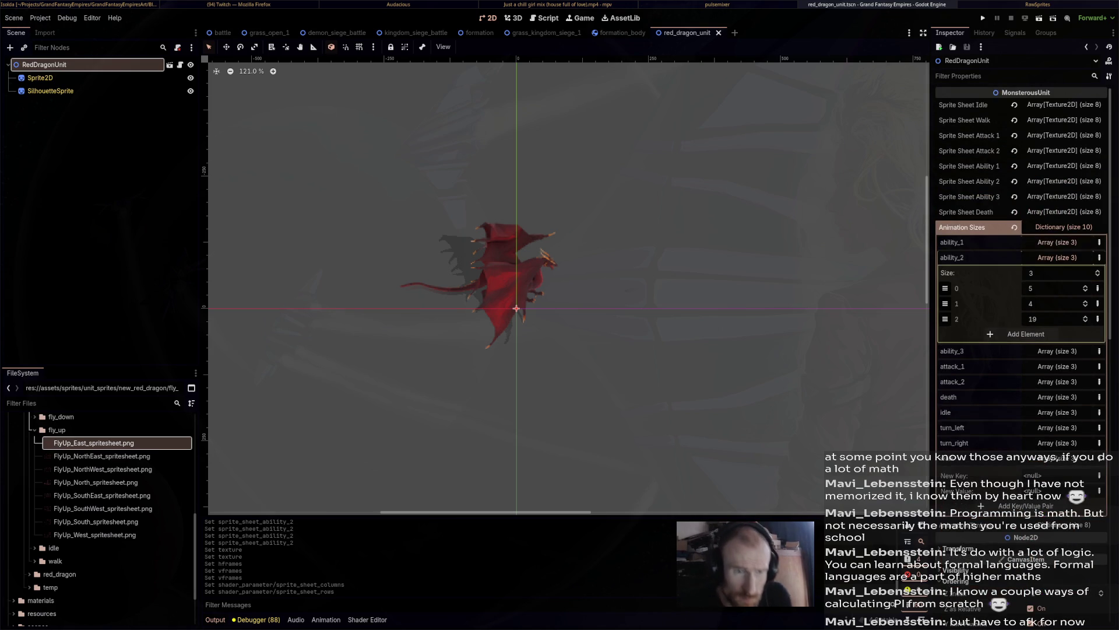
pyautogui.click(1057, 242)
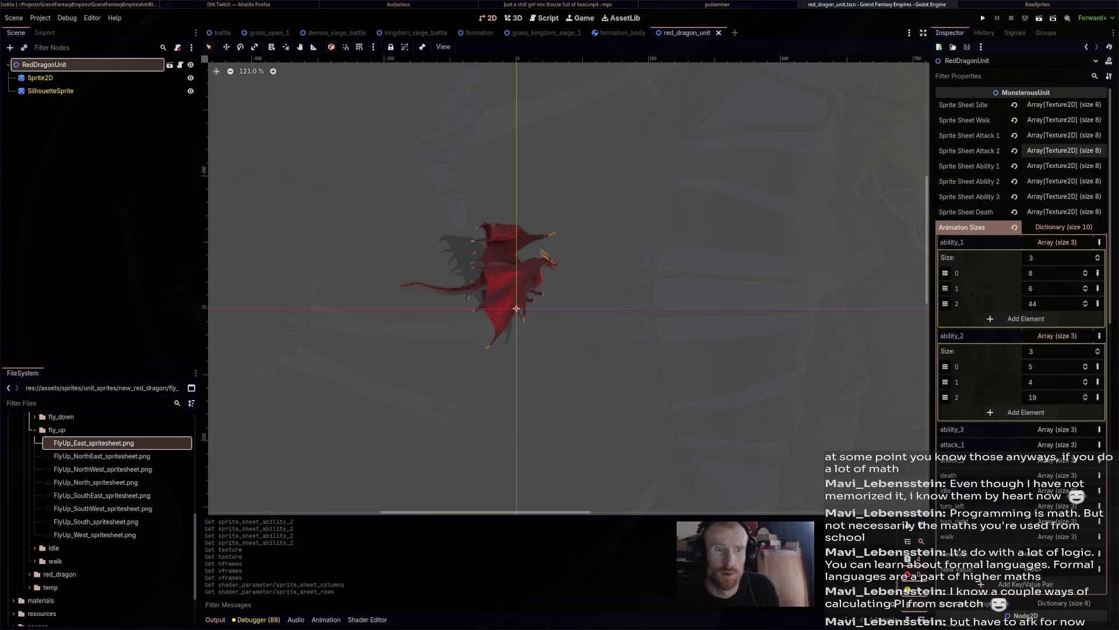
pyautogui.click(1064, 165)
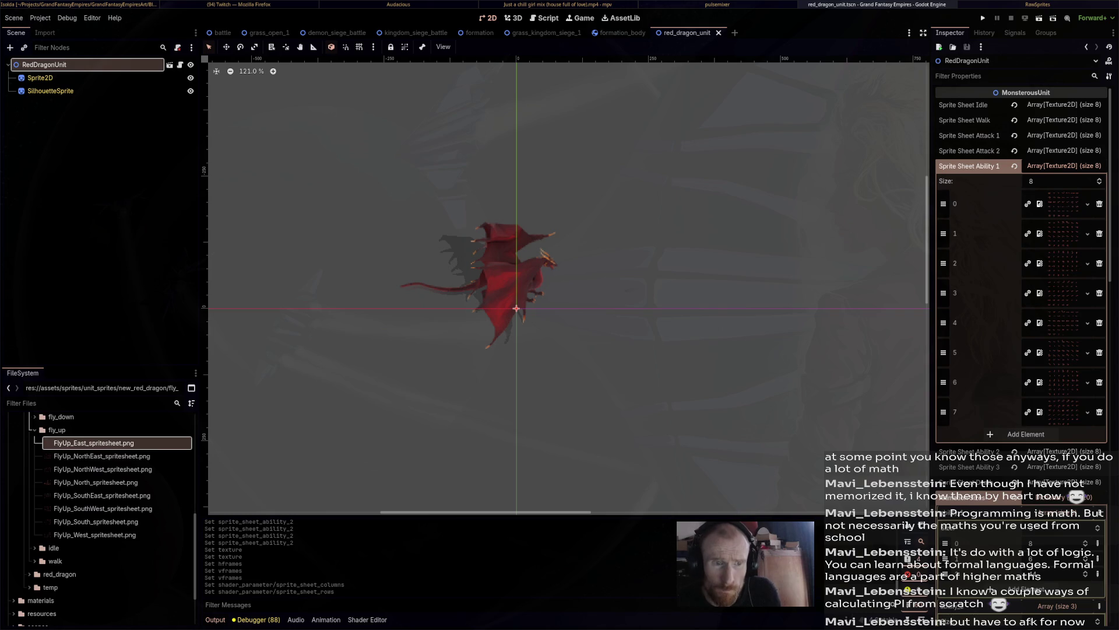
pyautogui.click(1063, 203)
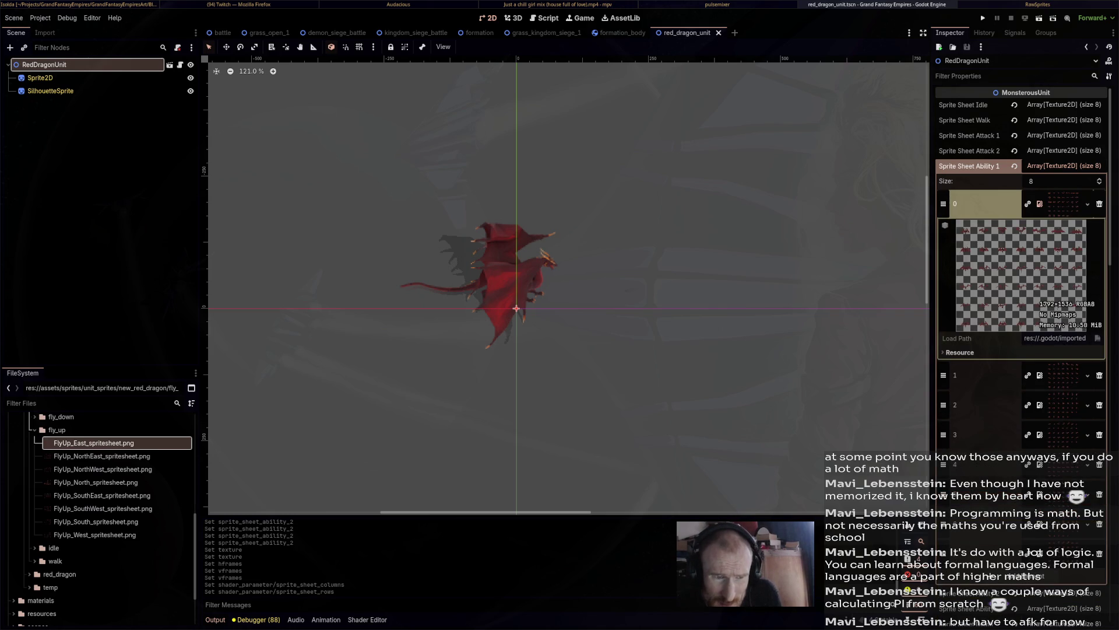
# Edit and commit an Animation Sizes value to match the sprite sheet.
pyautogui.scroll(-5, 1020, 291)
pyautogui.scroll(5, 1020, 291)
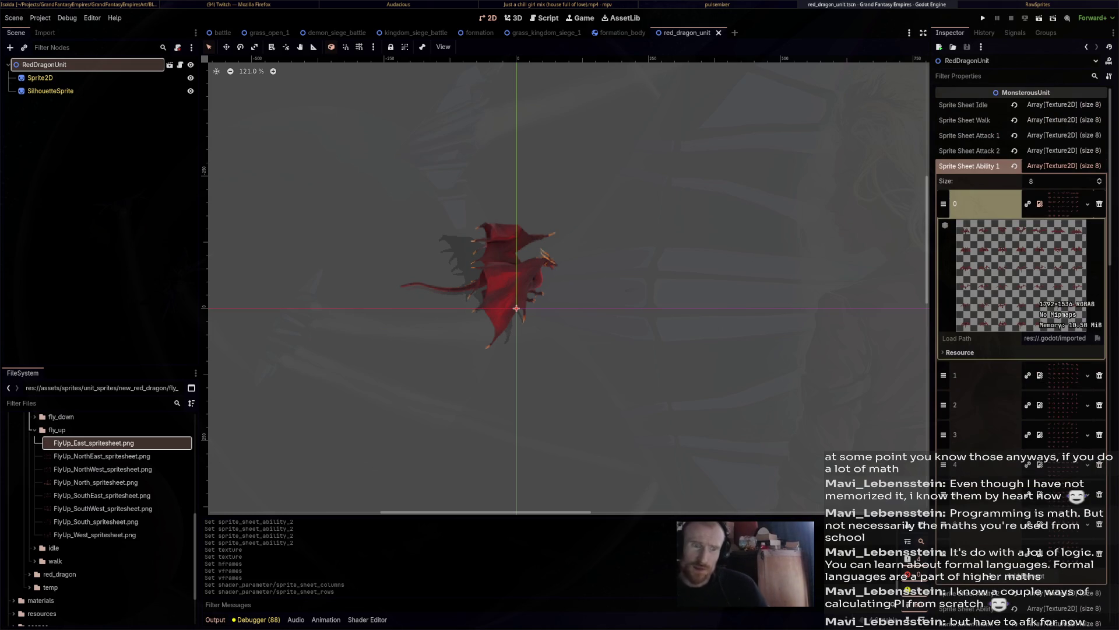
pyautogui.scroll(-3, 1020, 262)
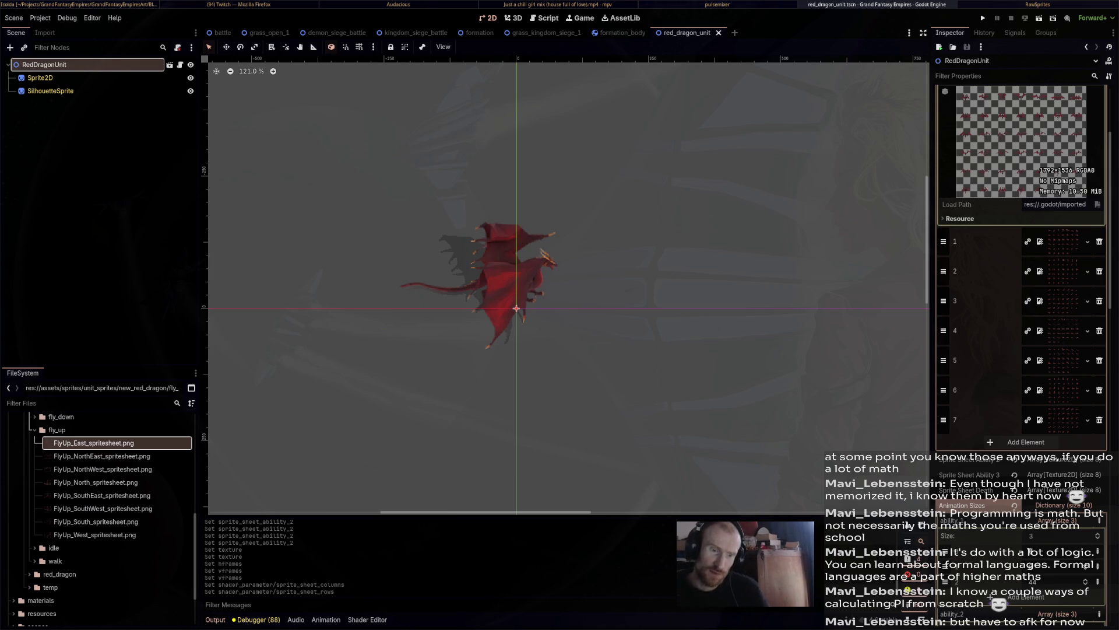
pyautogui.press('Return')
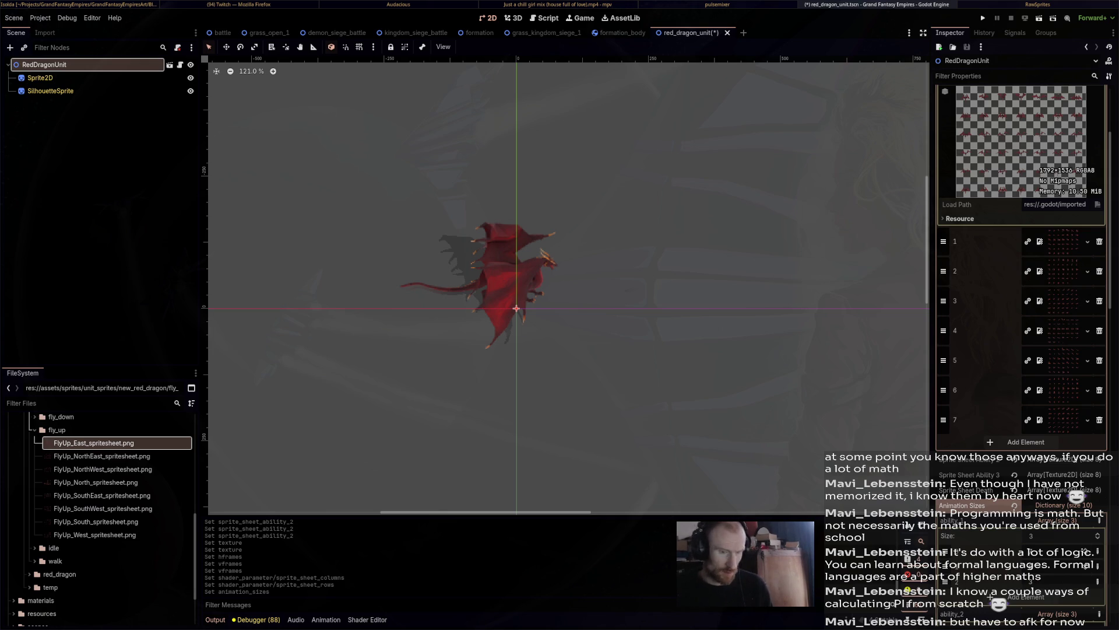
pyautogui.scroll(3, 1020, 262)
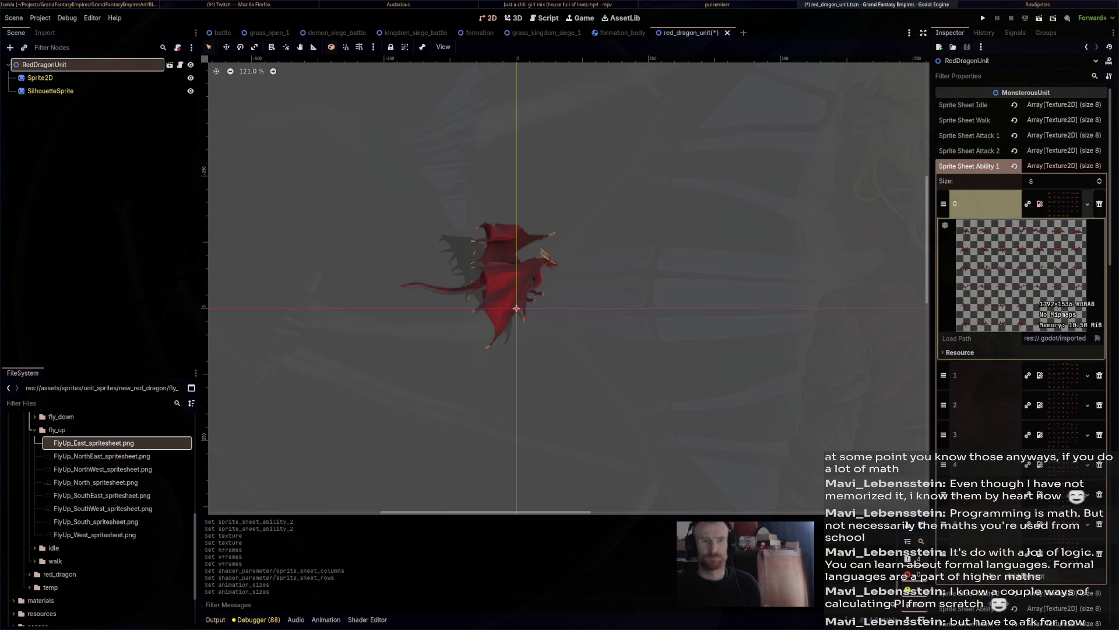
# Collapse the Ability 1/2 entries, then expand ability_3 sizes (5, 3, 14) and Sprite Sheet Ability 3.
pyautogui.click(1064, 166)
pyautogui.click(1064, 181)
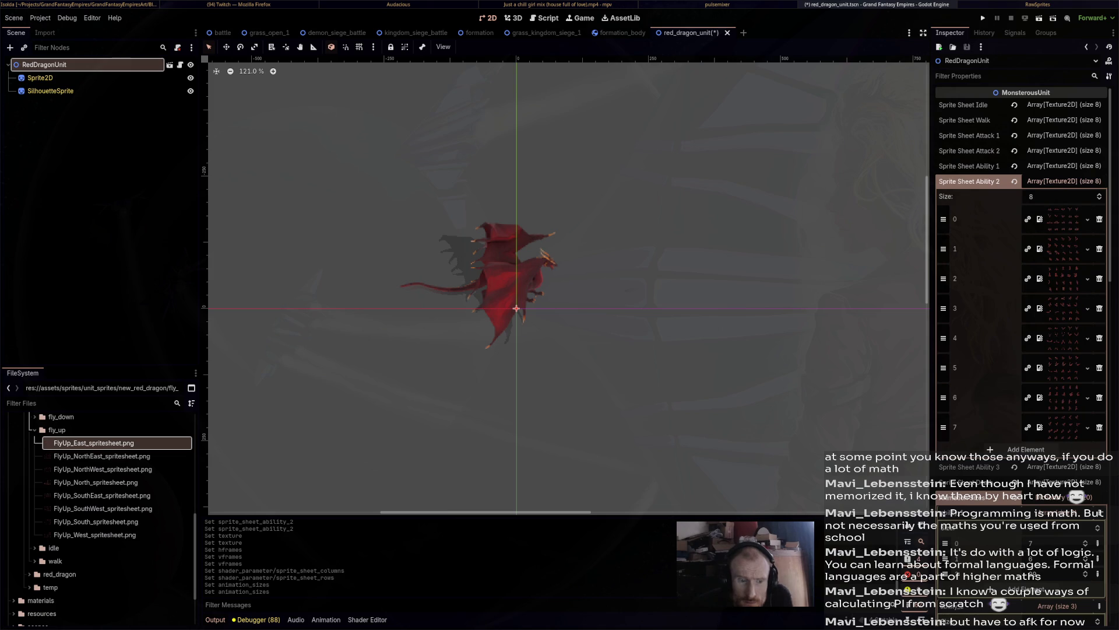
pyautogui.click(1064, 180)
pyautogui.click(1057, 242)
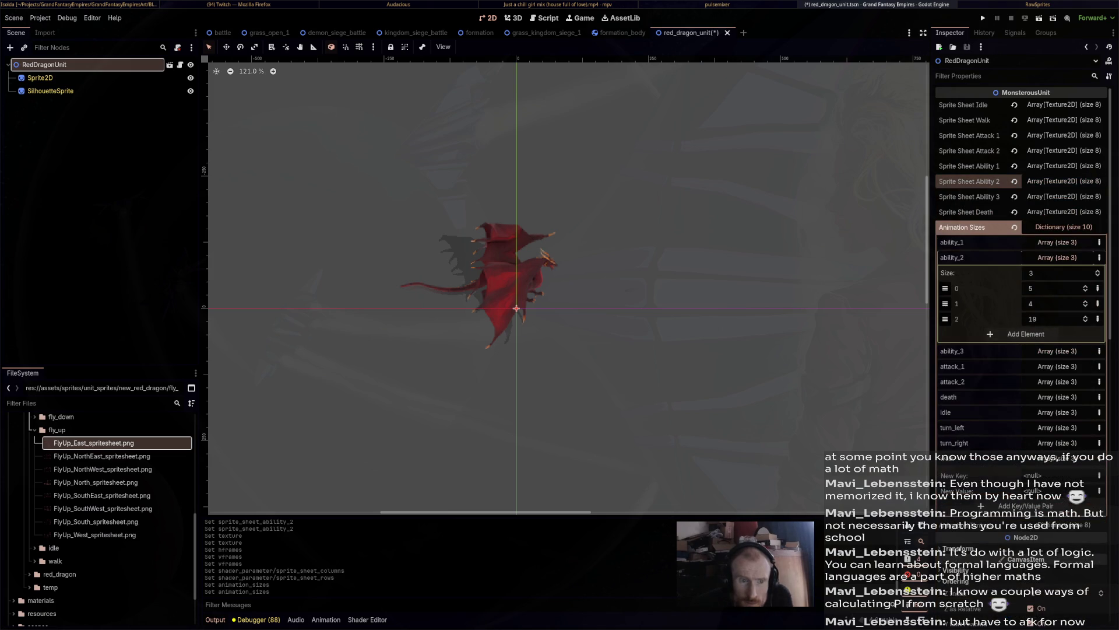
pyautogui.click(1057, 258)
pyautogui.click(1057, 272)
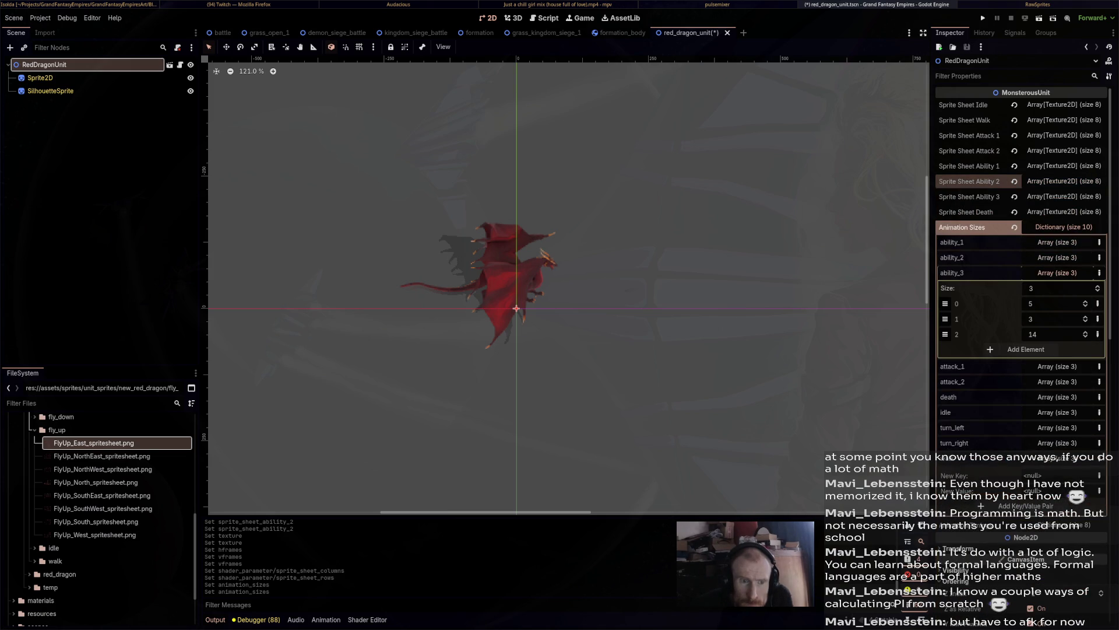
pyautogui.click(1064, 197)
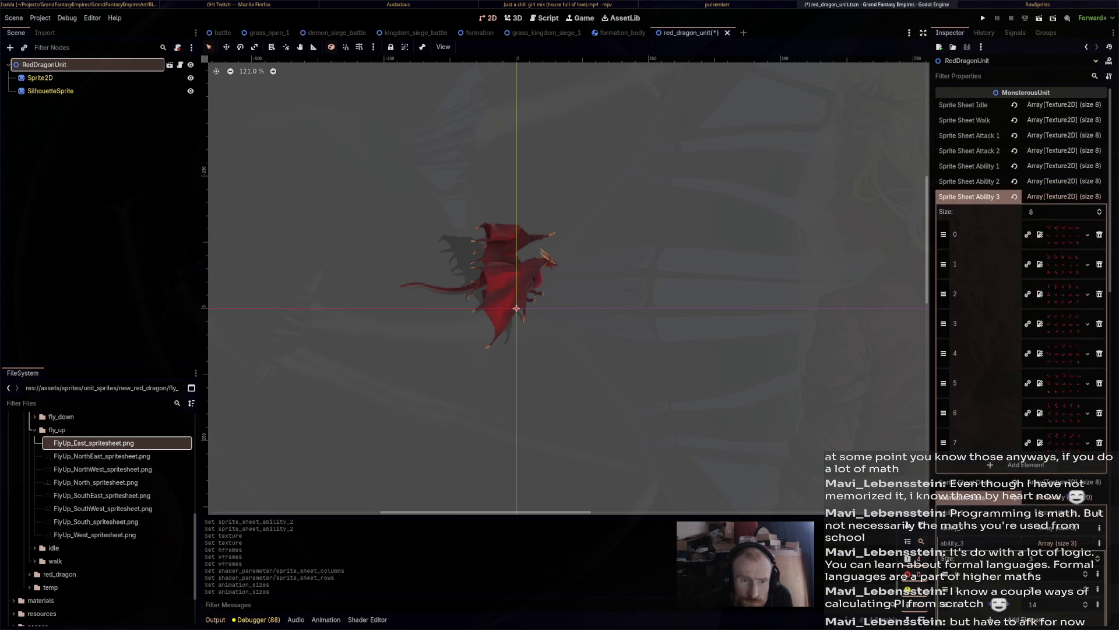
# Open the fly_down folder and assign FlyDown North, NorthEast and East to Ability 3 slots 0–2.
pyautogui.doubleClick(56, 429)
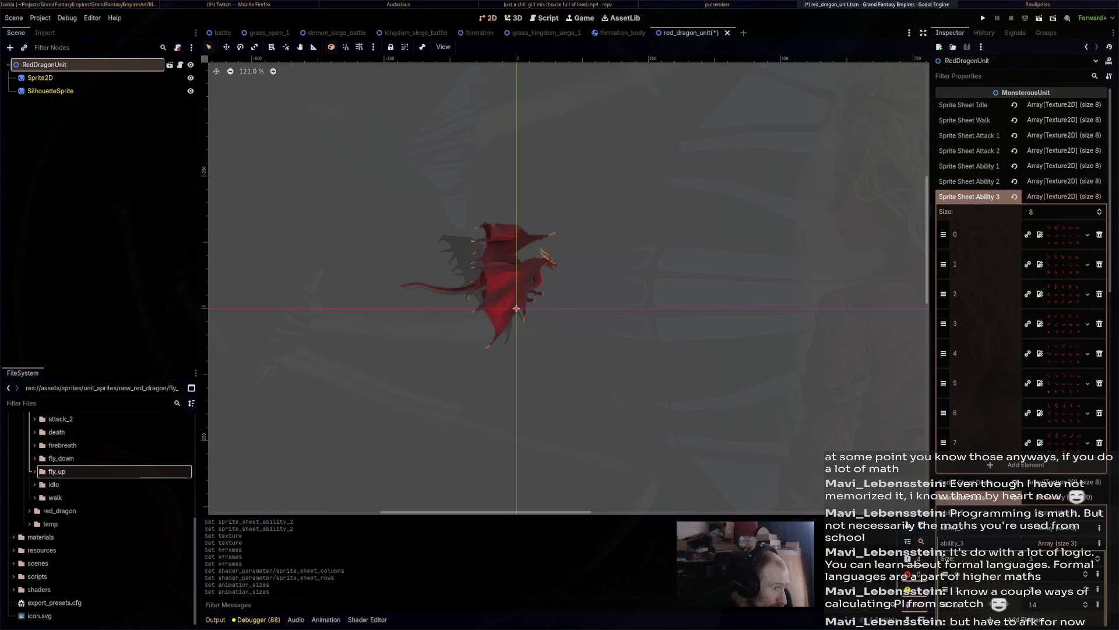
pyautogui.doubleClick(61, 458)
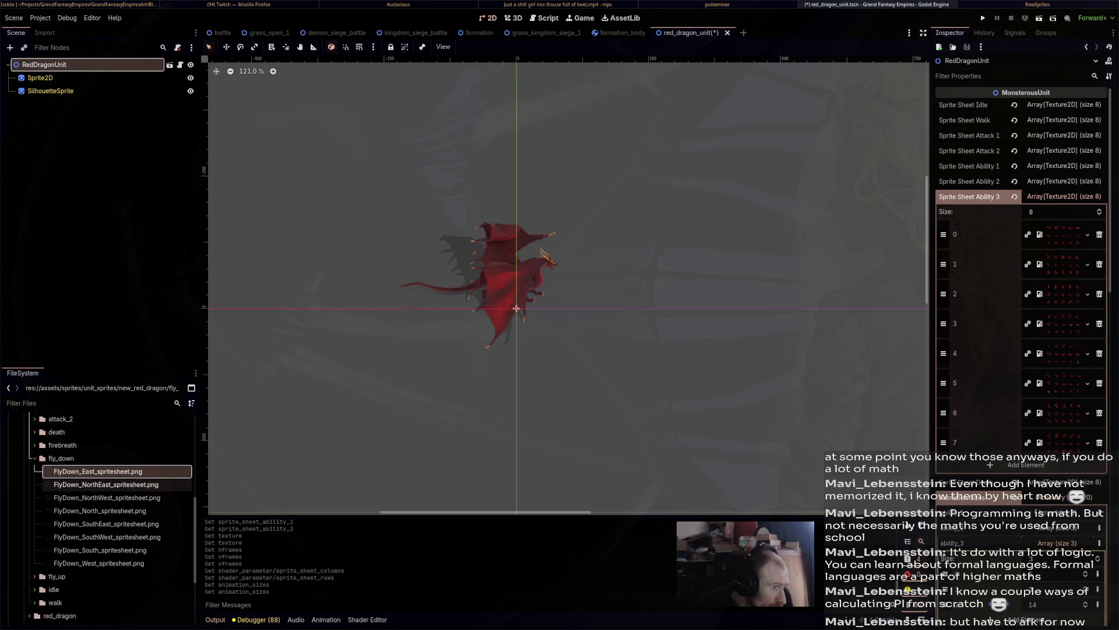
pyautogui.click(99, 511)
pyautogui.moveTo(99, 511)
pyautogui.mouseDown()
pyautogui.moveTo(582, 233)
pyautogui.moveTo(1049, 247)
pyautogui.moveTo(1041, 234)
pyautogui.mouseUp()
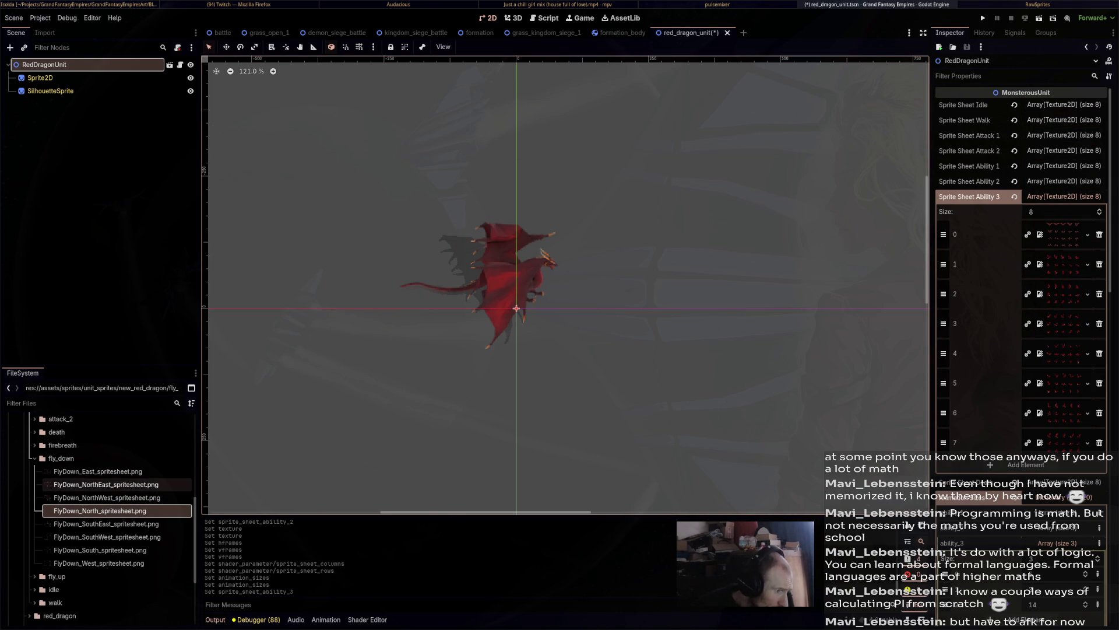
pyautogui.click(99, 484)
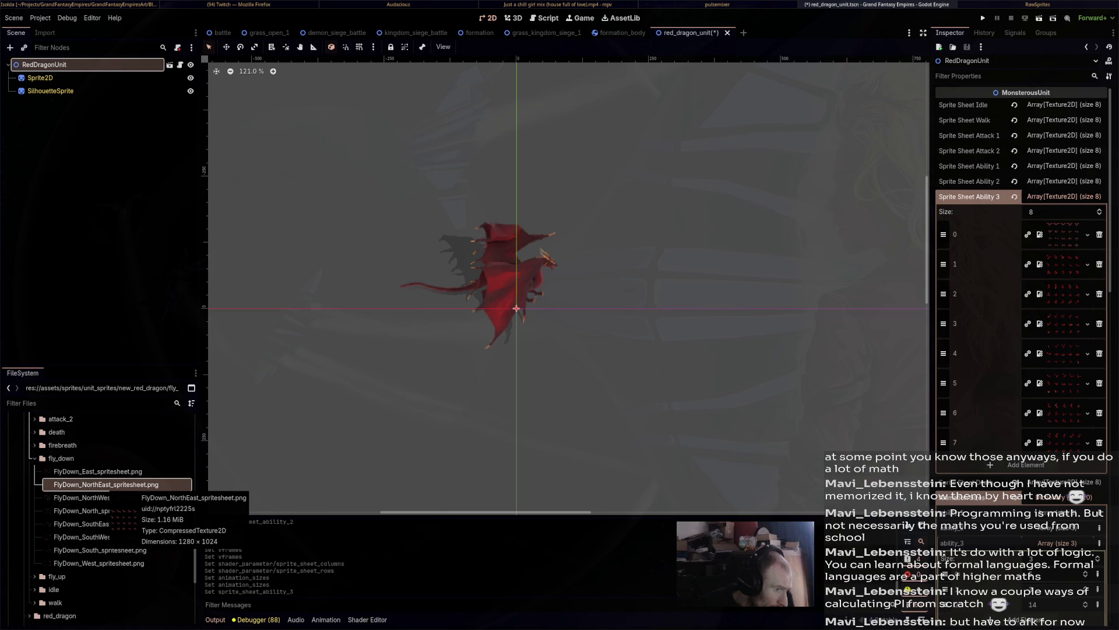
pyautogui.moveTo(117, 489)
pyautogui.mouseDown()
pyautogui.moveTo(525, 250)
pyautogui.moveTo(1040, 264)
pyautogui.mouseUp()
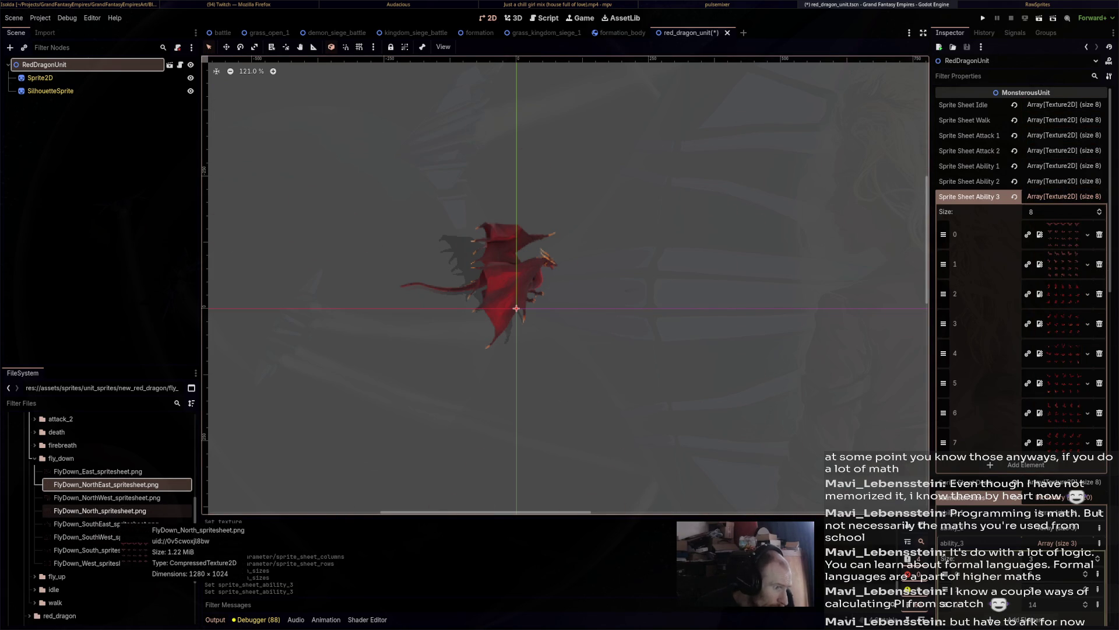
pyautogui.click(98, 471)
pyautogui.moveTo(98, 471)
pyautogui.mouseDown()
pyautogui.moveTo(1055, 324)
pyautogui.moveTo(1064, 294)
pyautogui.mouseUp()
# Assign FlyDown SouthEast, South, SouthWest, West and NorthWest to Ability 3 slots 3–7.
pyautogui.moveTo(106, 524)
pyautogui.mouseDown()
pyautogui.moveTo(198, 507)
pyautogui.moveTo(583, 320)
pyautogui.moveTo(1055, 324)
pyautogui.mouseUp()
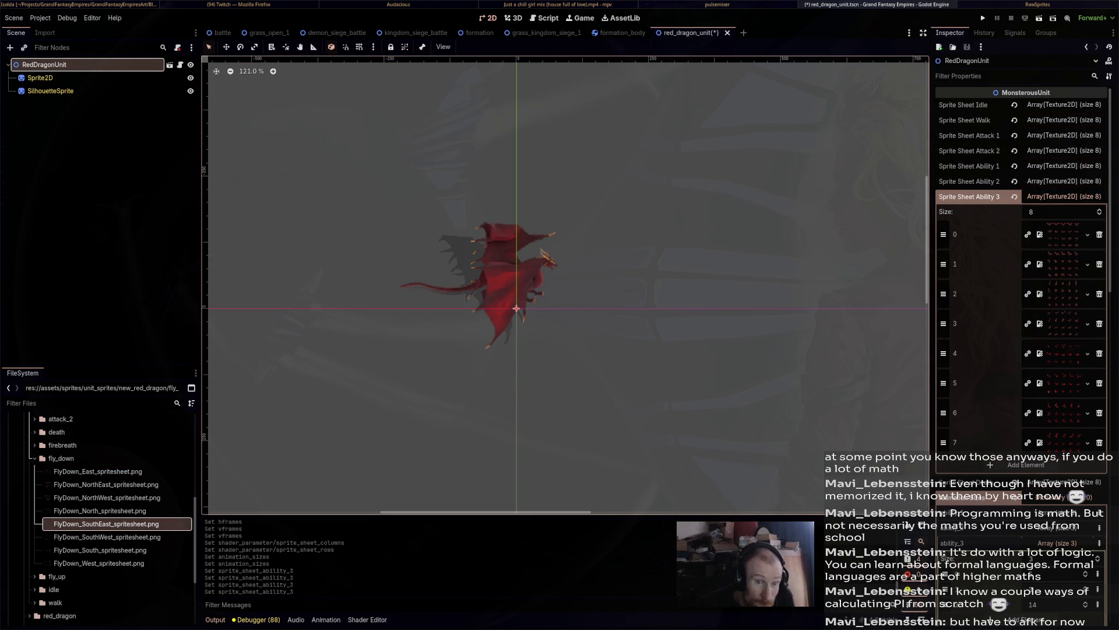
pyautogui.moveTo(101, 549)
pyautogui.mouseDown()
pyautogui.moveTo(583, 379)
pyautogui.moveTo(1077, 358)
pyautogui.mouseUp()
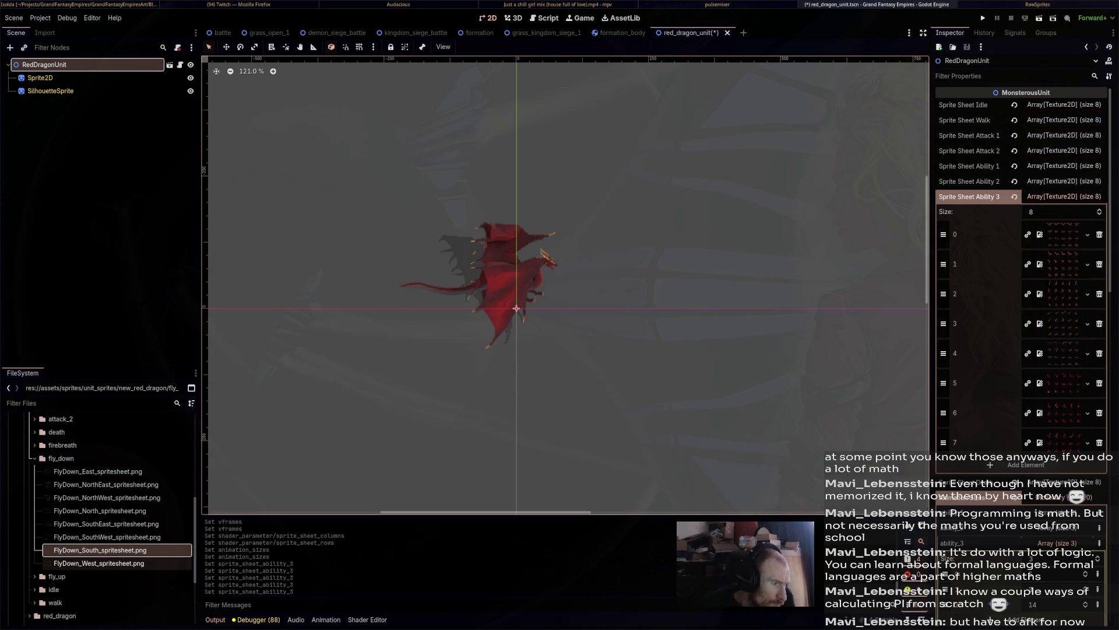
pyautogui.moveTo(100, 536)
pyautogui.mouseDown()
pyautogui.moveTo(262, 437)
pyautogui.moveTo(1058, 383)
pyautogui.mouseUp()
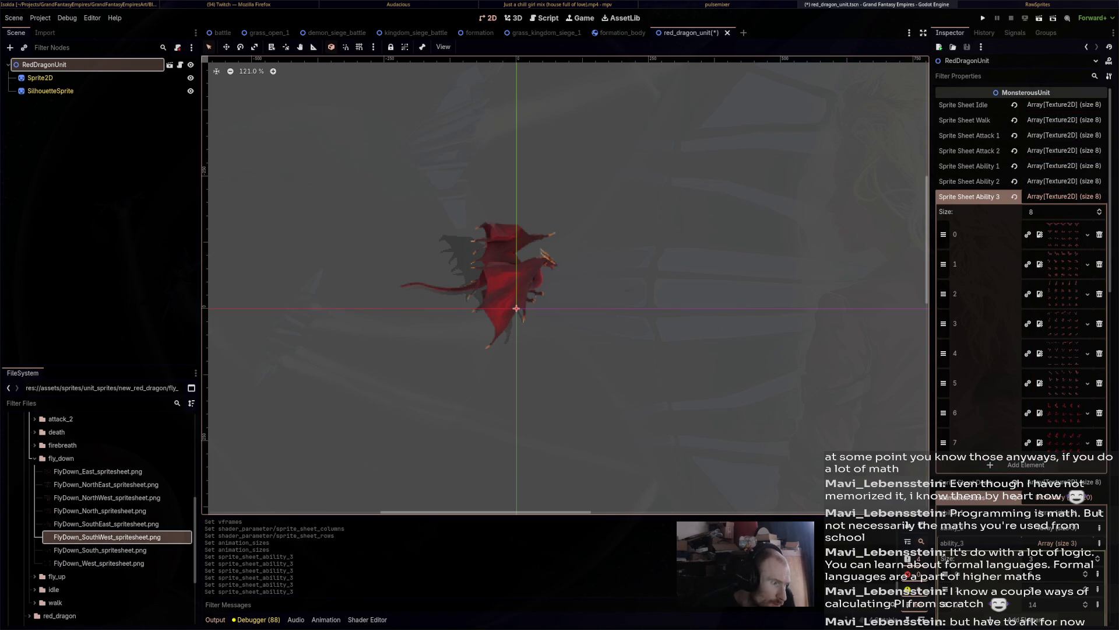
pyautogui.moveTo(100, 562)
pyautogui.mouseDown()
pyautogui.moveTo(408, 408)
pyautogui.moveTo(1073, 416)
pyautogui.mouseUp()
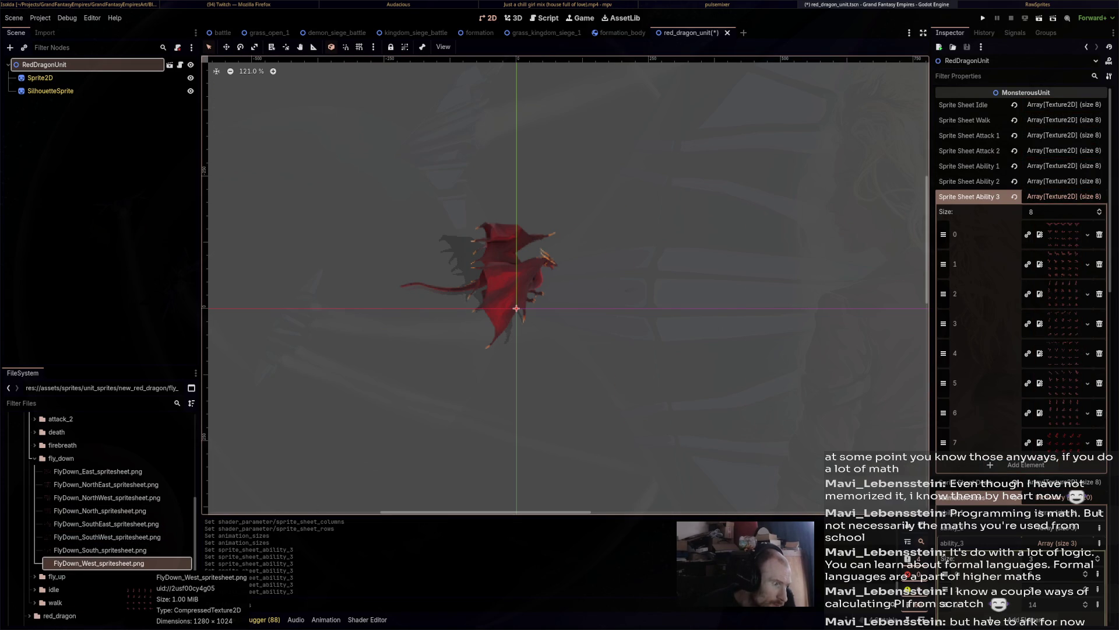
pyautogui.click(106, 497)
pyautogui.moveTo(106, 497)
pyautogui.mouseDown()
pyautogui.moveTo(641, 262)
pyautogui.moveTo(874, 320)
pyautogui.moveTo(1061, 441)
pyautogui.mouseUp()
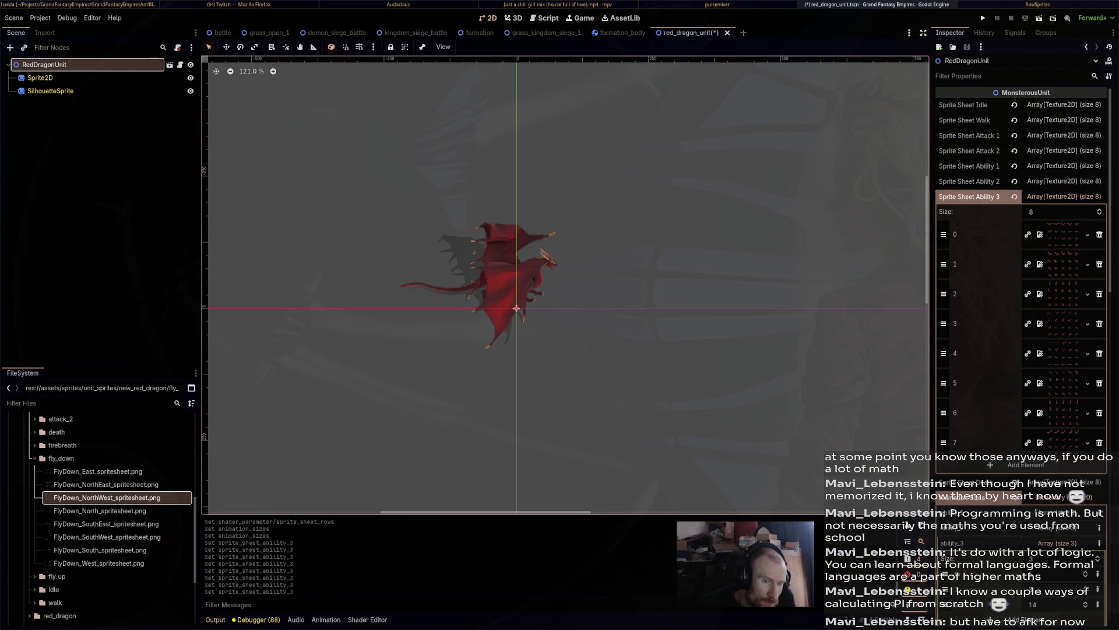
# Save the scene and preview the first Sprite Sheet Ability 3 texture.
pyautogui.hotkey('ctrl', 's')
pyautogui.click(1064, 235)
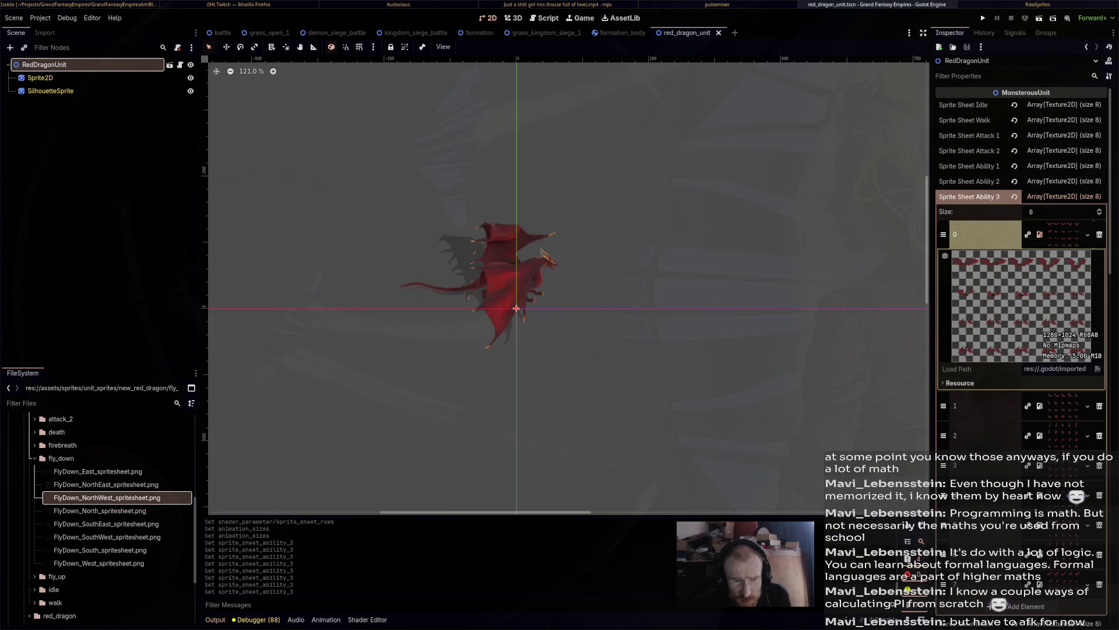
pyautogui.scroll(-10, 1020, 292)
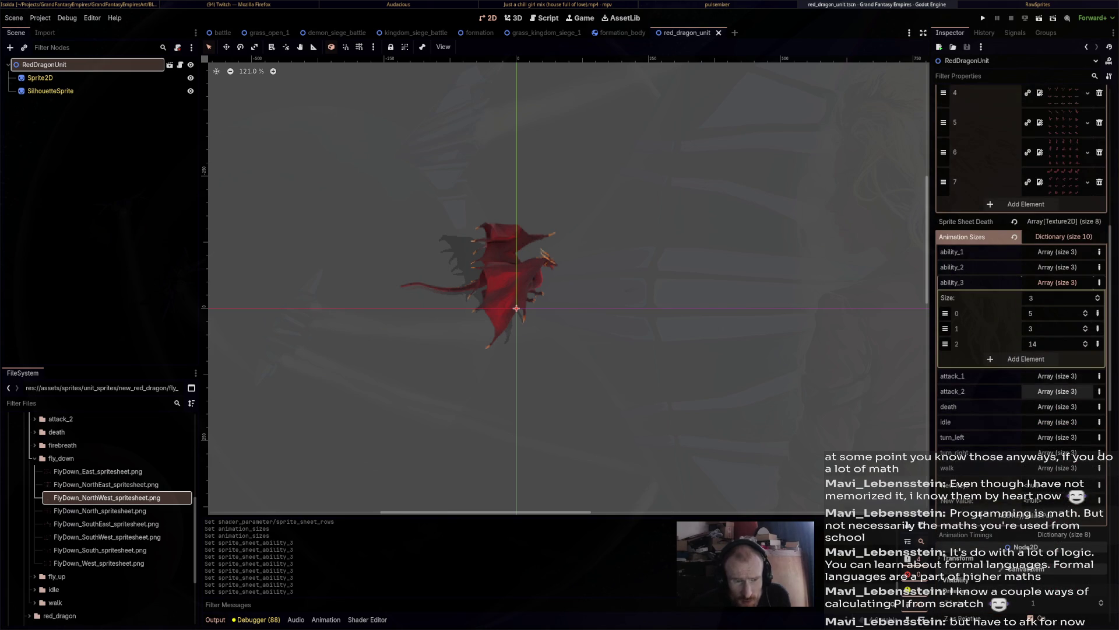
# Change ability_3's last two animation sizes to 4 and 19 and save the scene.
pyautogui.write('4')
pyautogui.press('Tab')
pyautogui.write('1')
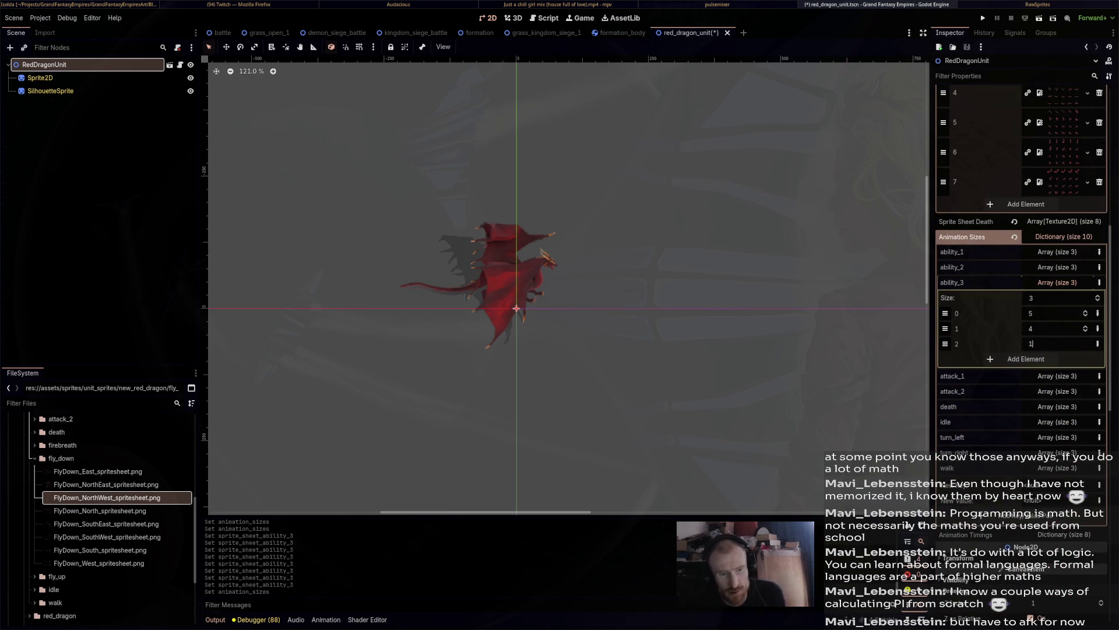
pyautogui.write('9')
pyautogui.press('Return')
pyautogui.hotkey('ctrl', 's')
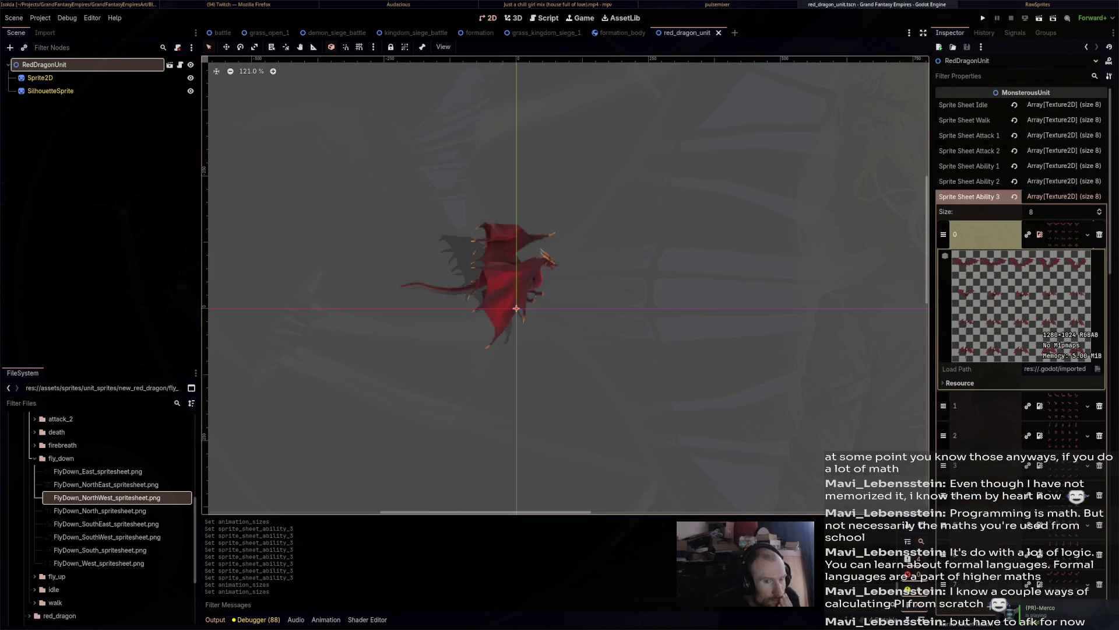
pyautogui.click(1064, 211)
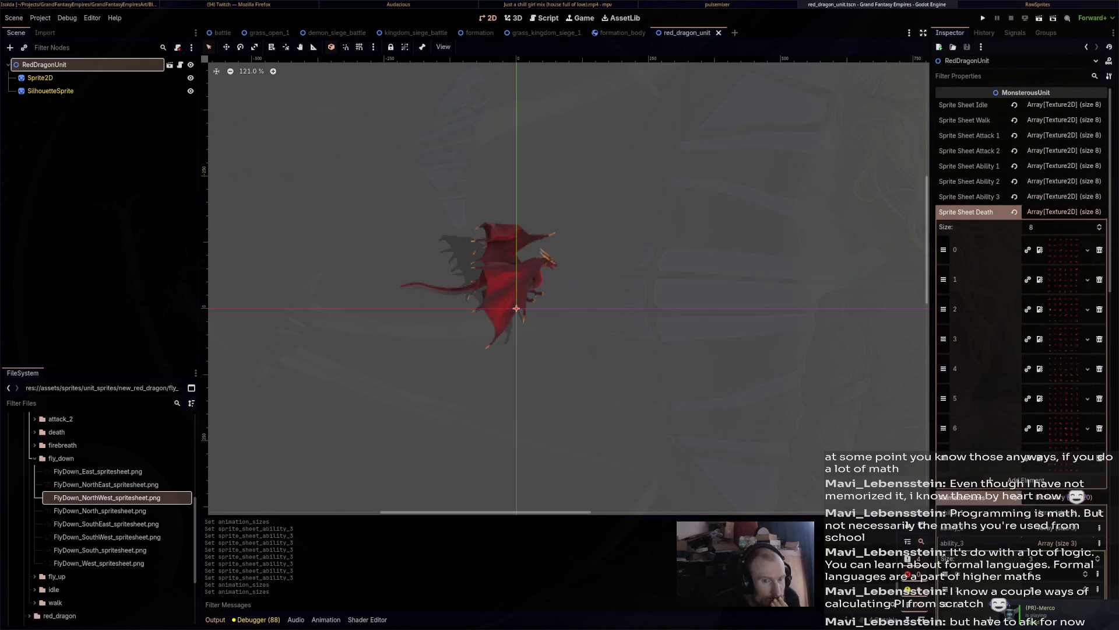
# Open the death folder and put the Death North, NorthEast and East sheets into slots 0–2.
pyautogui.scroll(-4, 1020, 263)
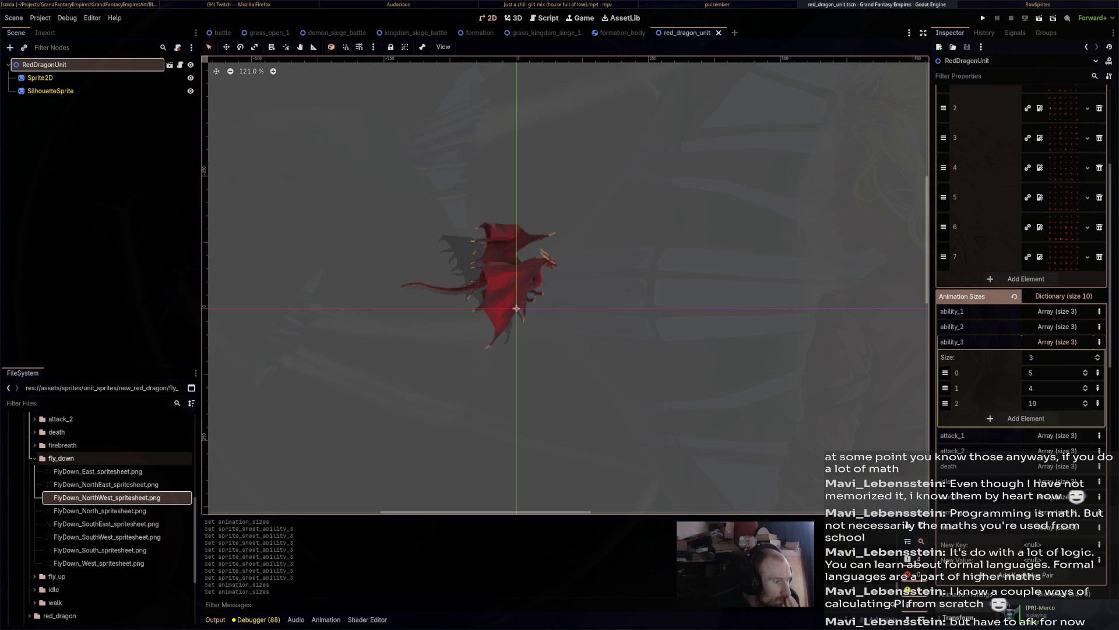
pyautogui.click(34, 458)
pyautogui.click(34, 431)
pyautogui.moveTo(96, 484)
pyautogui.mouseDown()
pyautogui.moveTo(1025, 160)
pyautogui.moveTo(1056, 168)
pyautogui.mouseUp()
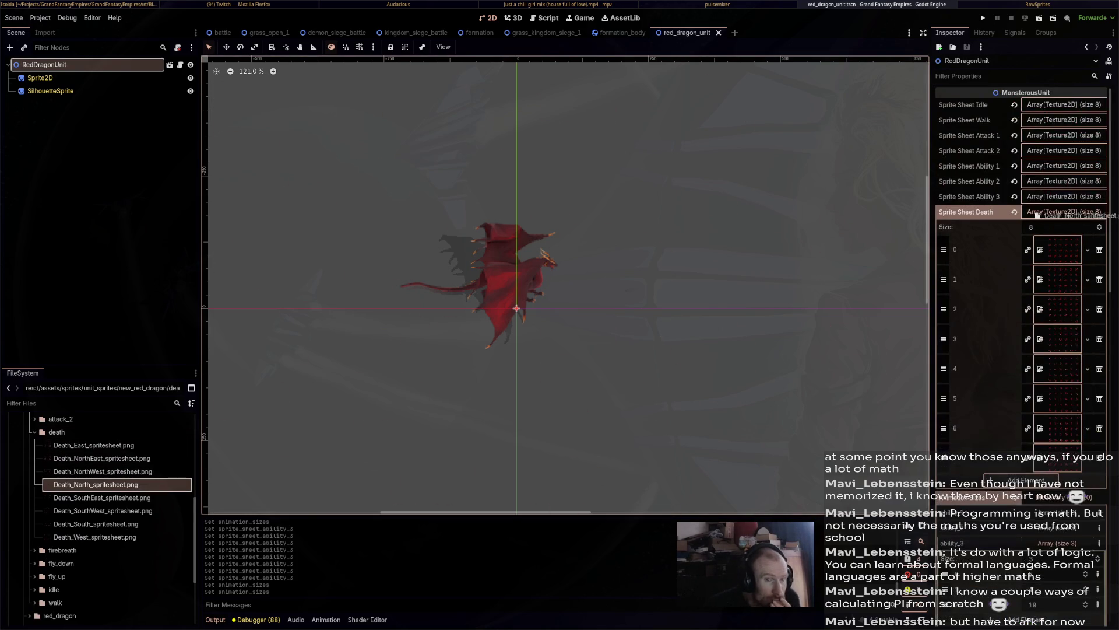
pyautogui.moveTo(102, 471)
pyautogui.mouseDown()
pyautogui.moveTo(192, 473)
pyautogui.moveTo(989, 333)
pyautogui.moveTo(758, 431)
pyautogui.moveTo(545, 479)
pyautogui.moveTo(219, 486)
pyautogui.moveTo(105, 460)
pyautogui.mouseUp()
pyautogui.moveTo(102, 458)
pyautogui.mouseDown()
pyautogui.moveTo(349, 292)
pyautogui.moveTo(450, 392)
pyautogui.moveTo(1057, 280)
pyautogui.mouseUp()
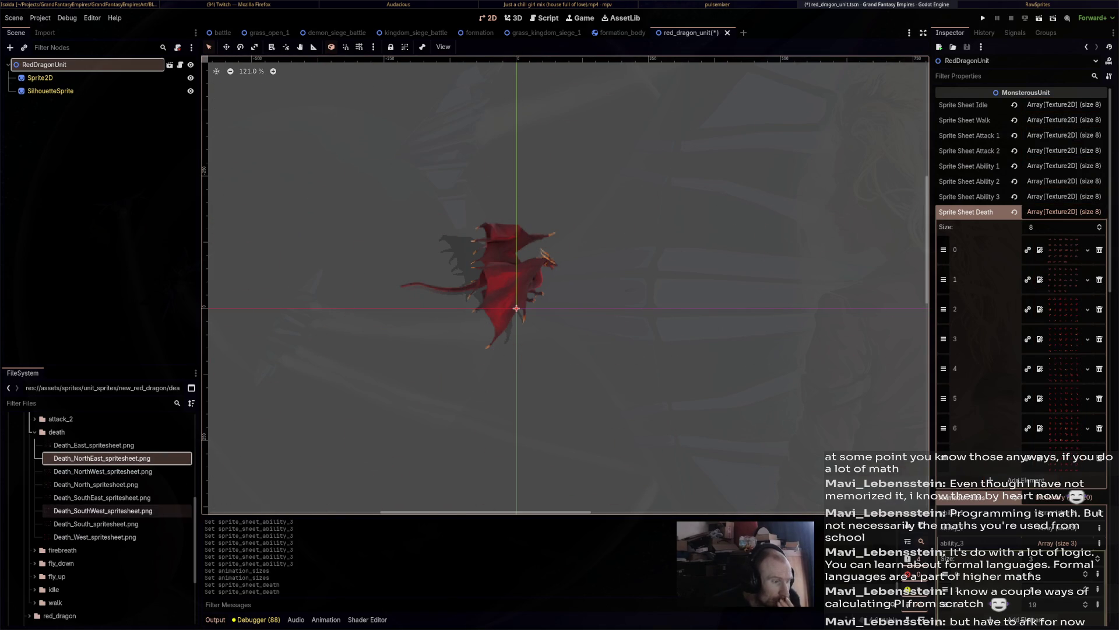
pyautogui.click(94, 445)
pyautogui.moveTo(94, 445)
pyautogui.mouseDown()
pyautogui.moveTo(662, 372)
pyautogui.moveTo(1092, 300)
pyautogui.mouseUp()
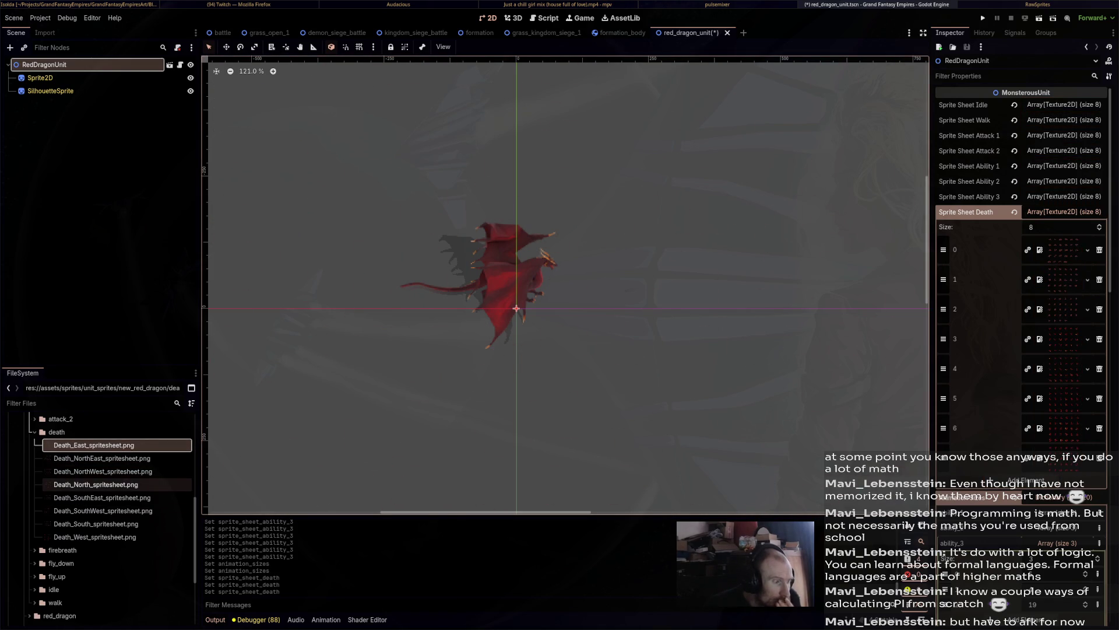
# Put the Death SouthEast, South, SouthWest, West and NorthWest sheets into death slots 3–7.
pyautogui.click(93, 497)
pyautogui.moveTo(93, 498)
pyautogui.mouseDown()
pyautogui.moveTo(991, 329)
pyautogui.moveTo(1049, 341)
pyautogui.mouseUp()
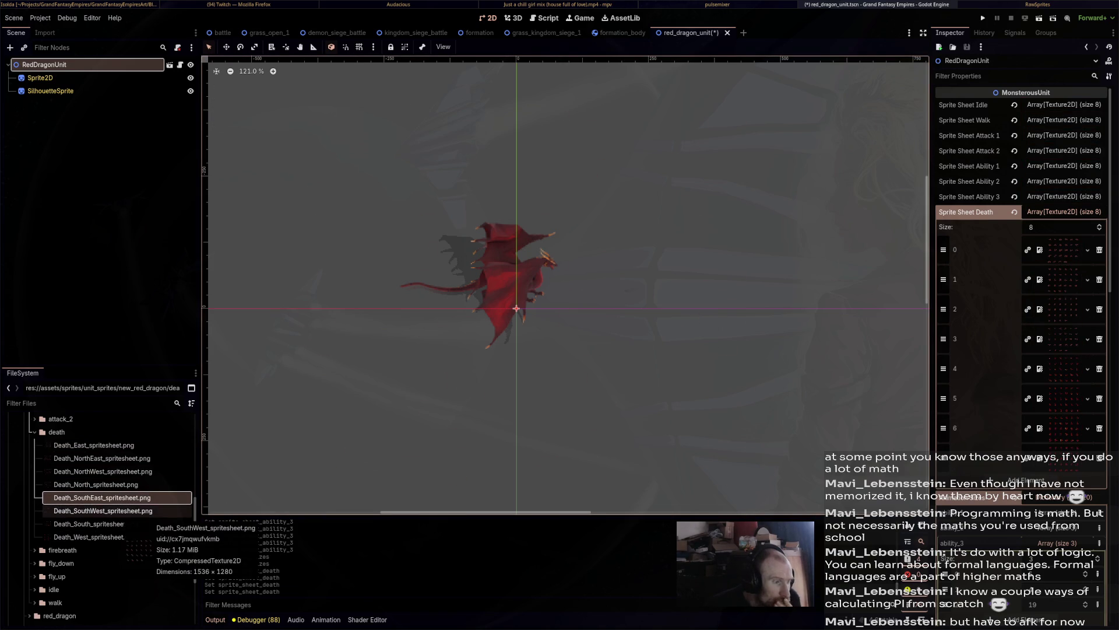
pyautogui.moveTo(93, 524)
pyautogui.mouseDown()
pyautogui.moveTo(641, 408)
pyautogui.moveTo(1049, 369)
pyautogui.mouseUp()
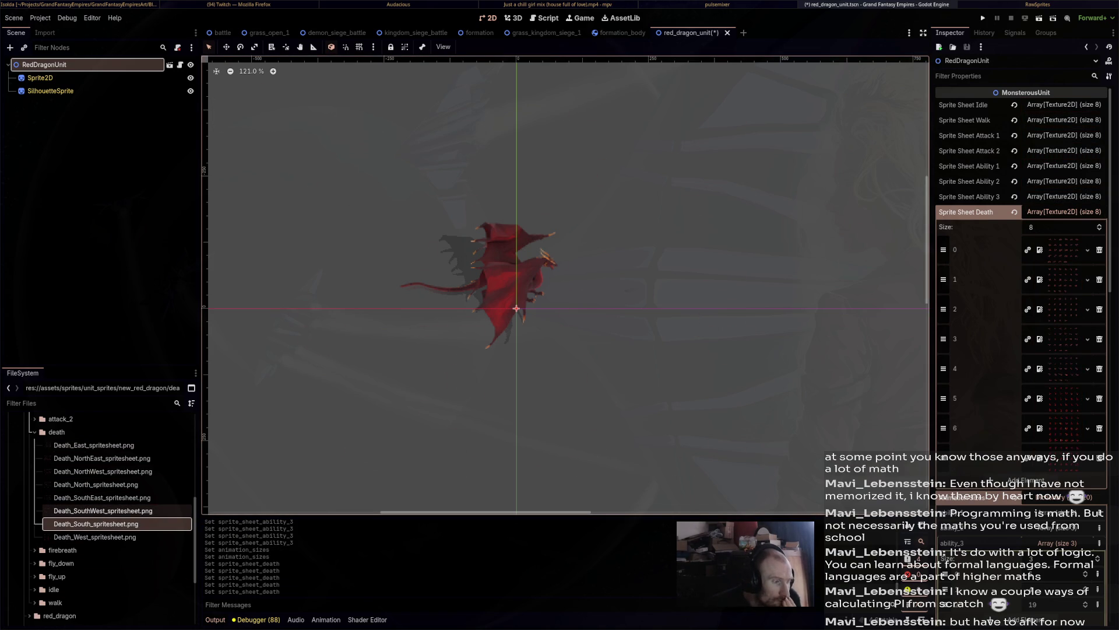
pyautogui.moveTo(117, 510)
pyautogui.mouseDown()
pyautogui.moveTo(694, 411)
pyautogui.moveTo(1072, 414)
pyautogui.moveTo(1072, 402)
pyautogui.mouseUp()
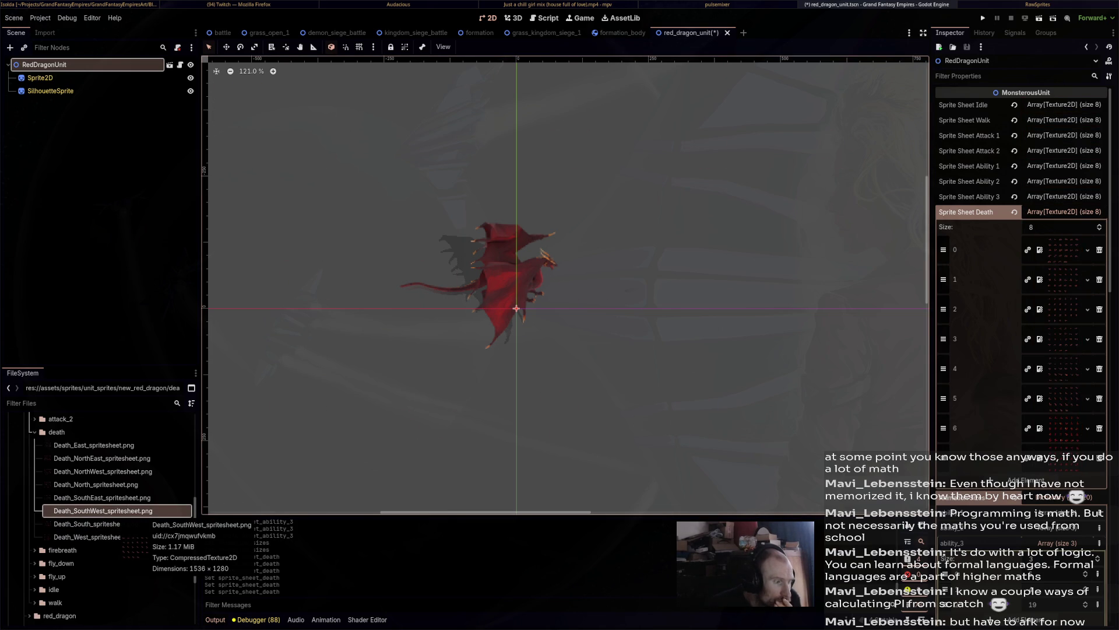
pyautogui.moveTo(94, 536)
pyautogui.mouseDown()
pyautogui.moveTo(583, 466)
pyautogui.moveTo(1072, 373)
pyautogui.moveTo(1069, 431)
pyautogui.moveTo(1058, 429)
pyautogui.mouseUp()
pyautogui.moveTo(102, 471)
pyautogui.mouseDown()
pyautogui.moveTo(525, 379)
pyautogui.moveTo(1067, 459)
pyautogui.mouseUp()
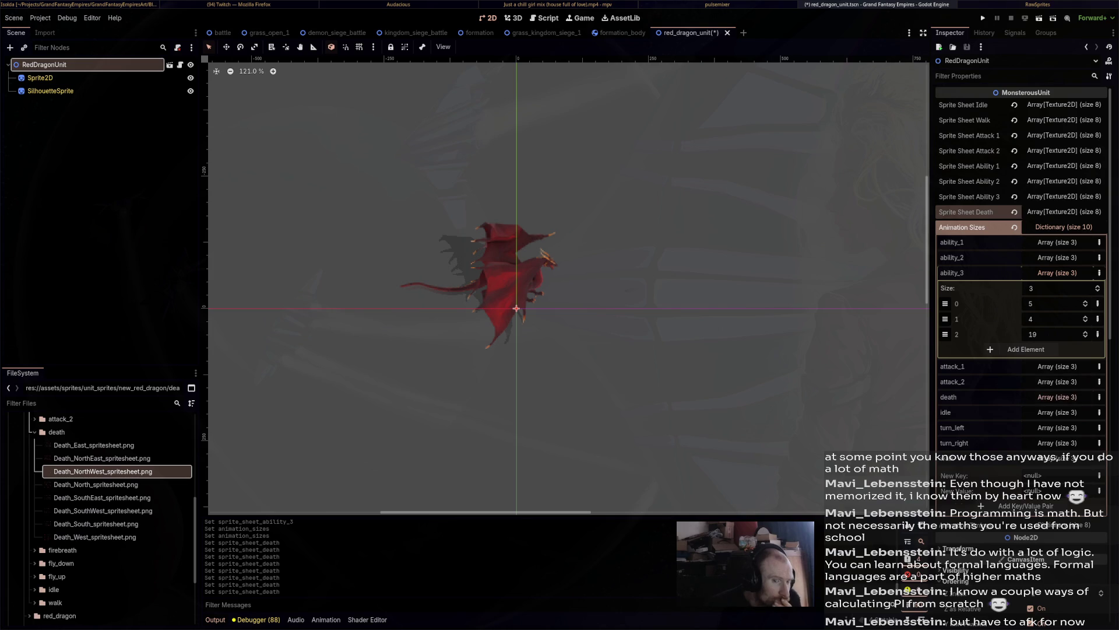
# Check the death animation sizes and death sprite sheet slot 0, then save the red_dragon_unit scene.
pyautogui.click(1057, 396)
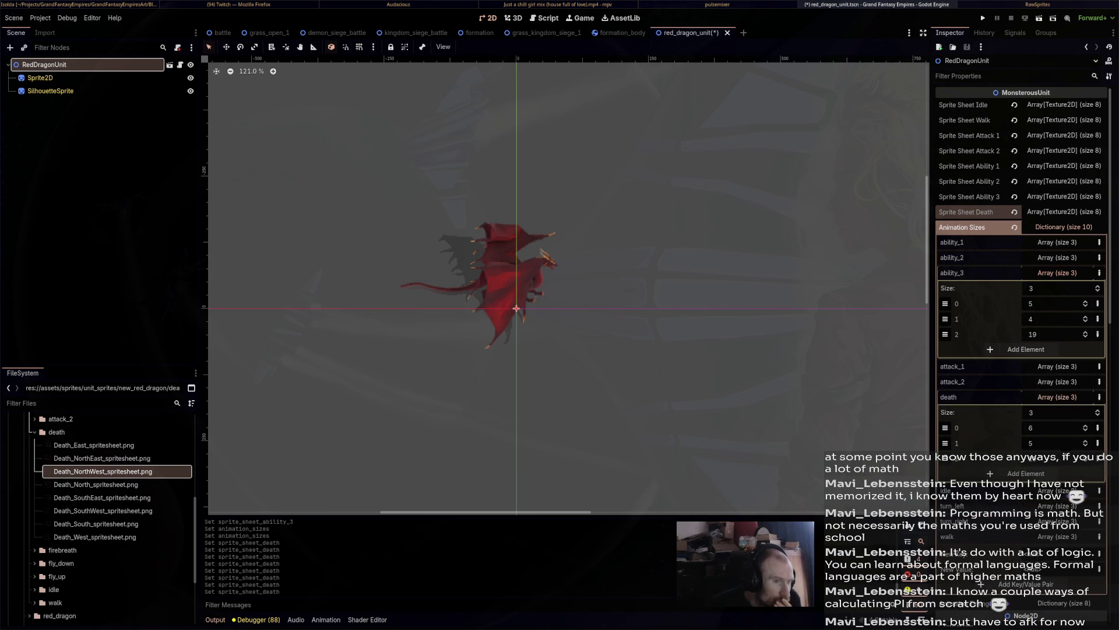
pyautogui.click(1064, 212)
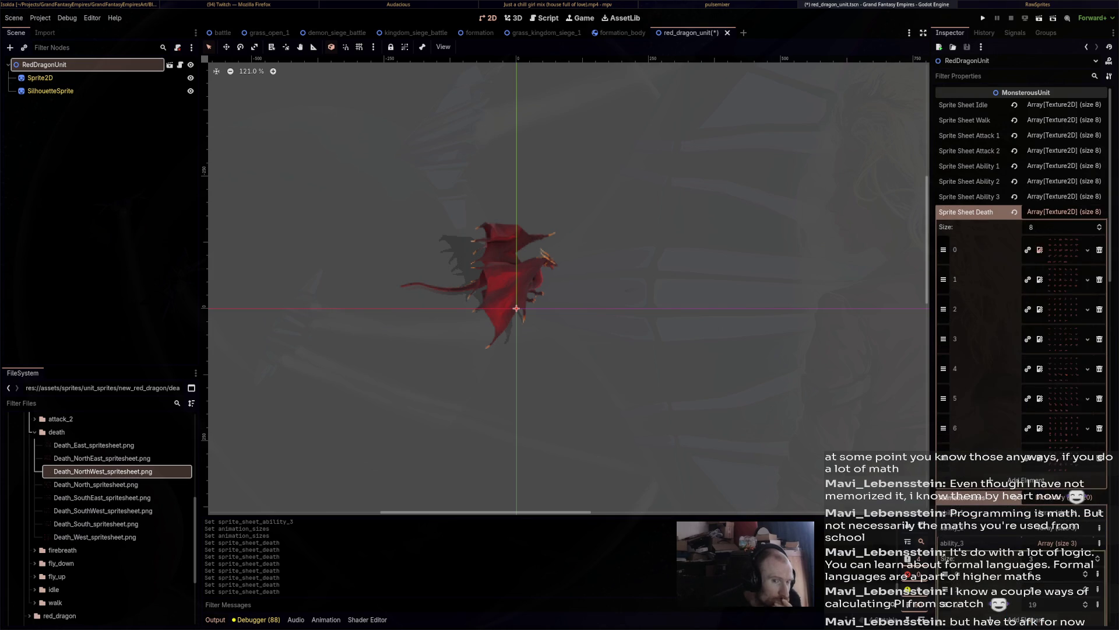
pyautogui.click(1064, 249)
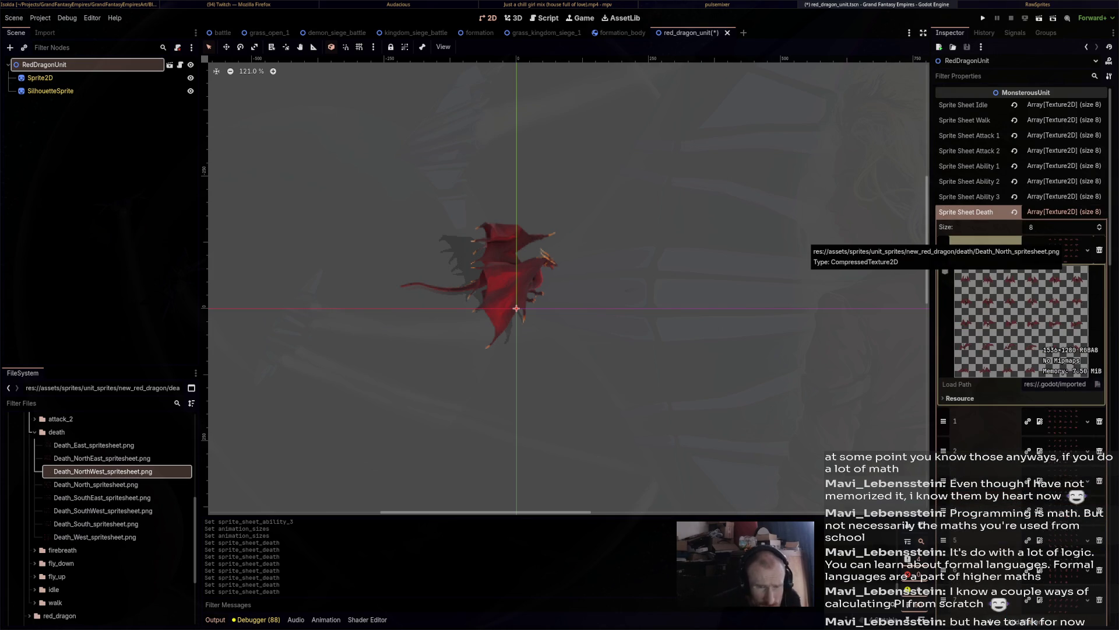
pyautogui.click(1064, 249)
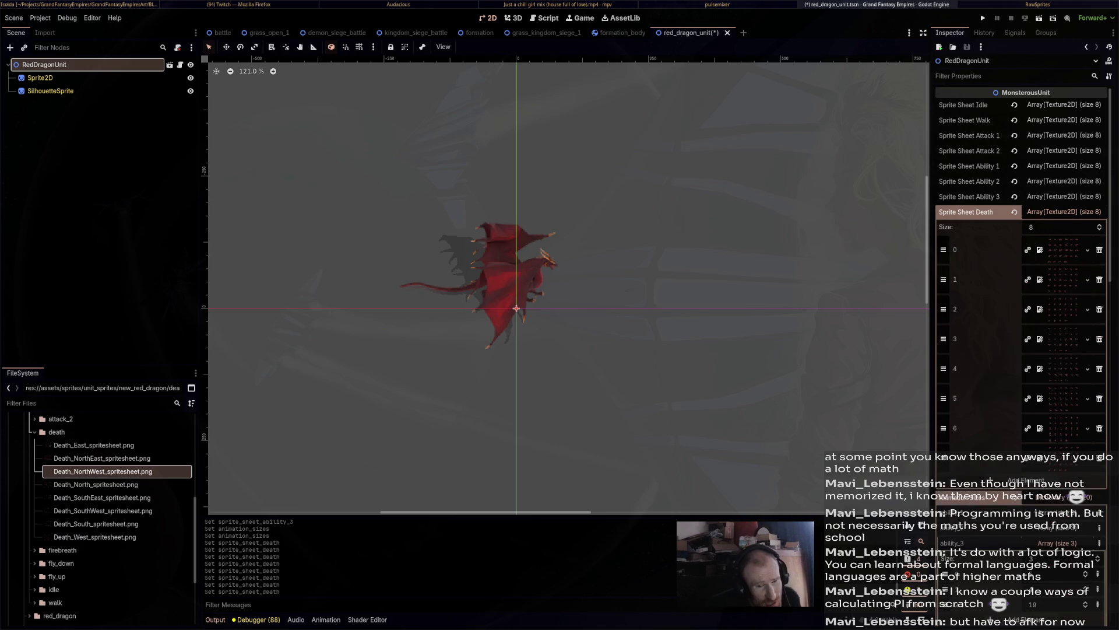
pyautogui.scroll(-2, 1064, 250)
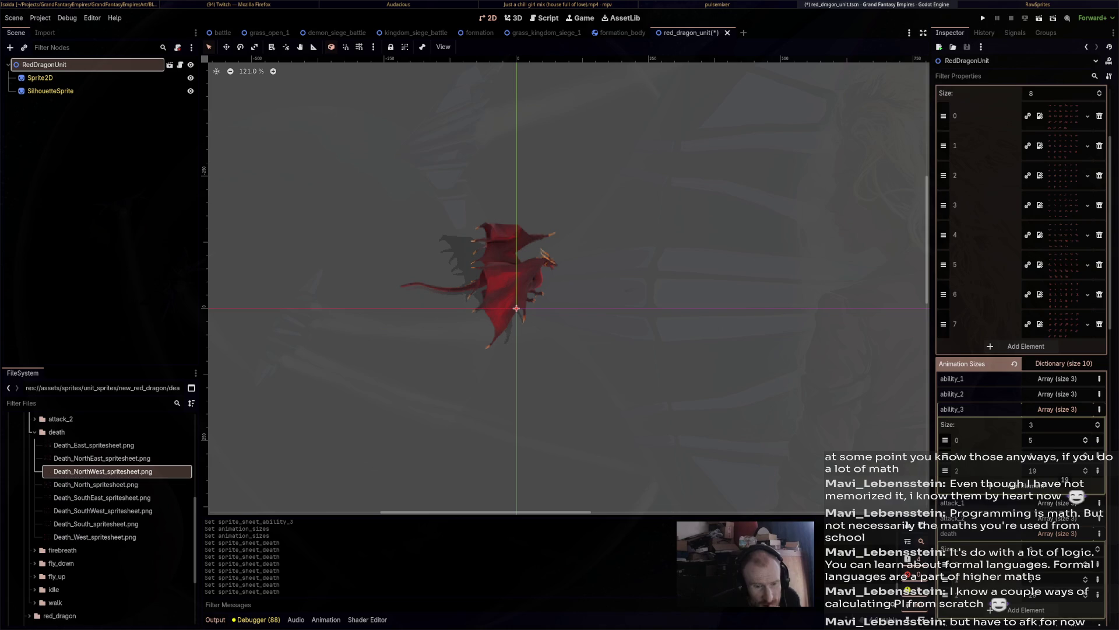
pyautogui.scroll(2, 1023, 221)
pyautogui.scroll(-2, 1023, 222)
pyautogui.scroll(-3, 1023, 263)
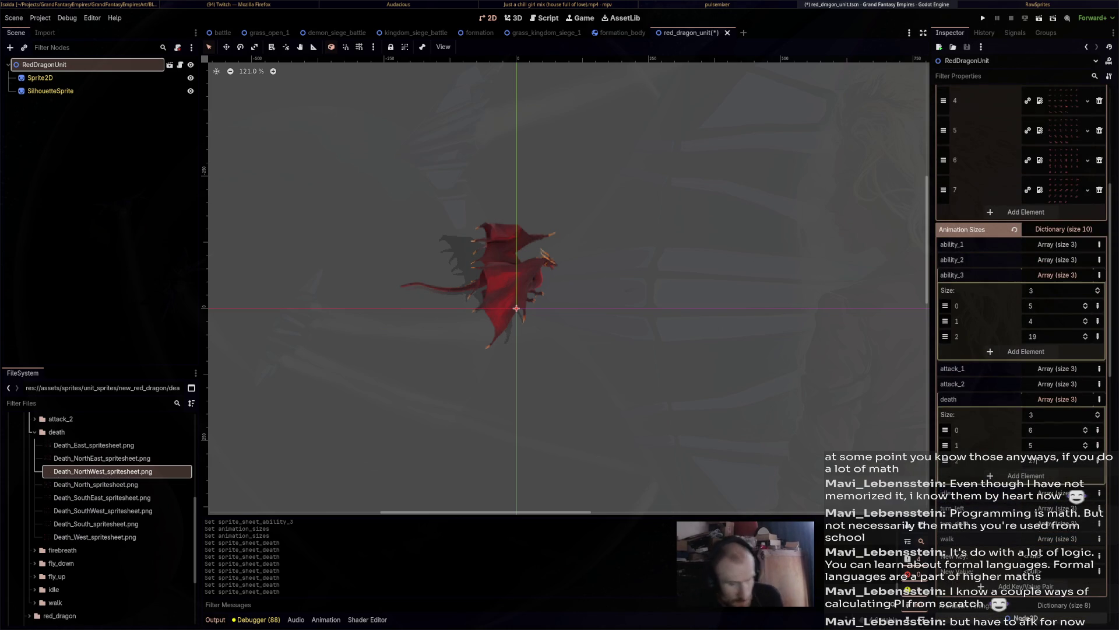
pyautogui.hotkey('ctrl', 's')
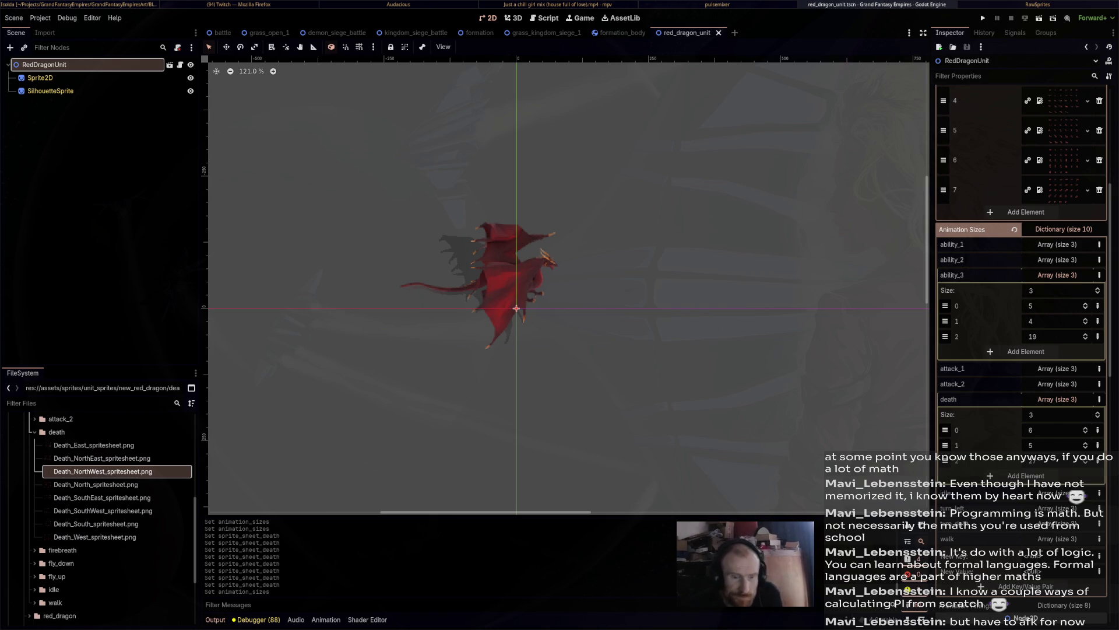
# Review the idle animation sizes and idle sprite sheets, then open the monsterous_unit.gd script.
pyautogui.click(1057, 399)
pyautogui.click(1057, 414)
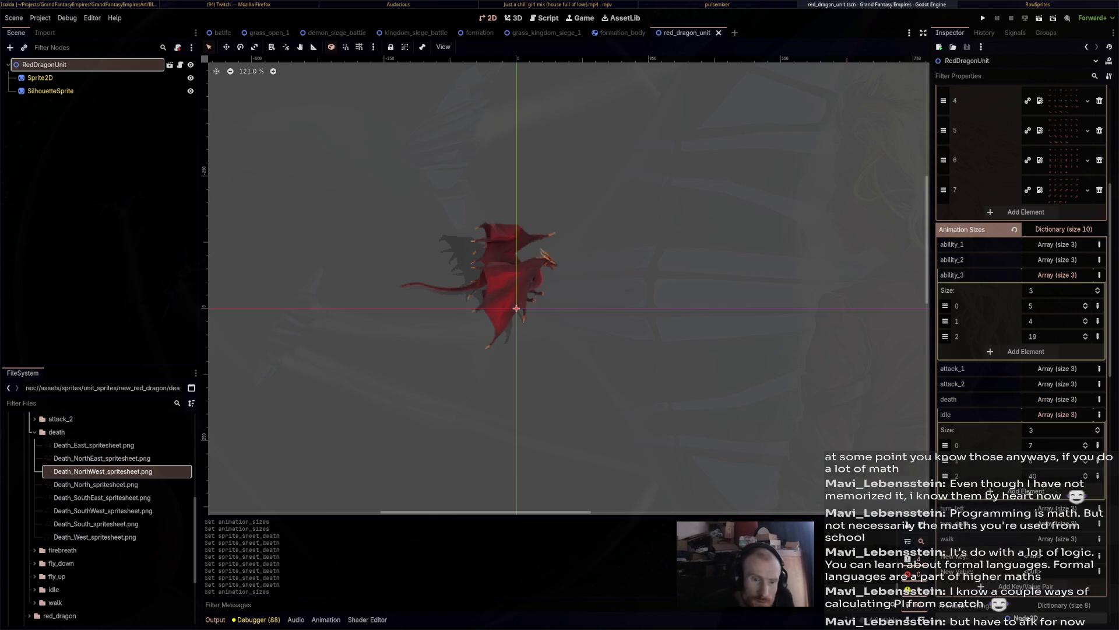
pyautogui.scroll(5, 1020, 291)
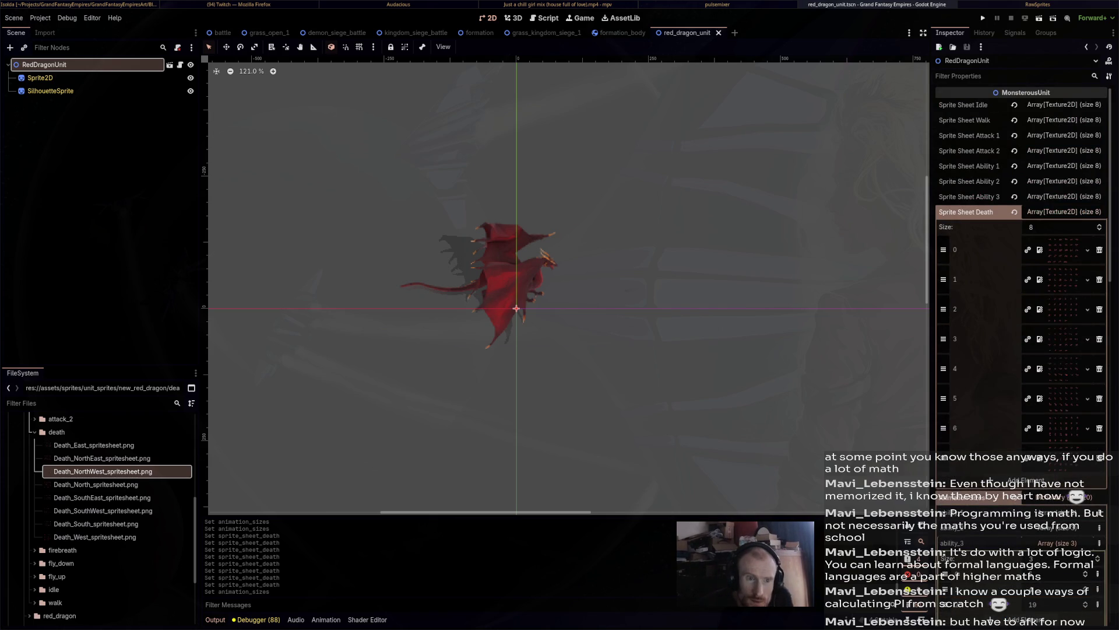
pyautogui.click(966, 211)
pyautogui.click(963, 104)
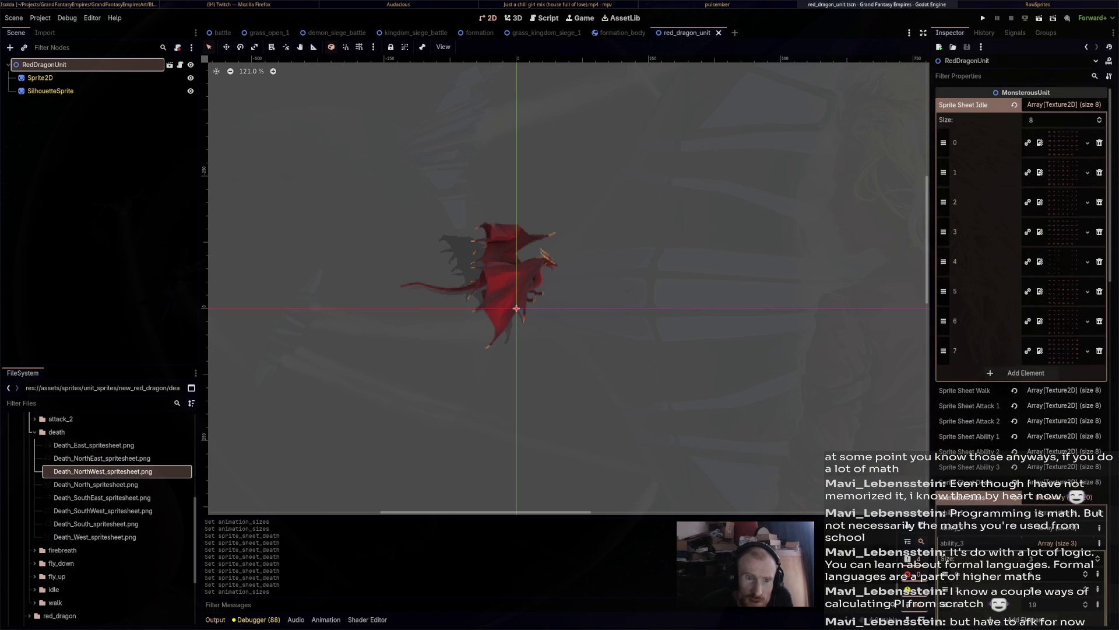
pyautogui.scroll(-15, 1020, 263)
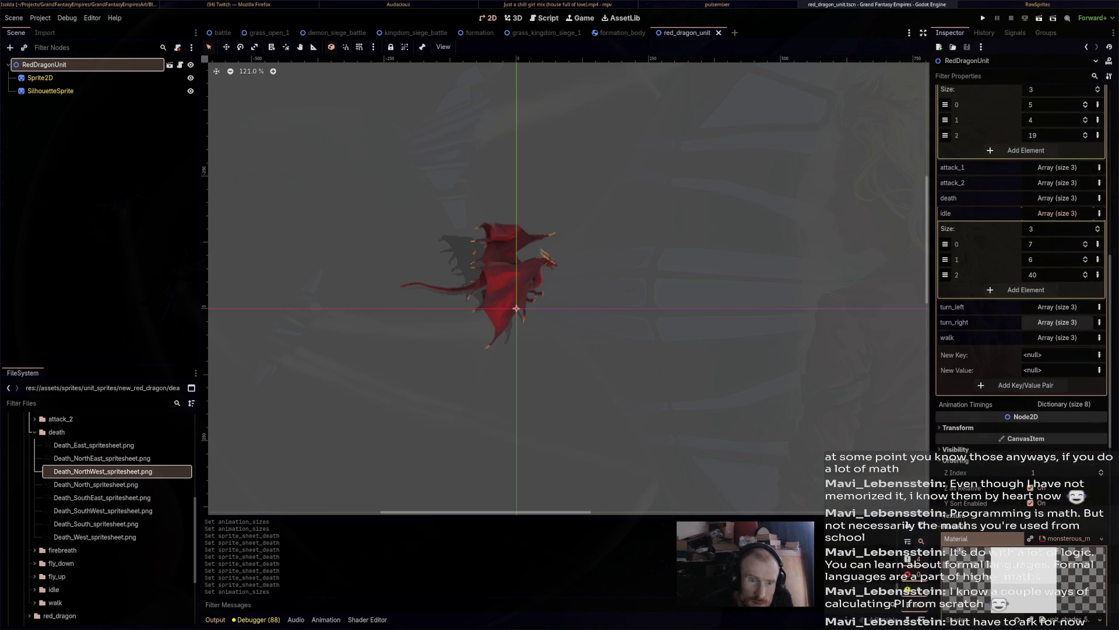
pyautogui.scroll(4, 1026, 326)
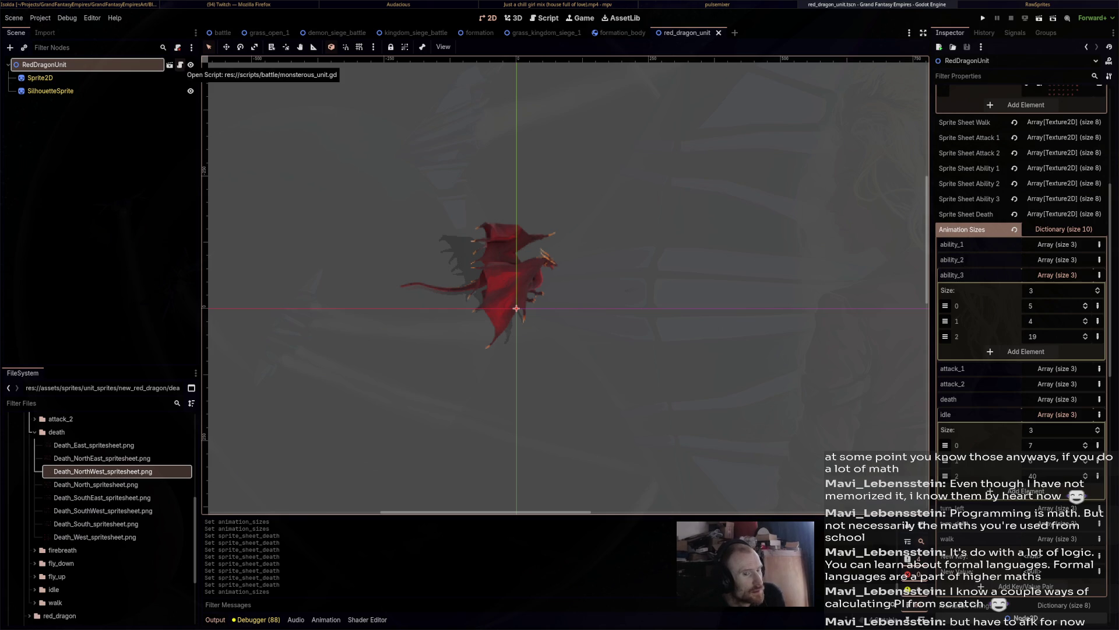
pyautogui.click(180, 66)
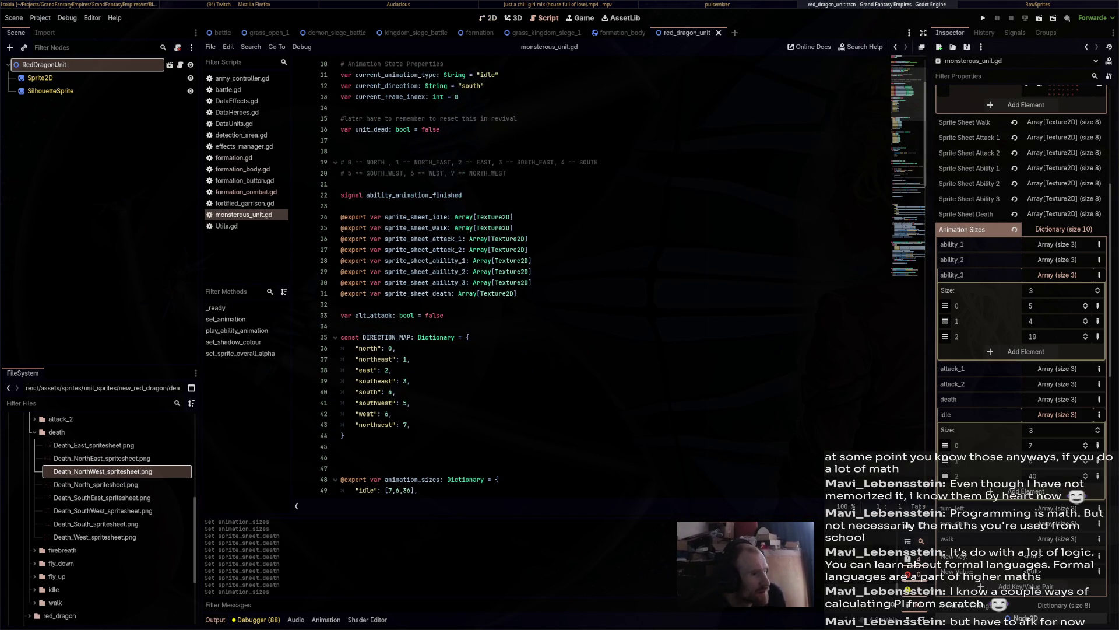
# Look through the idle sprite sheets and size entries, dismissing the type and text menus unchanged.
pyautogui.scroll(-7, 583, 274)
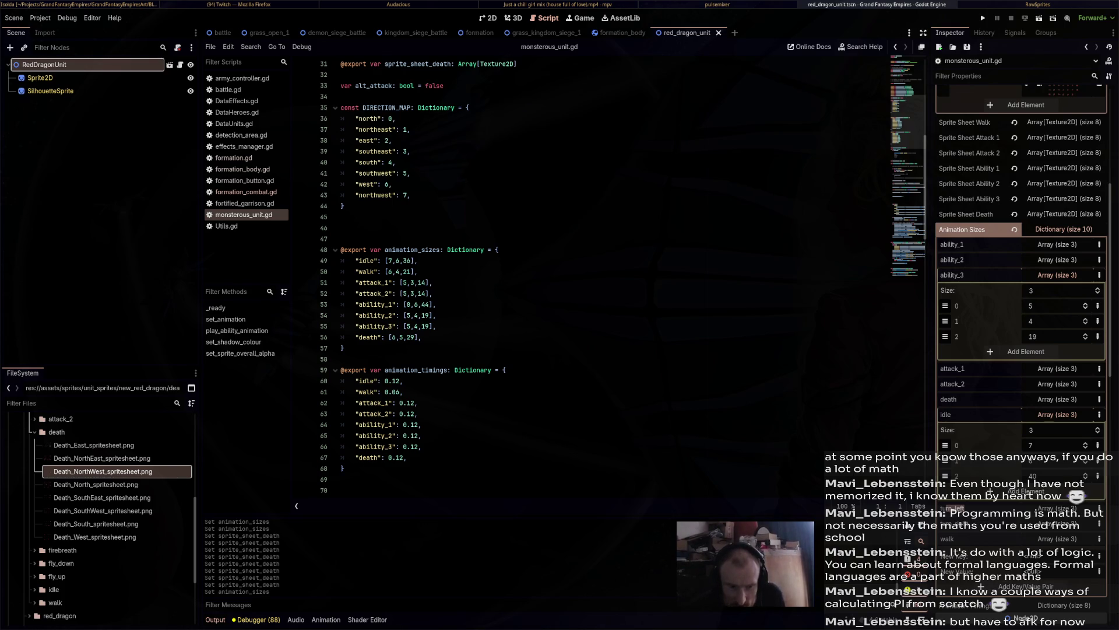
pyautogui.scroll(5, 1087, 202)
pyautogui.click(964, 105)
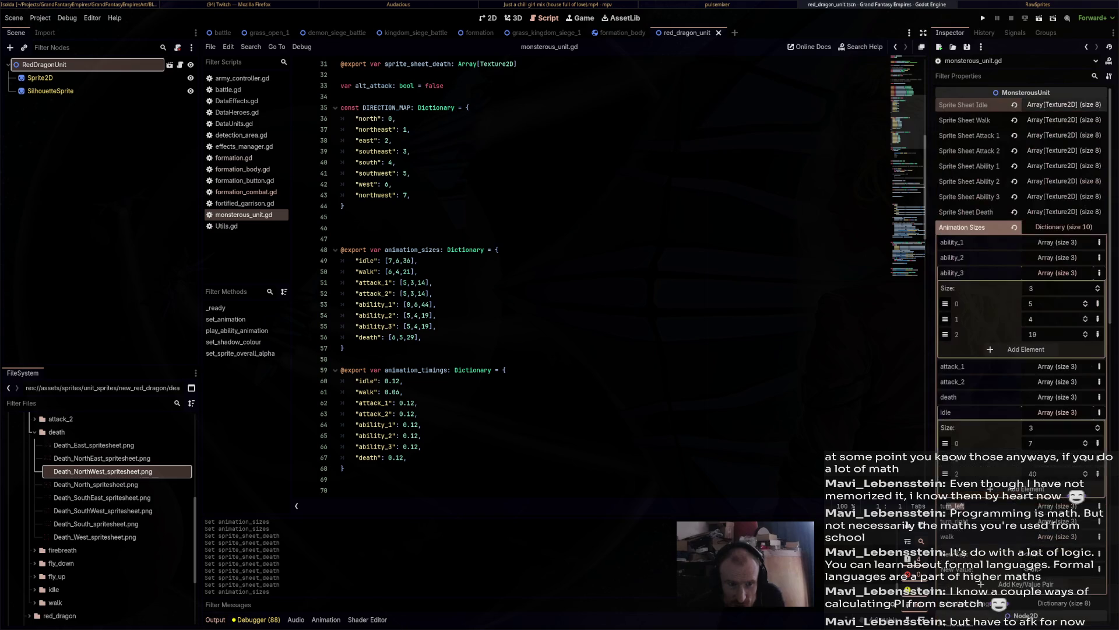
pyautogui.click(1064, 104)
pyautogui.click(1063, 104)
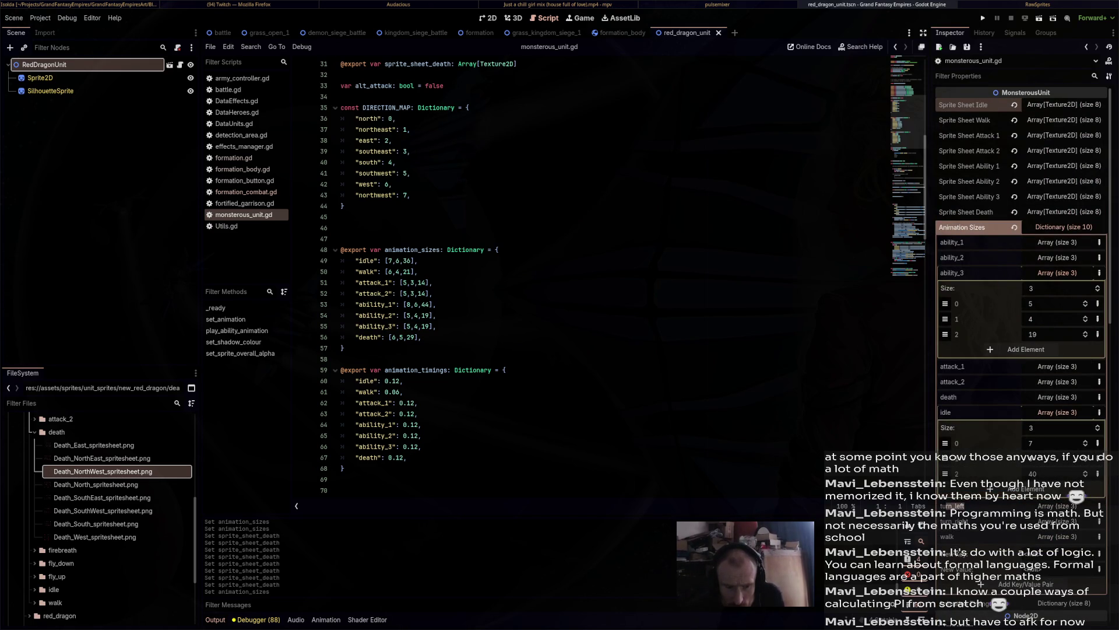
pyautogui.click(1057, 412)
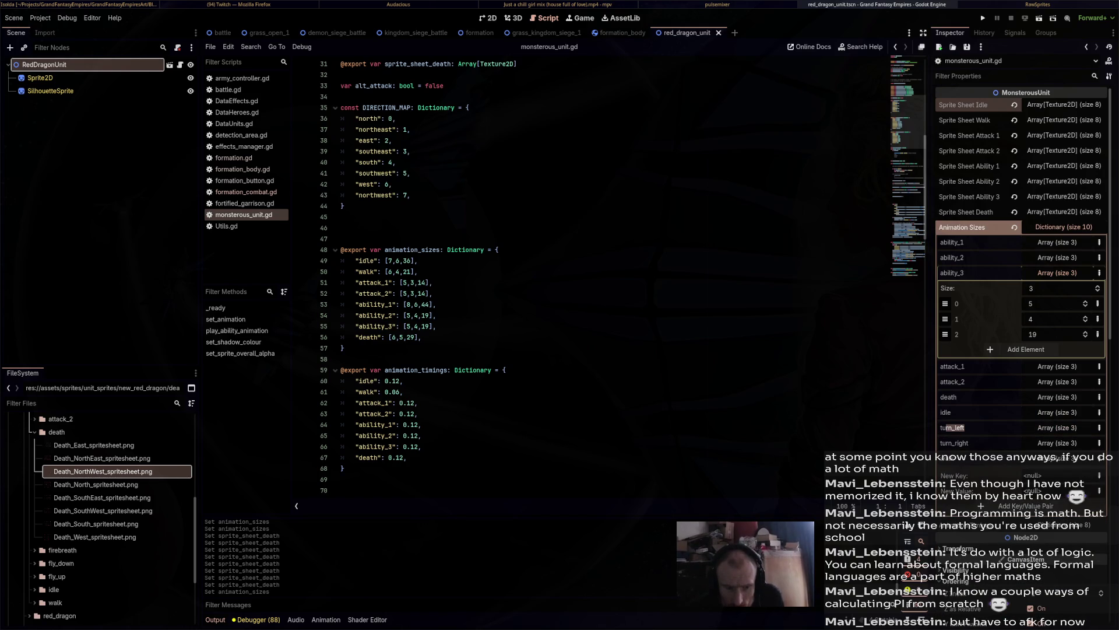
pyautogui.click(1057, 458)
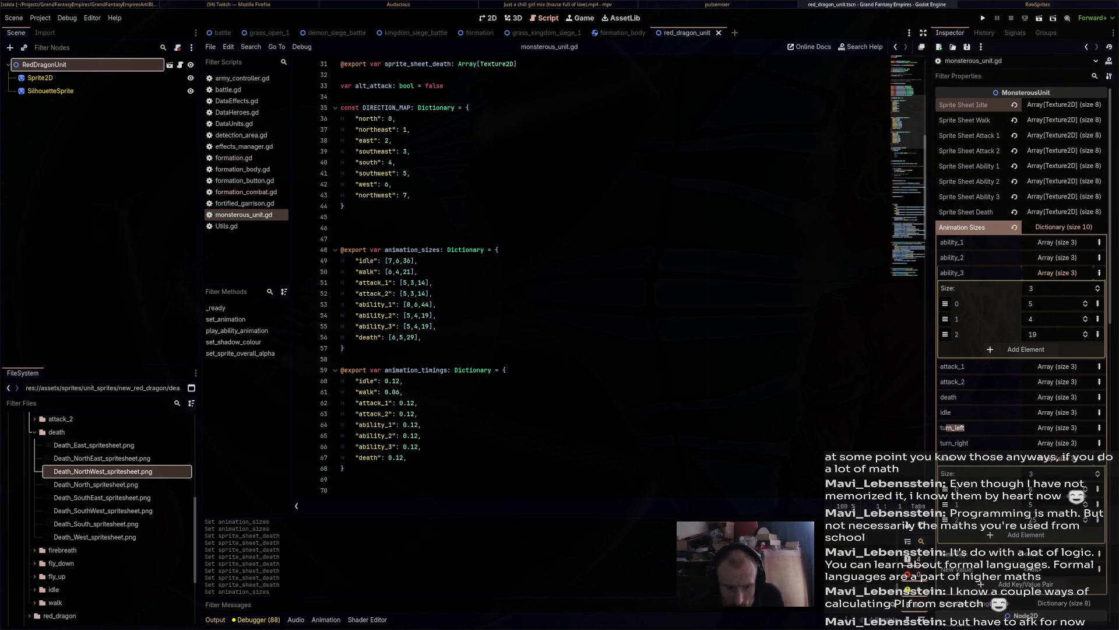
pyautogui.click(1057, 459)
pyautogui.click(1100, 458)
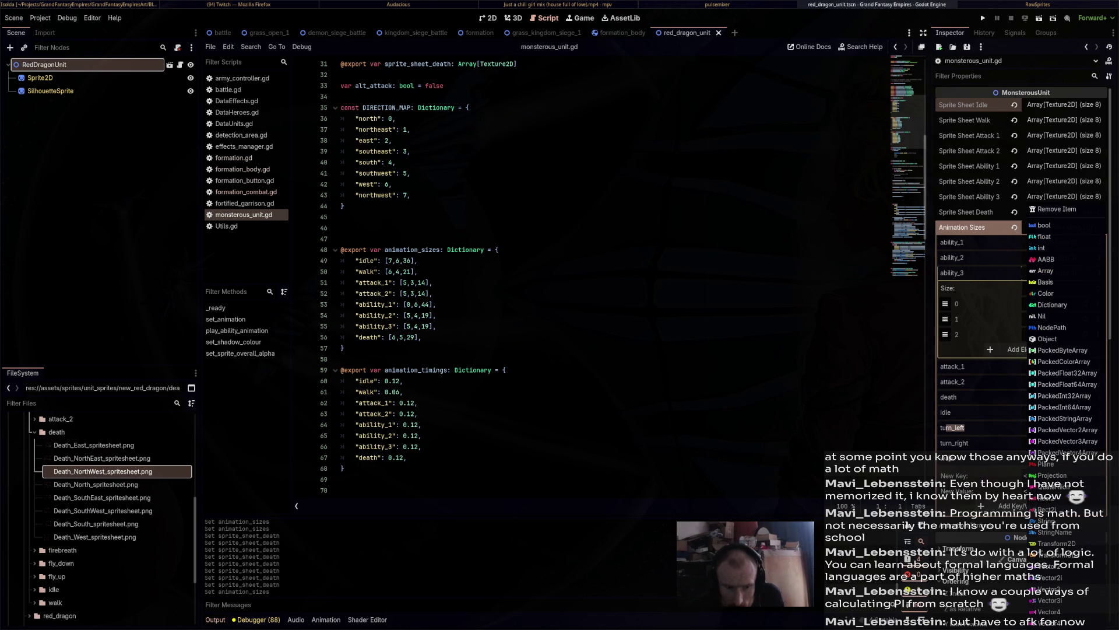
pyautogui.press('Escape')
pyautogui.rightClick(977, 463)
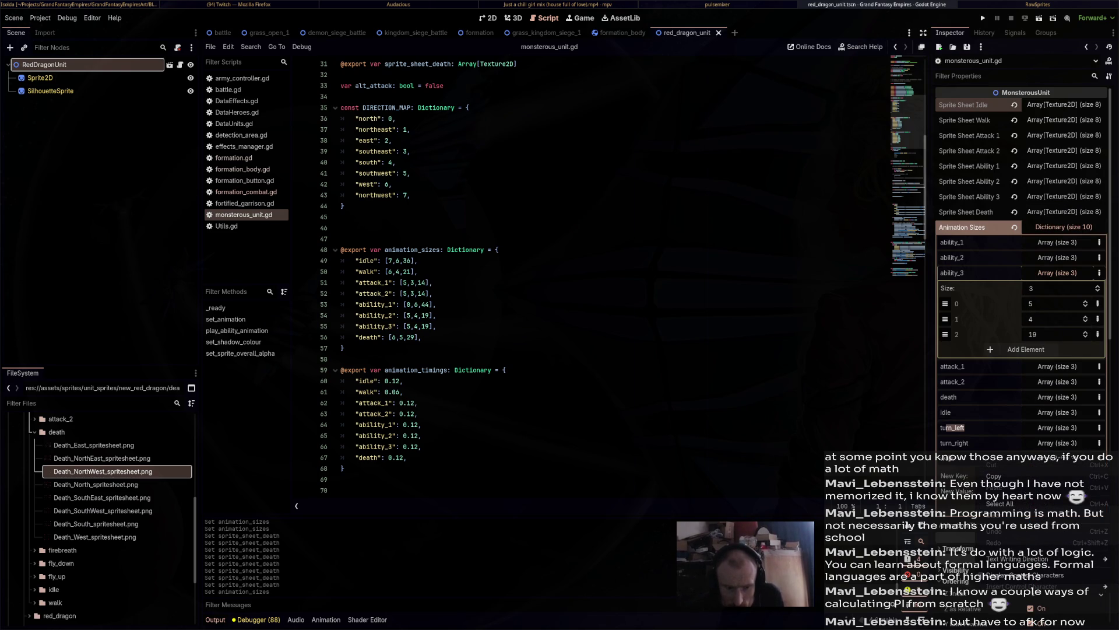
pyautogui.press('Escape')
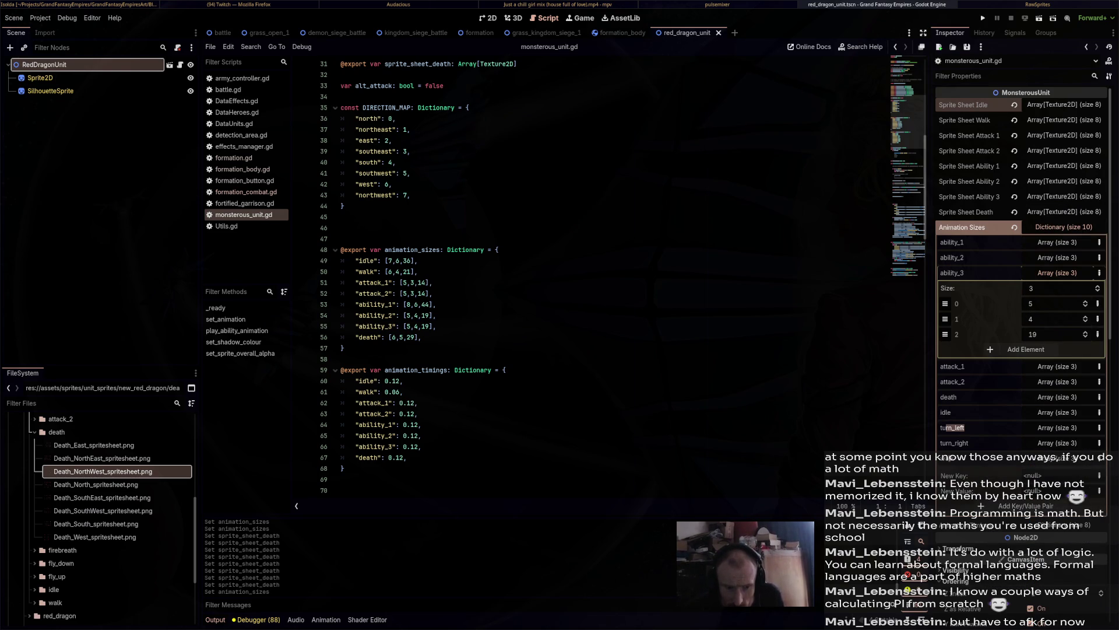
# Check the walk, turn_left and idle animation size values.
pyautogui.click(1057, 458)
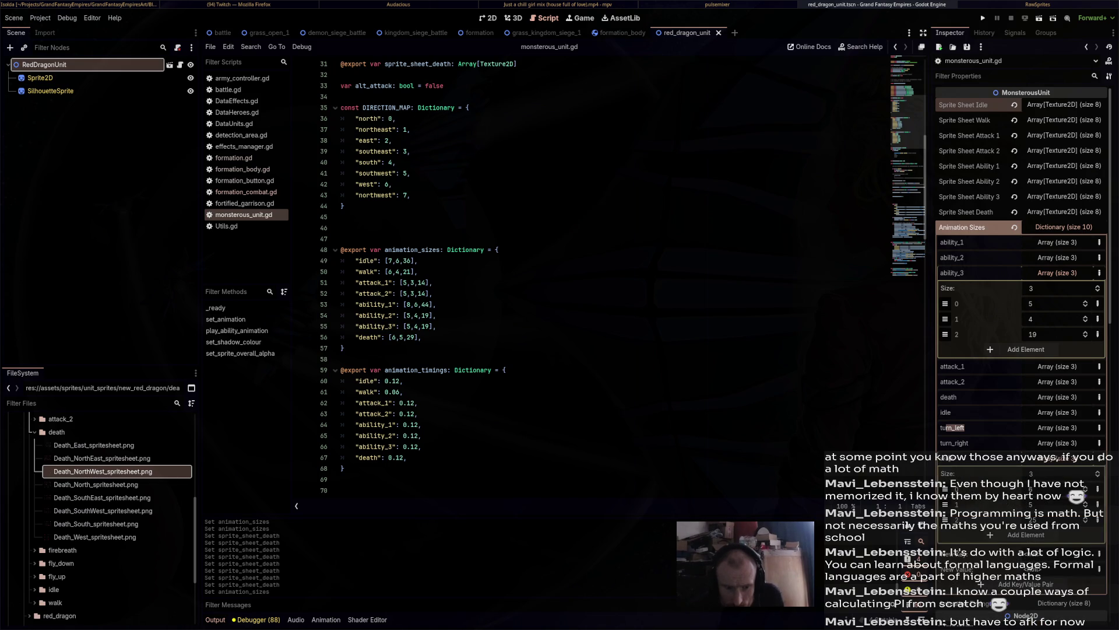
pyautogui.click(1057, 458)
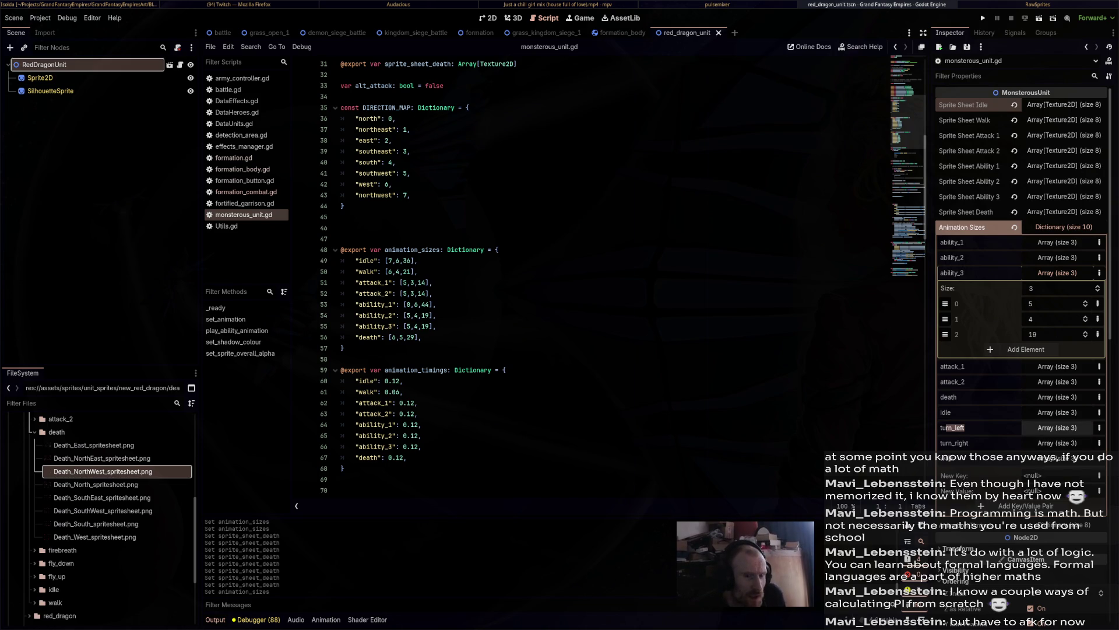
pyautogui.click(1058, 427)
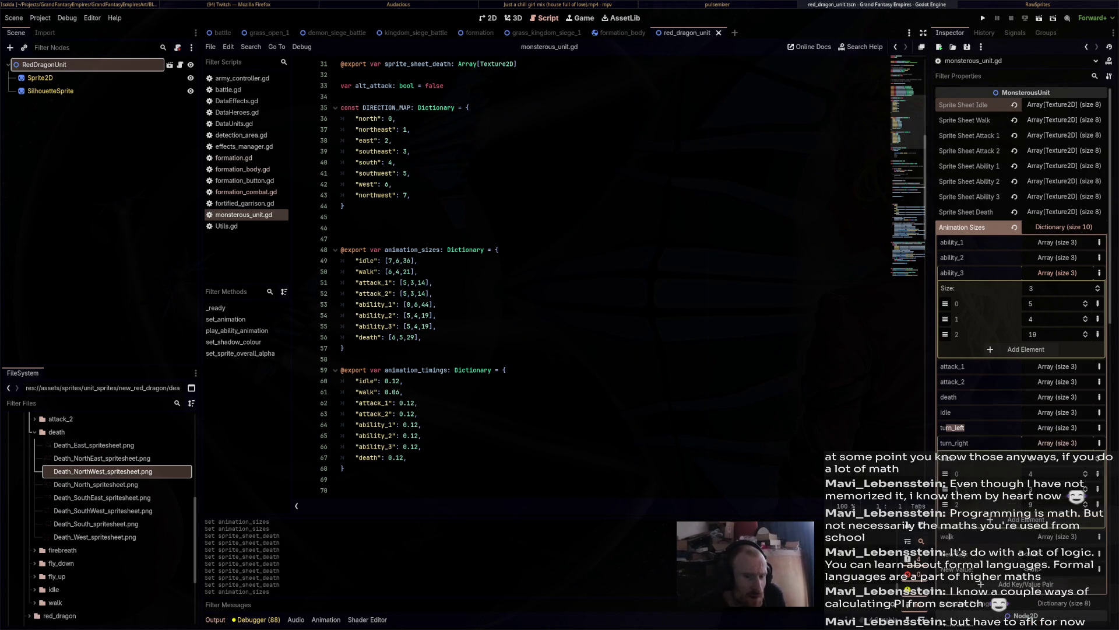
pyautogui.click(1057, 412)
pyautogui.click(1057, 412)
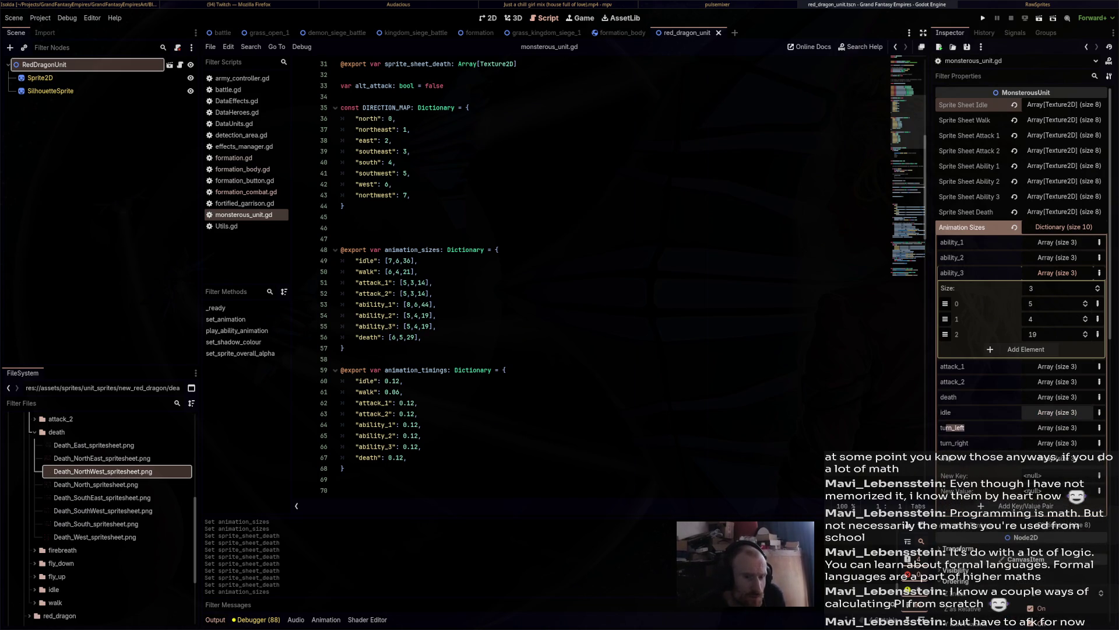
# Preview the first idle and walk sprite sheet textures and show the walk size values.
pyautogui.click(1058, 105)
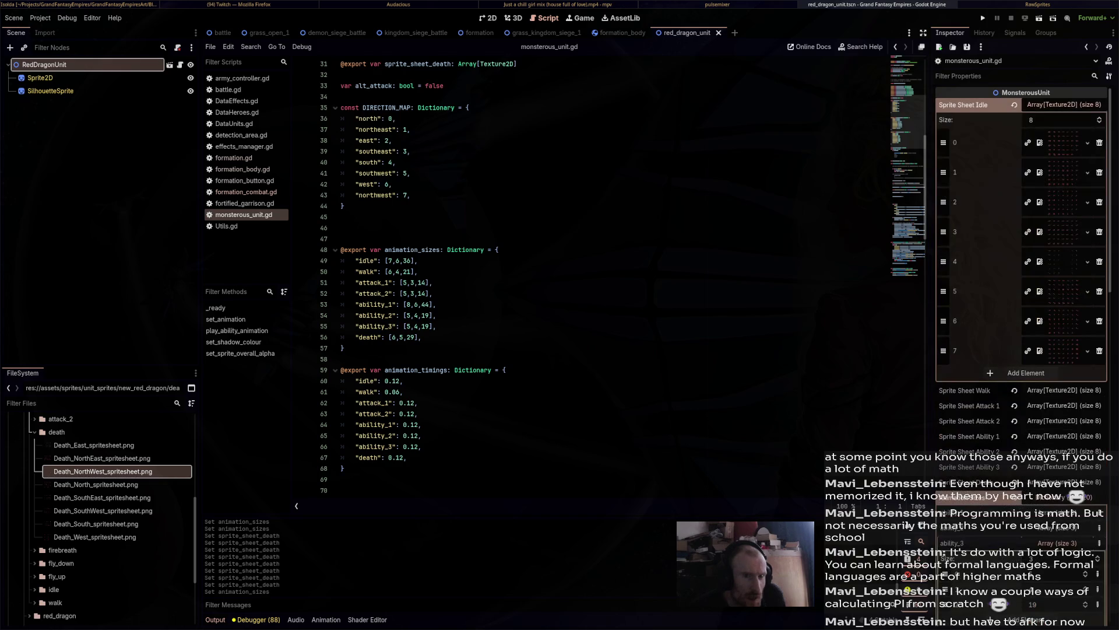
pyautogui.click(1064, 143)
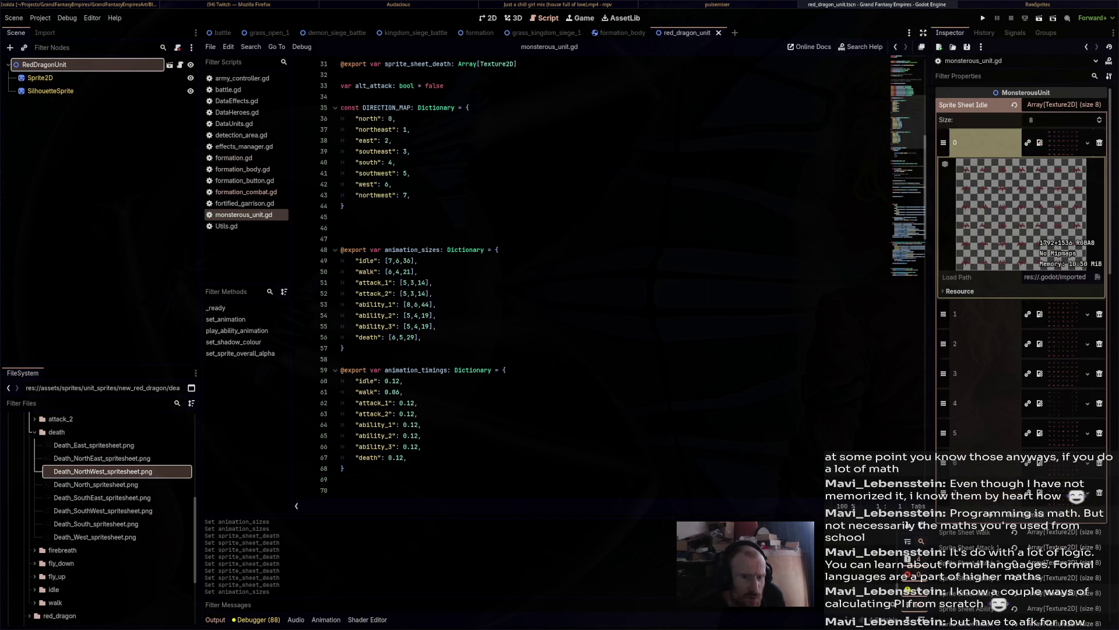
pyautogui.click(1064, 142)
pyautogui.click(1064, 104)
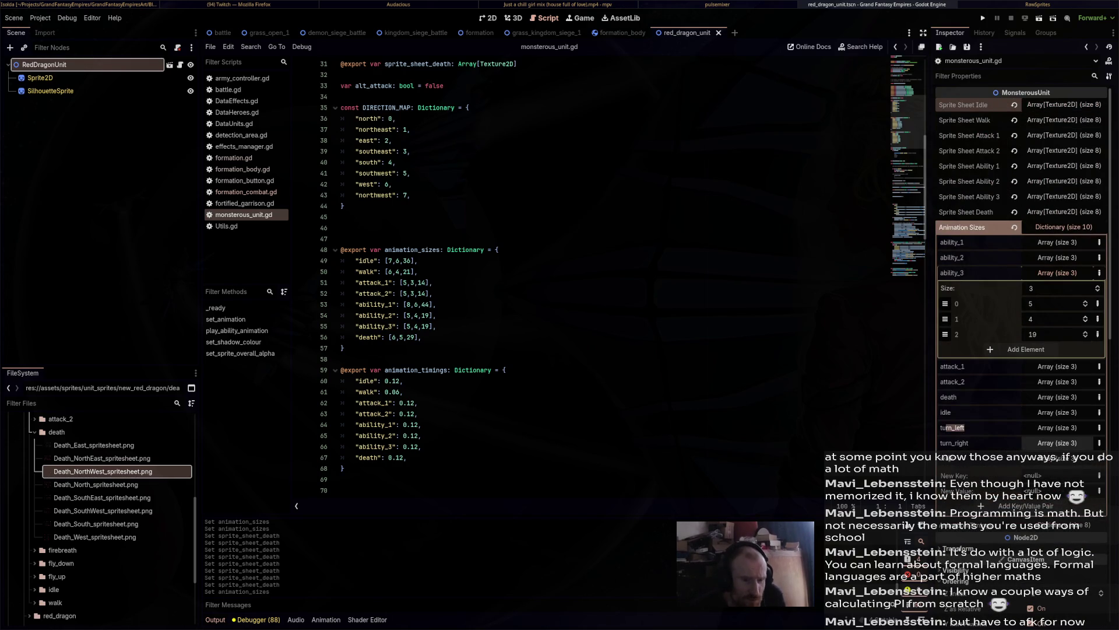
pyautogui.click(1057, 458)
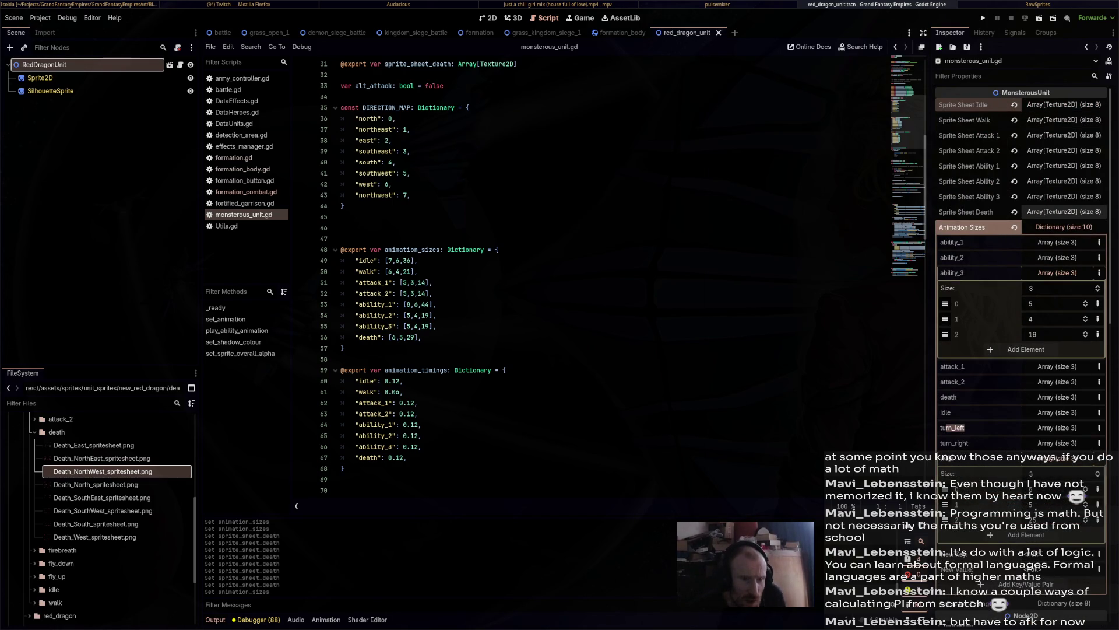
pyautogui.click(1064, 120)
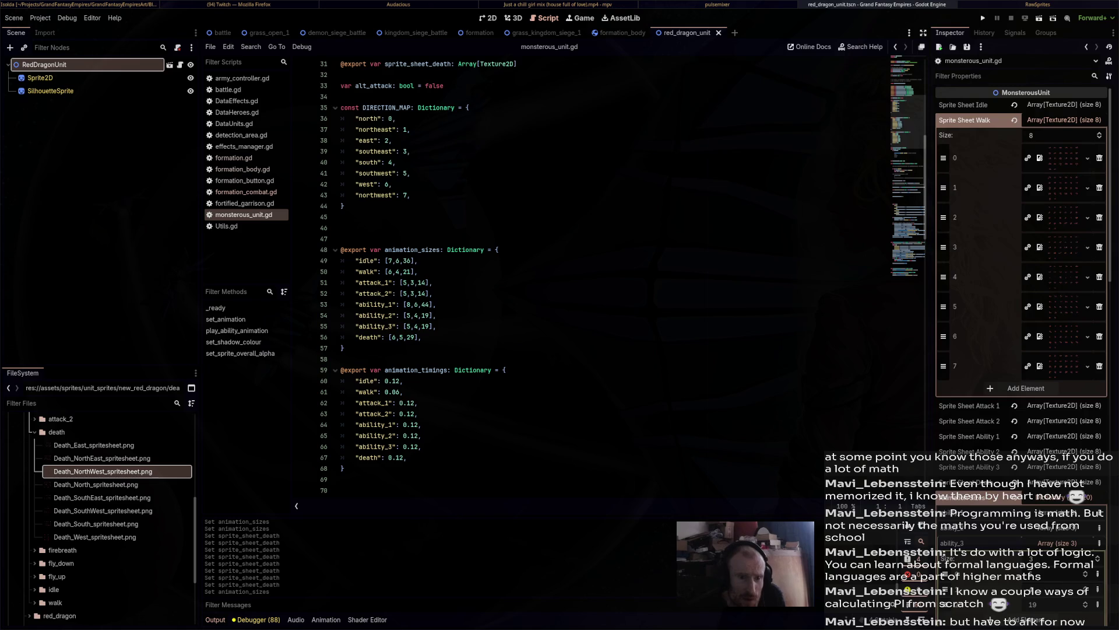
pyautogui.click(1064, 157)
pyautogui.click(1064, 157)
pyautogui.click(1064, 119)
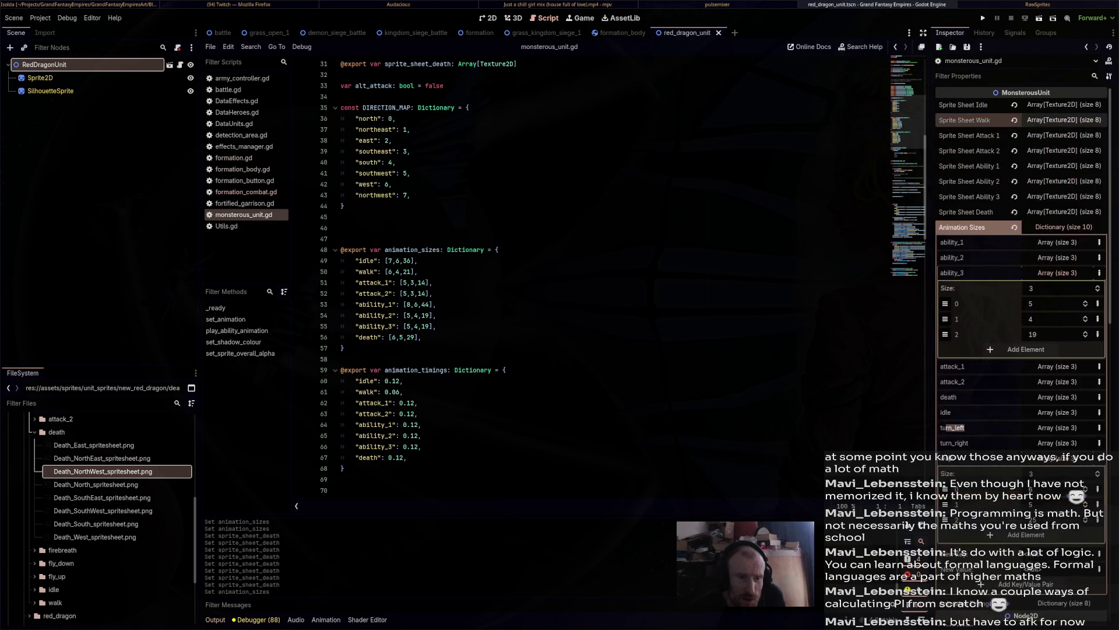
# Preview the first walk sprite sheet texture again and run the project with F5.
pyautogui.click(1064, 135)
pyautogui.click(1064, 119)
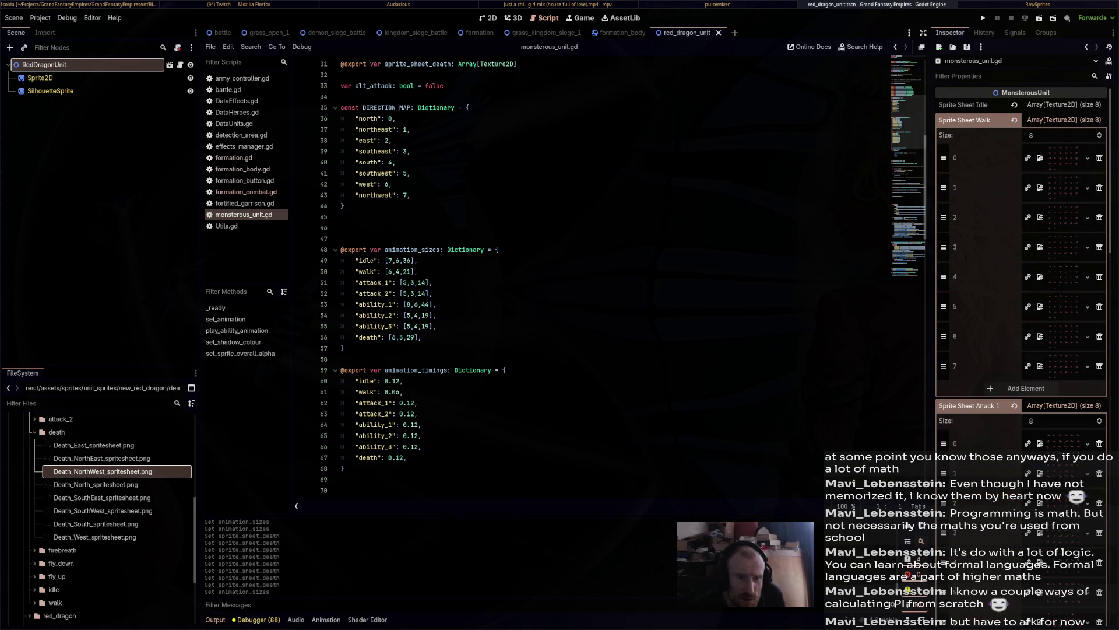
pyautogui.click(1064, 157)
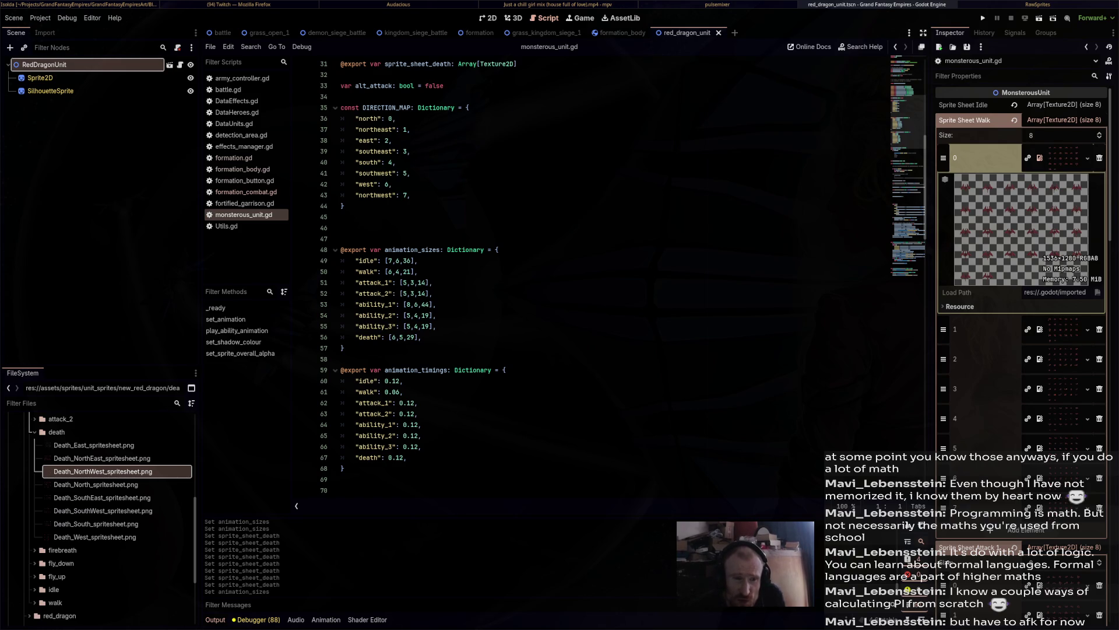
pyautogui.scroll(-15, 947, 201)
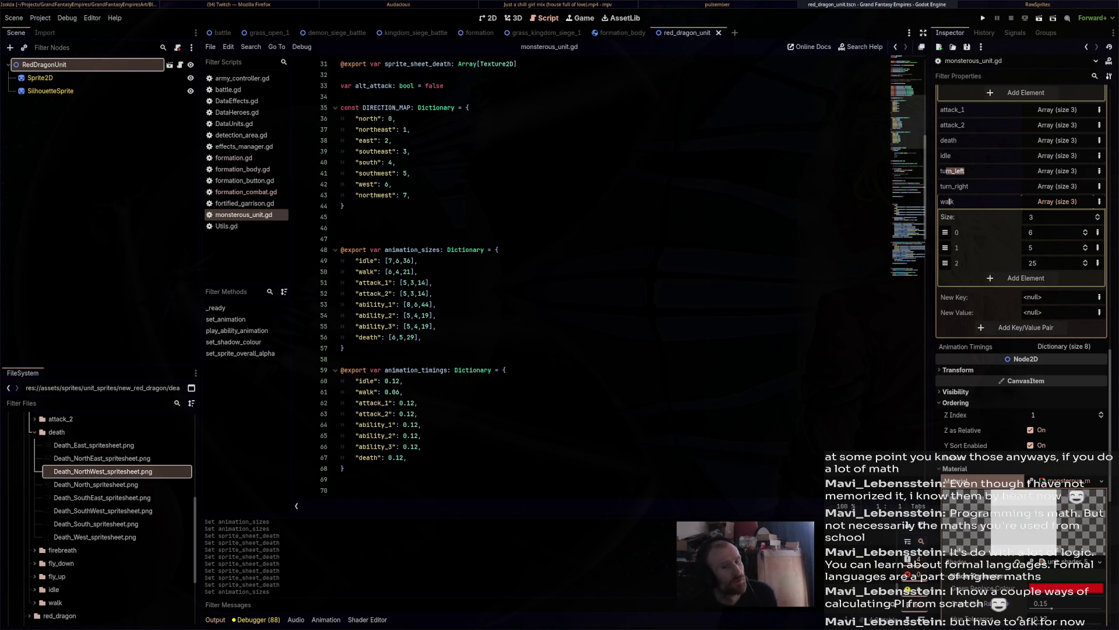
pyautogui.press('F5')
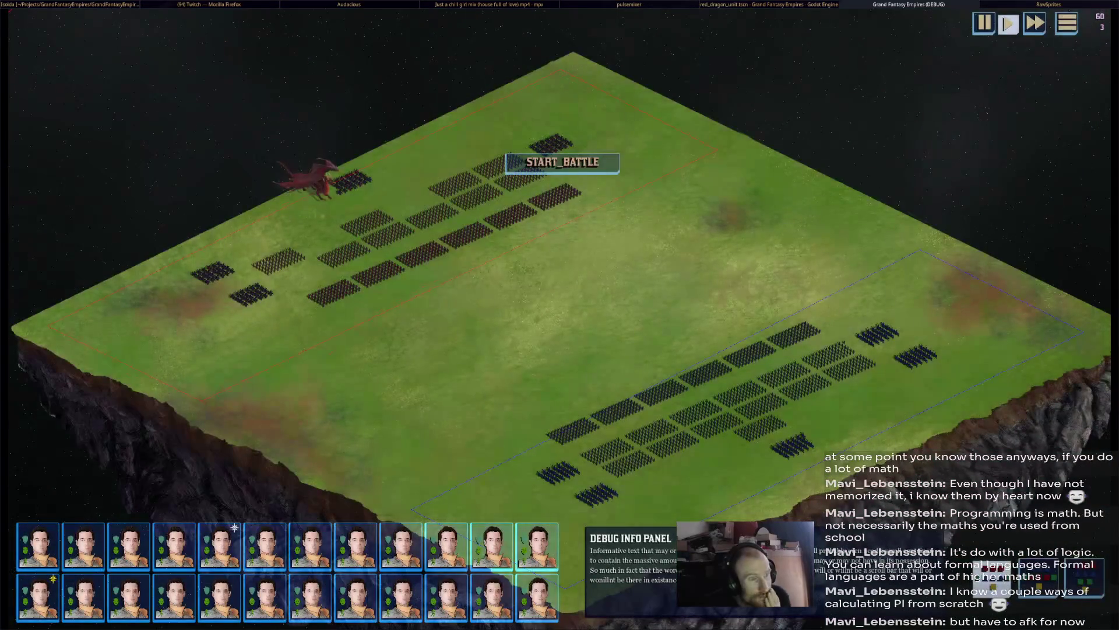
# Start the battle, select the red dragon to show its stats, and pan the camera to follow it.
pyautogui.click(562, 162)
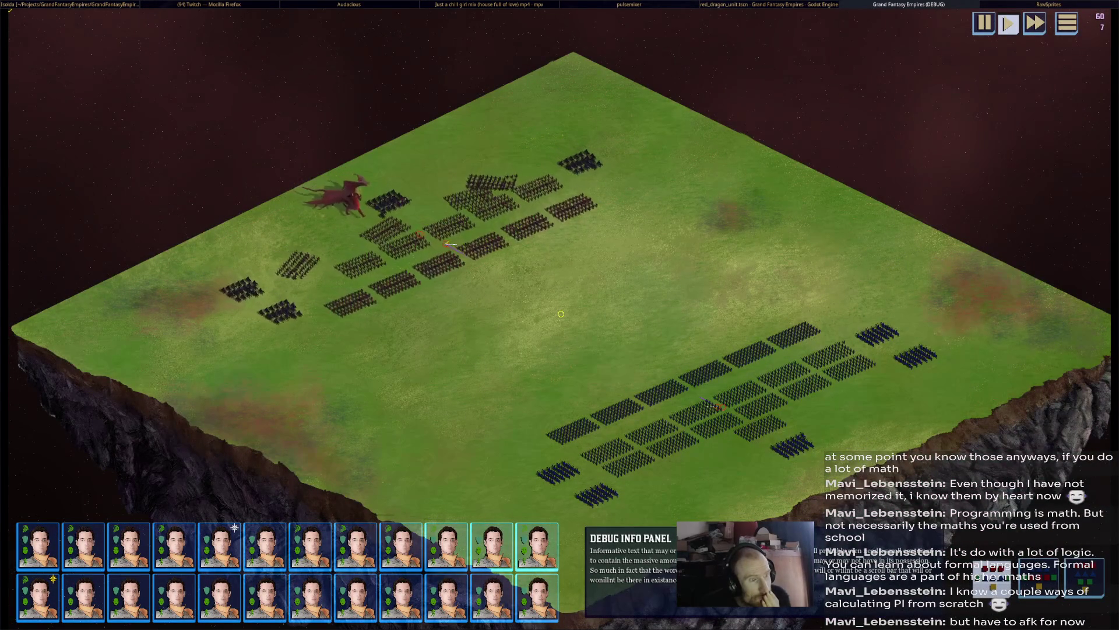
pyautogui.scroll(3, 689, 421)
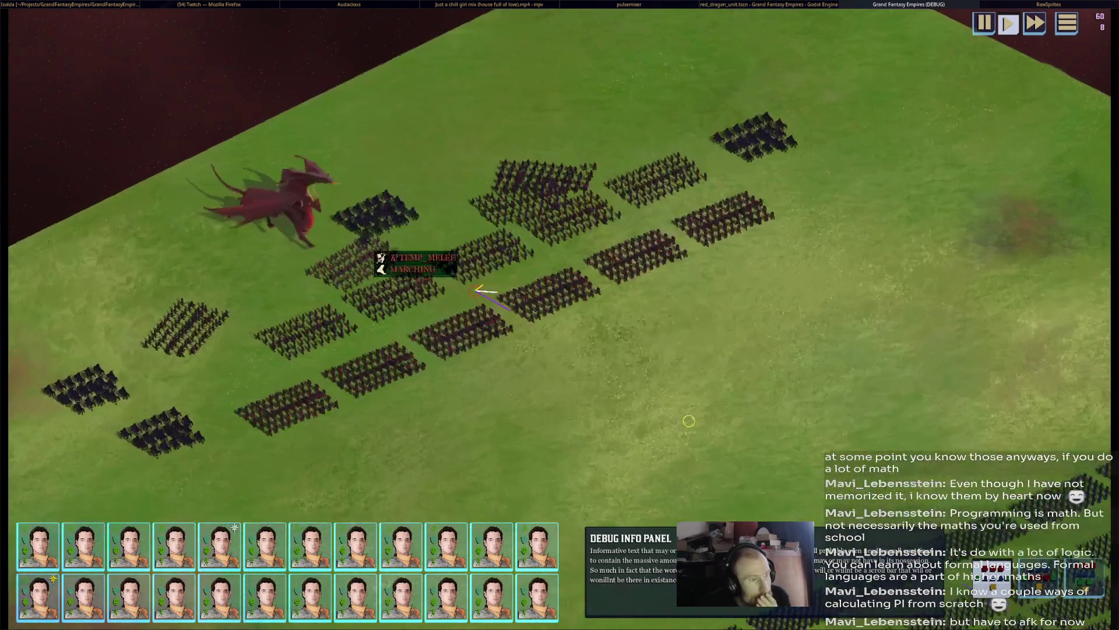
pyautogui.scroll(-1, 652, 367)
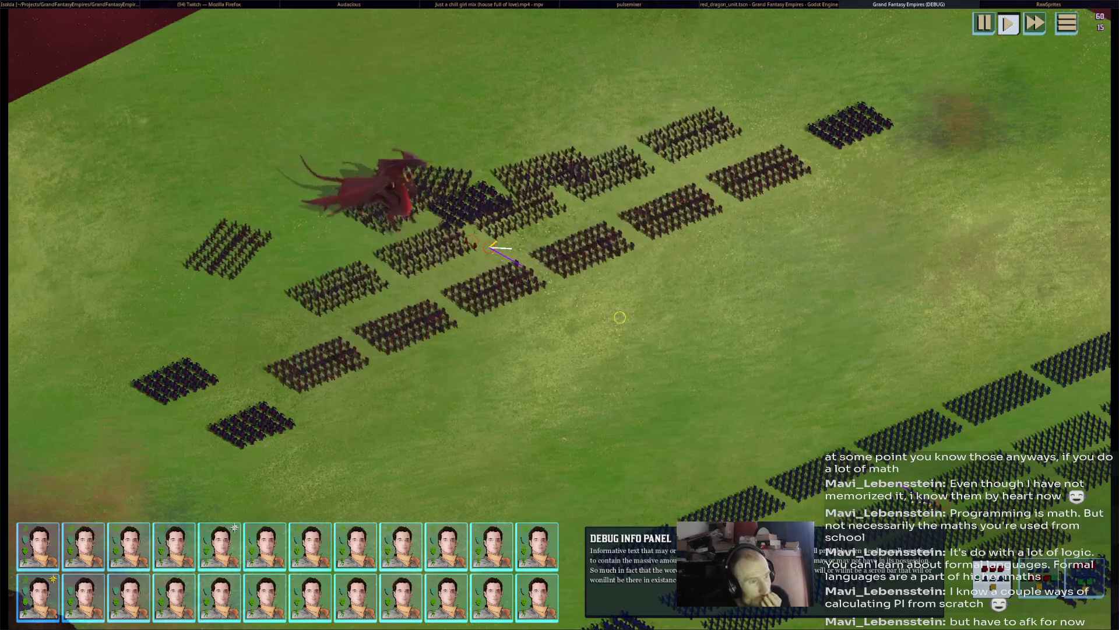
pyautogui.moveTo(620, 317); pyautogui.dragTo(507, 243)
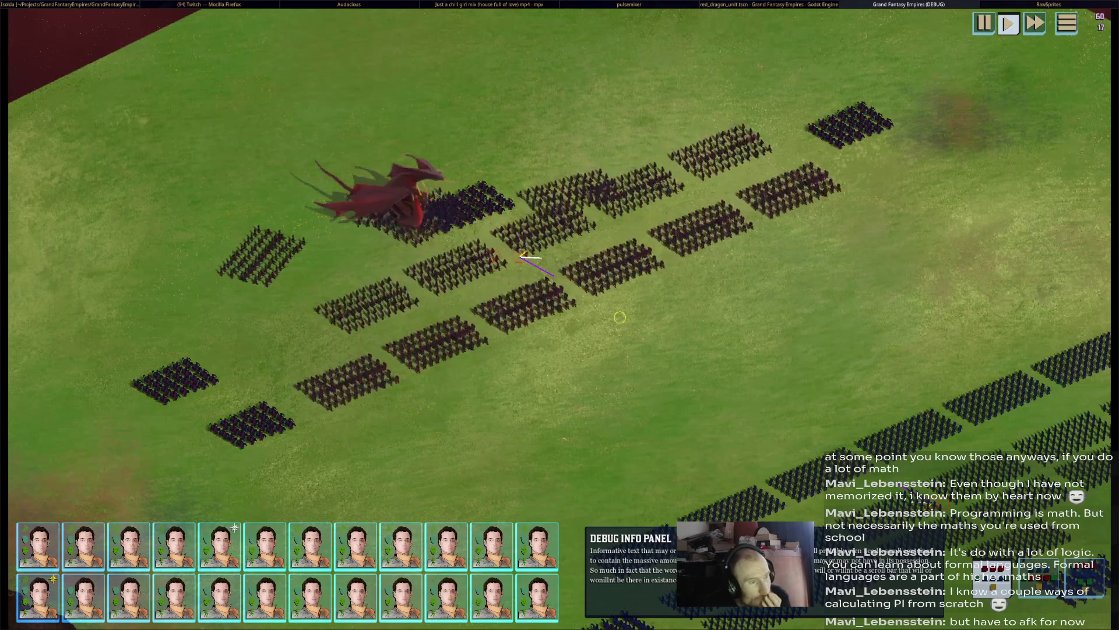
pyautogui.press('Tab')
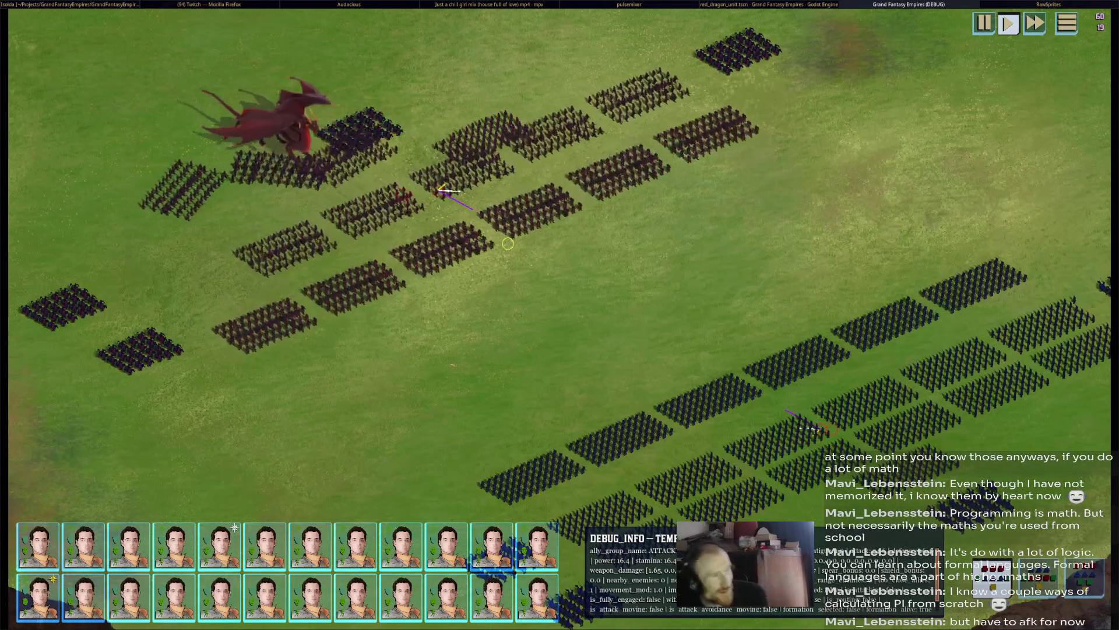
pyautogui.moveTo(507, 243); pyautogui.dragTo(550, 245)
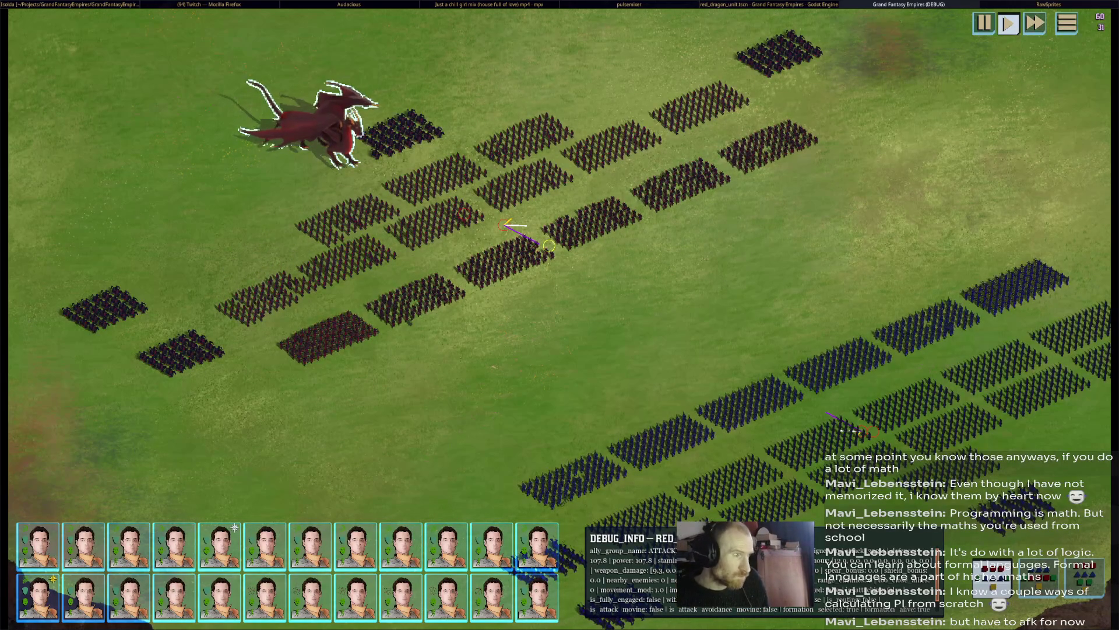
pyautogui.scroll(-2, 560, 314)
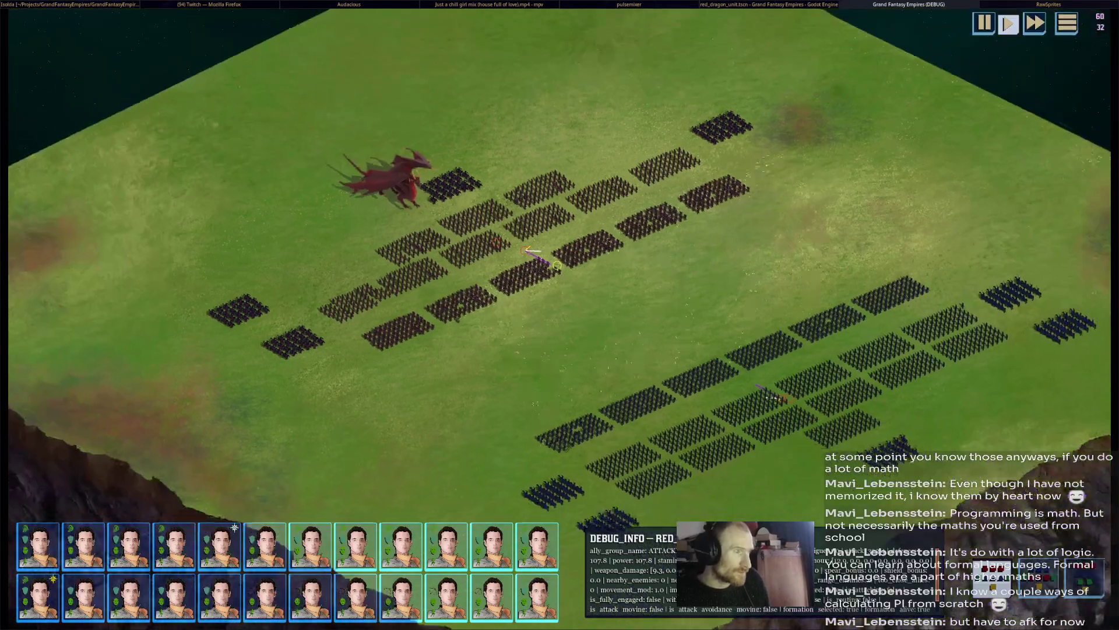
pyautogui.press('a')
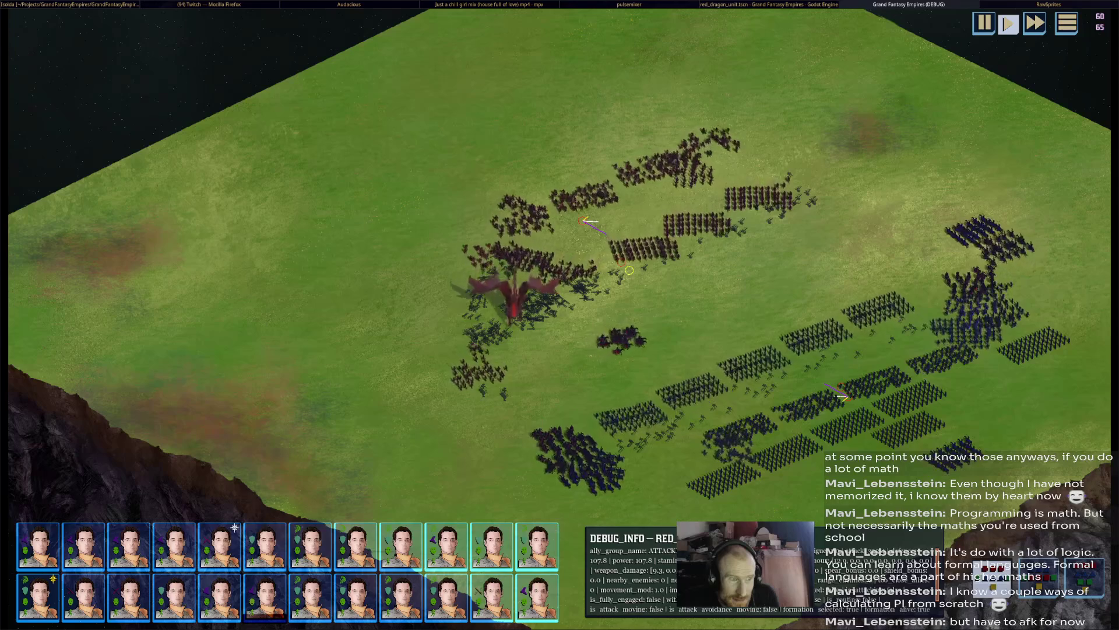
# Pan down and zoom the battlefield view to follow the red dragon among the troops.
pyautogui.moveTo(710, 315)
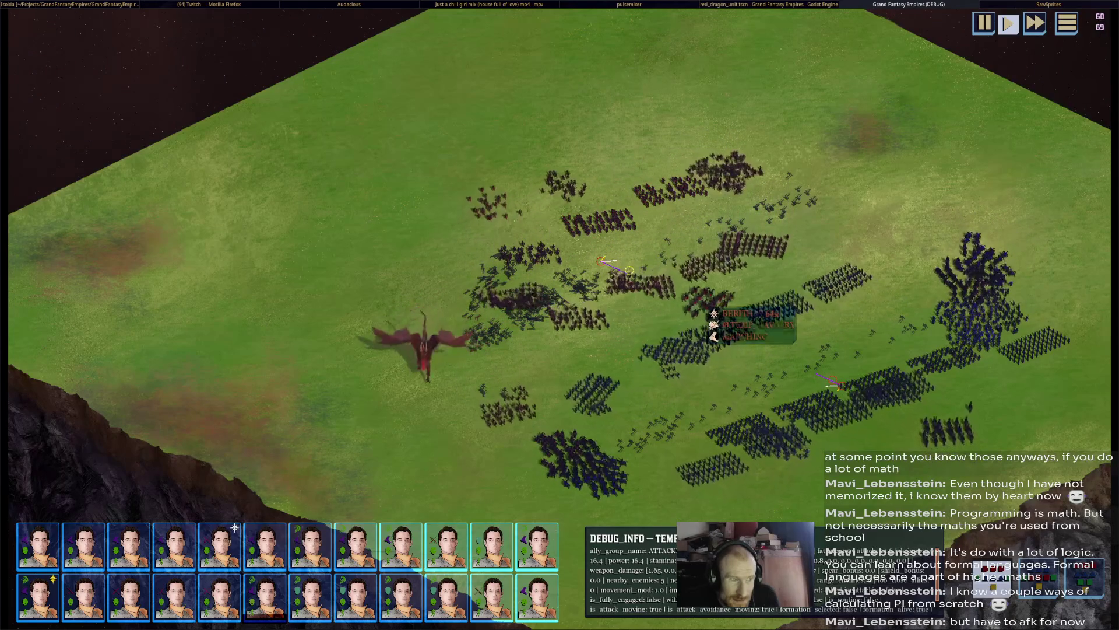
pyautogui.press('Down')
pyautogui.scroll(2, 525, 291)
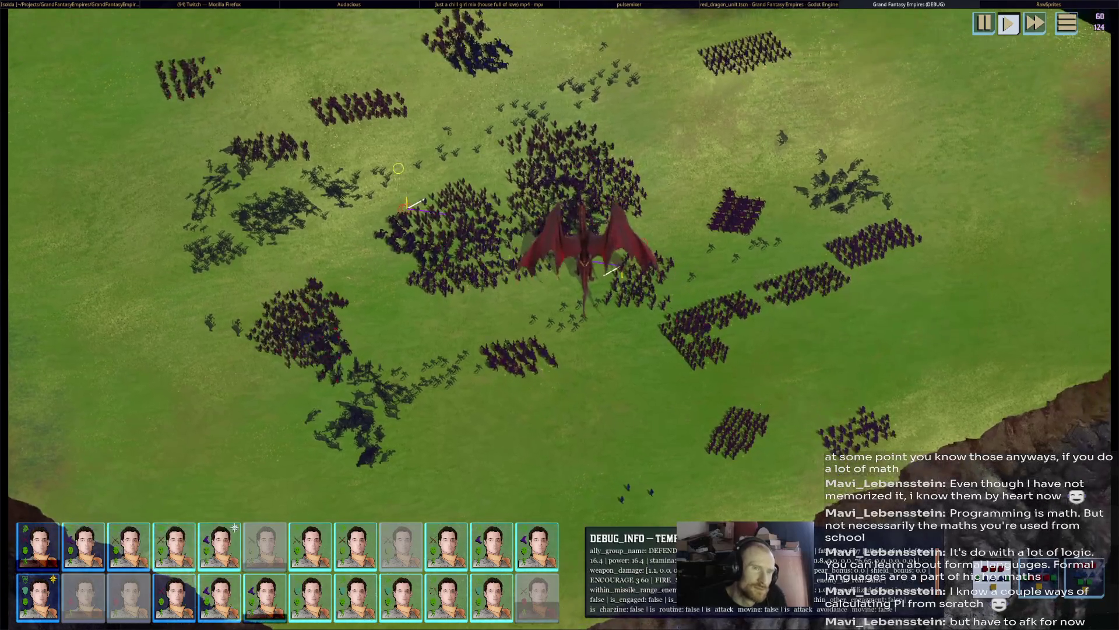
# Stop the test run, collapse the walk and attack 1 sprite sheet lists, and reach Animation Sizes.
pyautogui.press('F8')
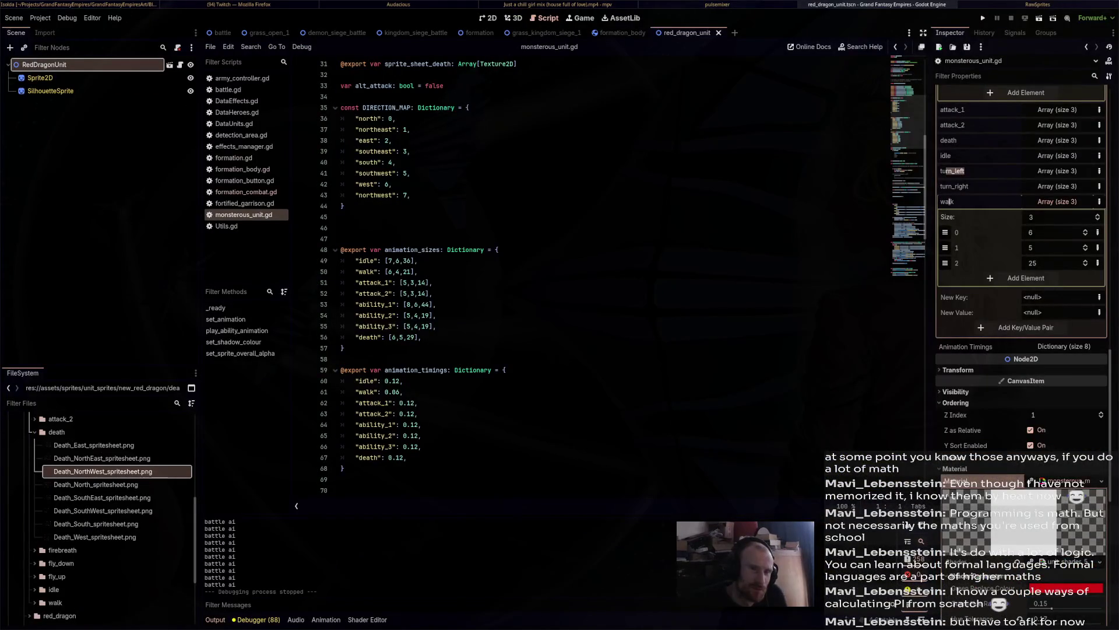
pyautogui.scroll(-15, 946, 201)
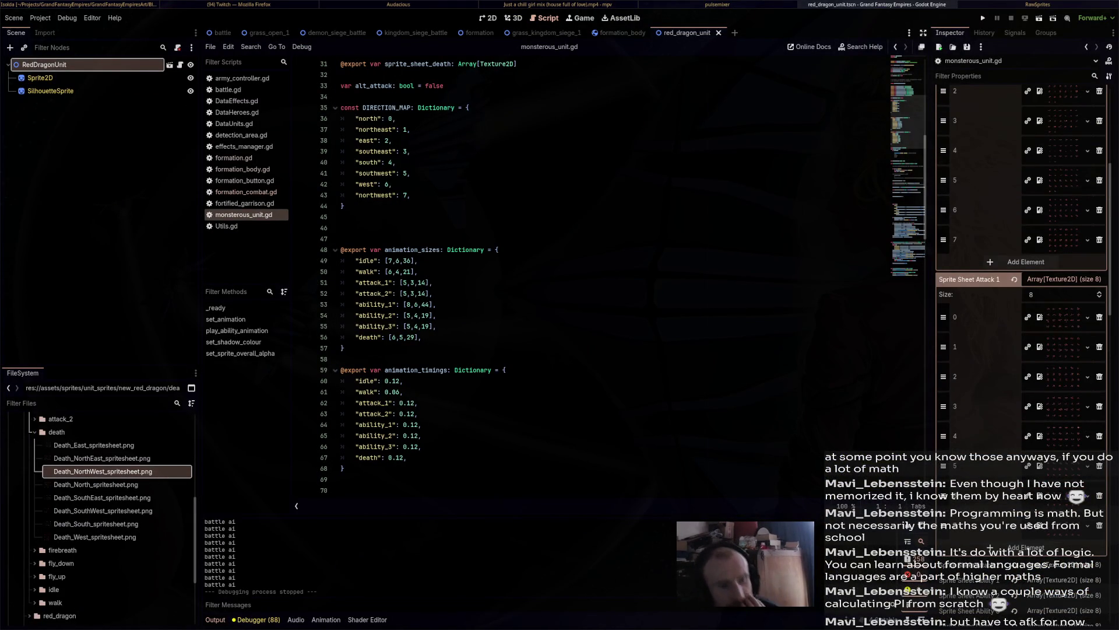
pyautogui.scroll(1, 1020, 175)
pyautogui.click(1062, 90)
pyautogui.scroll(1, 1020, 204)
pyautogui.click(973, 120)
pyautogui.click(970, 135)
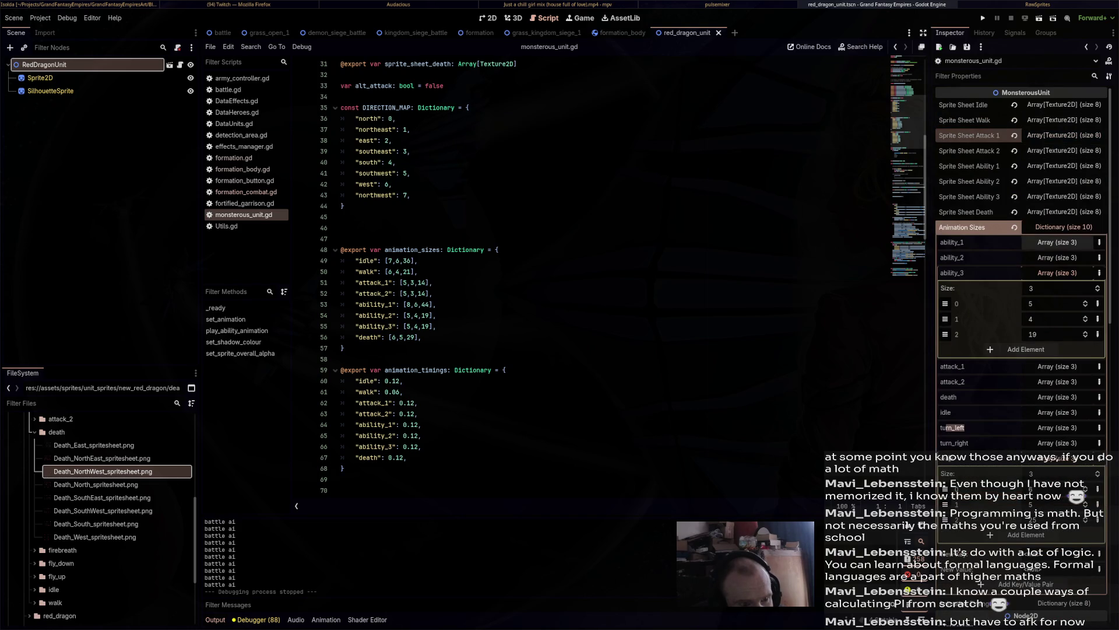
pyautogui.click(967, 243)
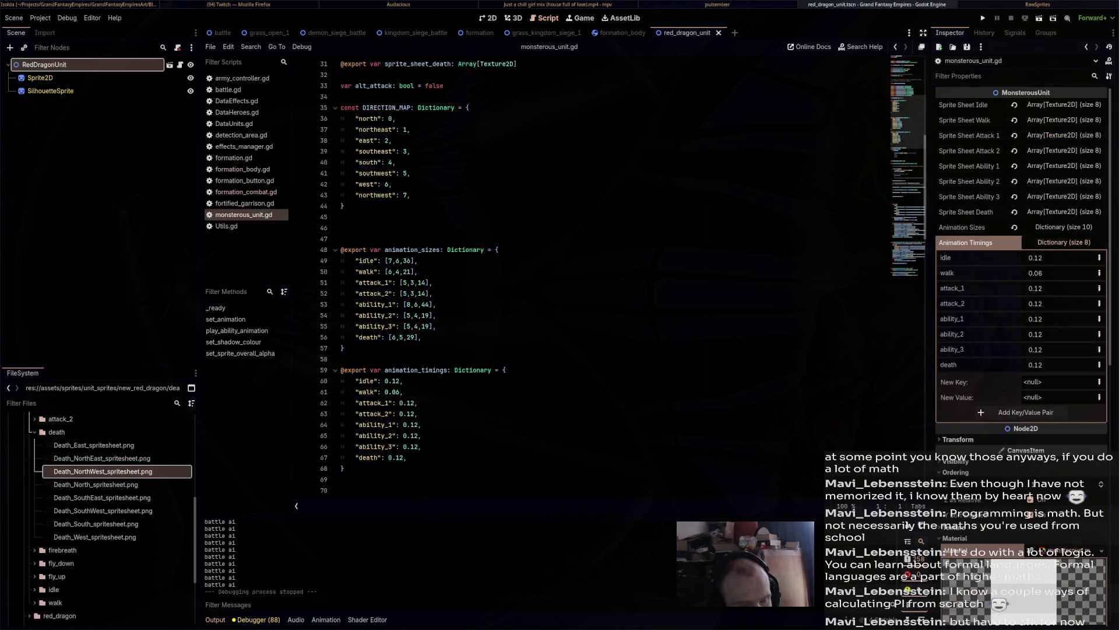
pyautogui.click(966, 243)
pyautogui.click(962, 227)
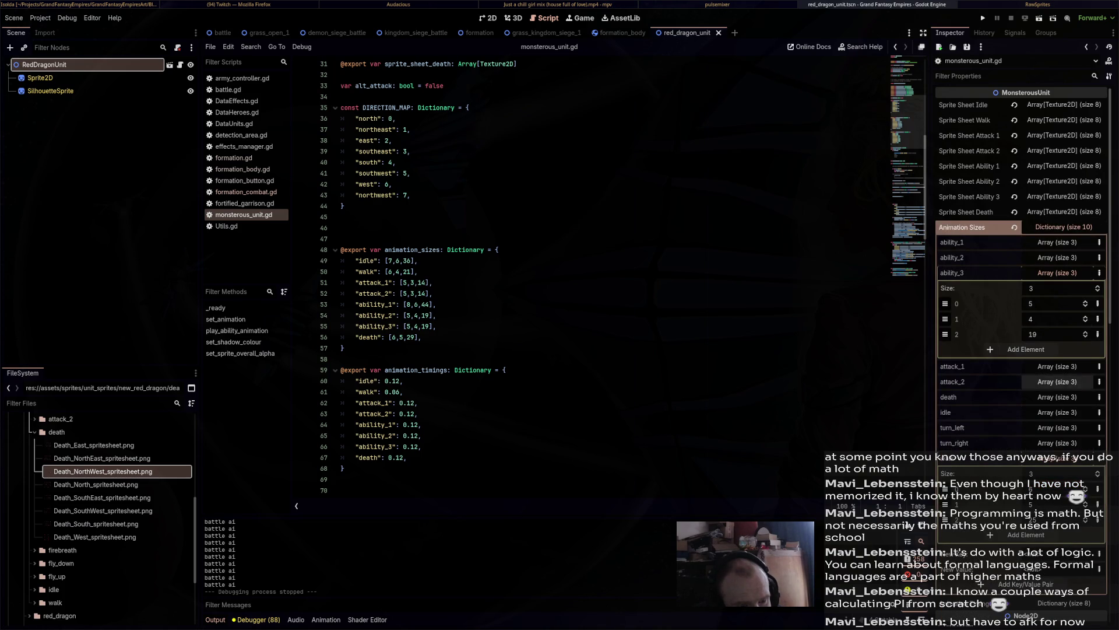
# Show the attack_2 sizes (7, 6, 39) and preview the first Attack 2 sprite sheet texture.
pyautogui.click(1058, 381)
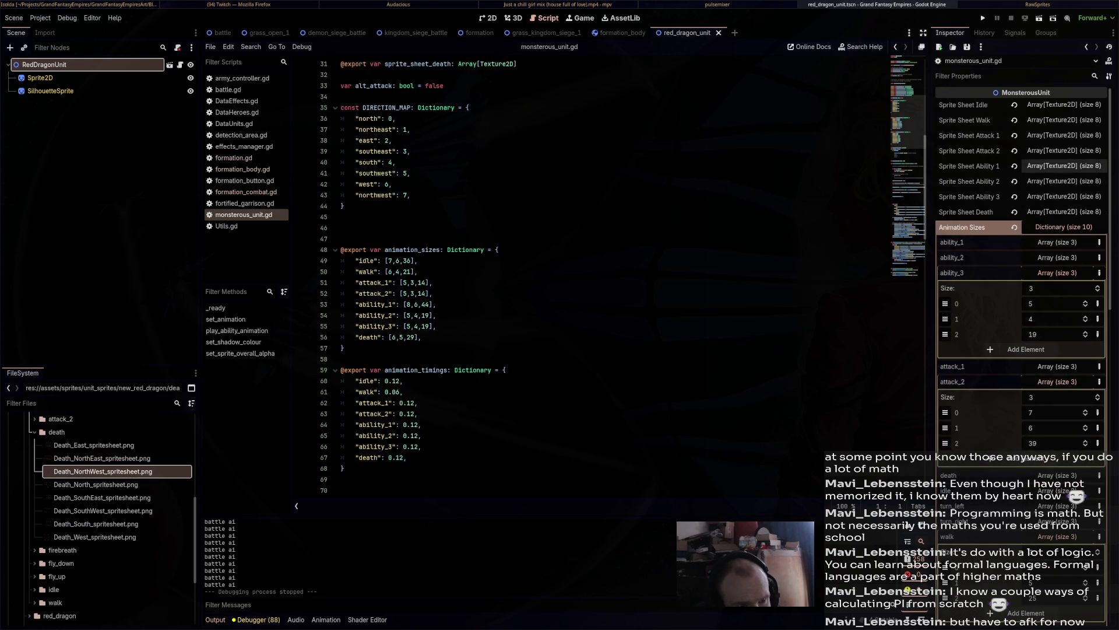
pyautogui.click(1064, 150)
pyautogui.scroll(-5, 1057, 327)
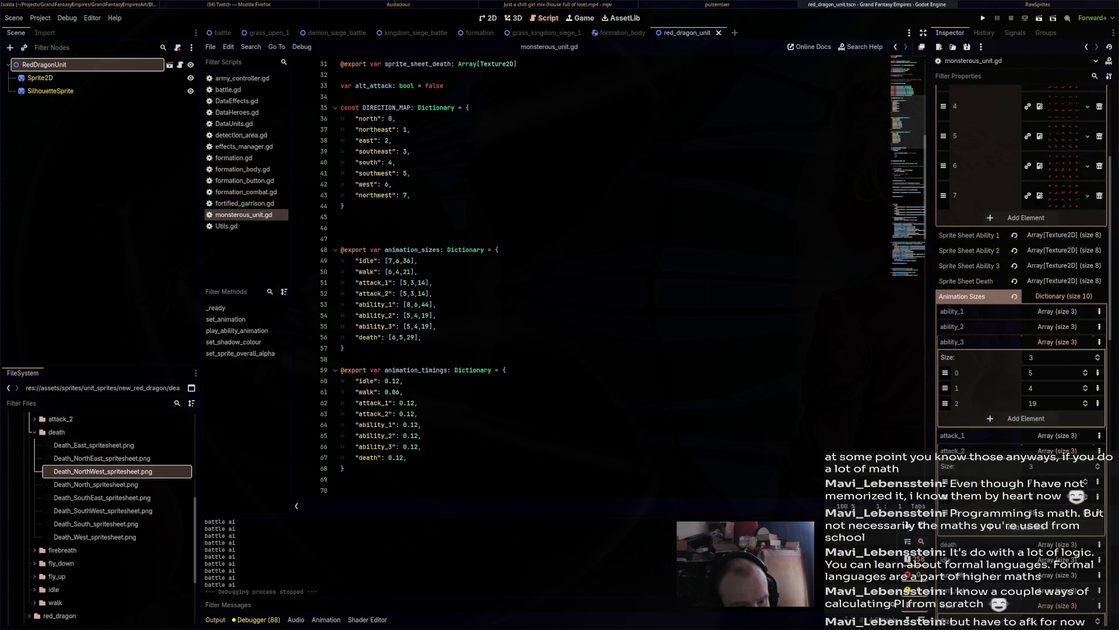
pyautogui.scroll(5, 1023, 326)
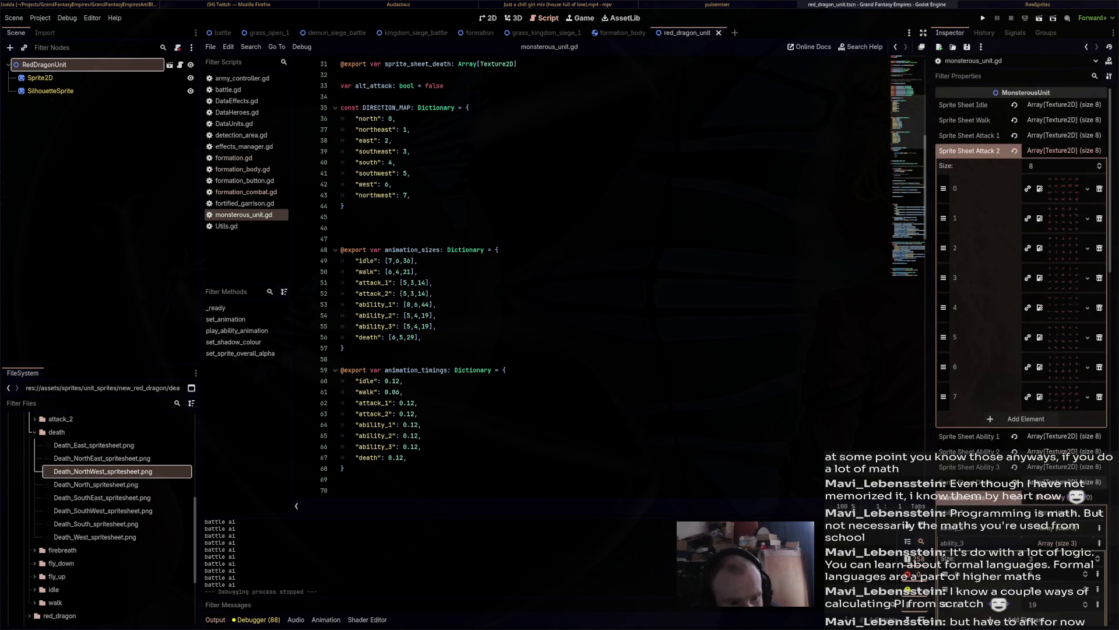
pyautogui.click(1064, 188)
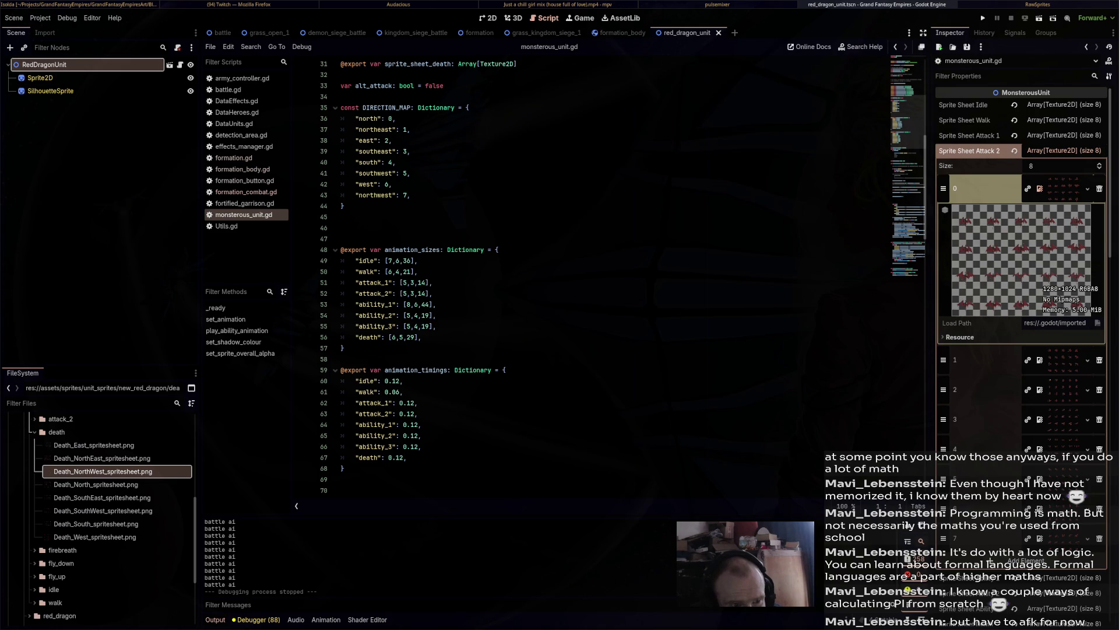
pyautogui.scroll(-10, 1021, 350)
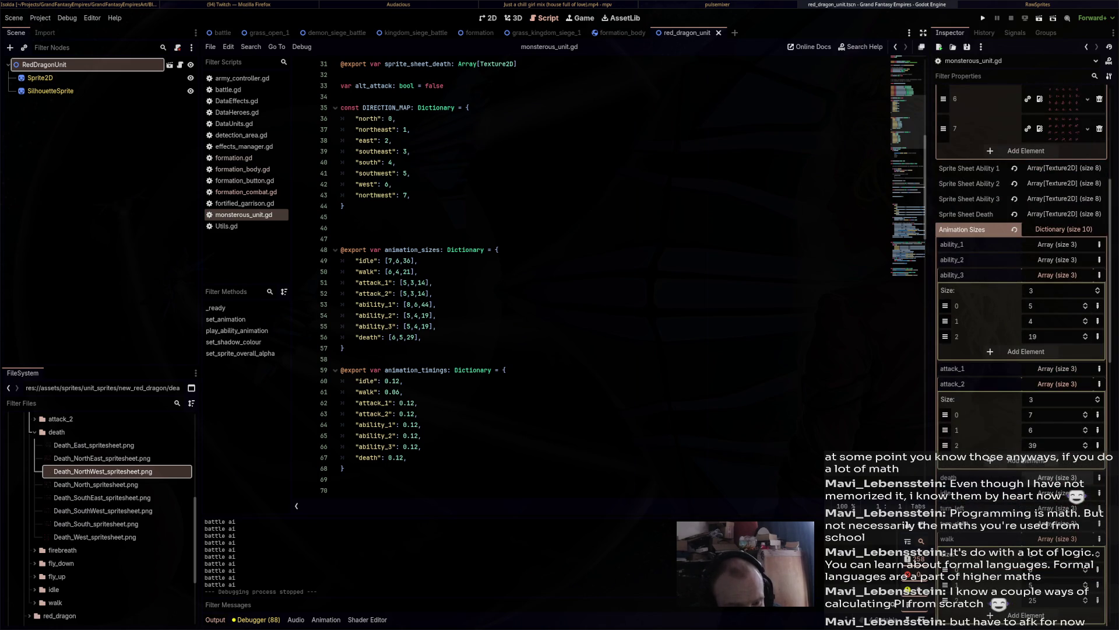
pyautogui.scroll(3, 1023, 291)
pyautogui.scroll(-6, 1021, 291)
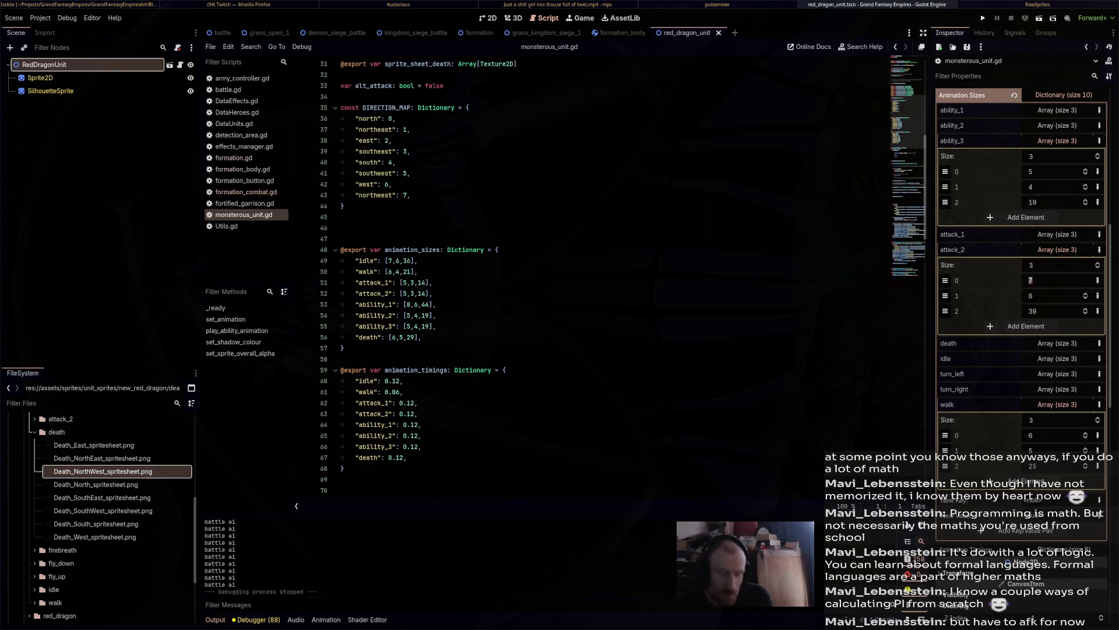
# Set the attack_2 sizes (first 5, last 19) and preview the first Attack 1 sprite sheet.
pyautogui.click(1030, 295)
pyautogui.write('19')
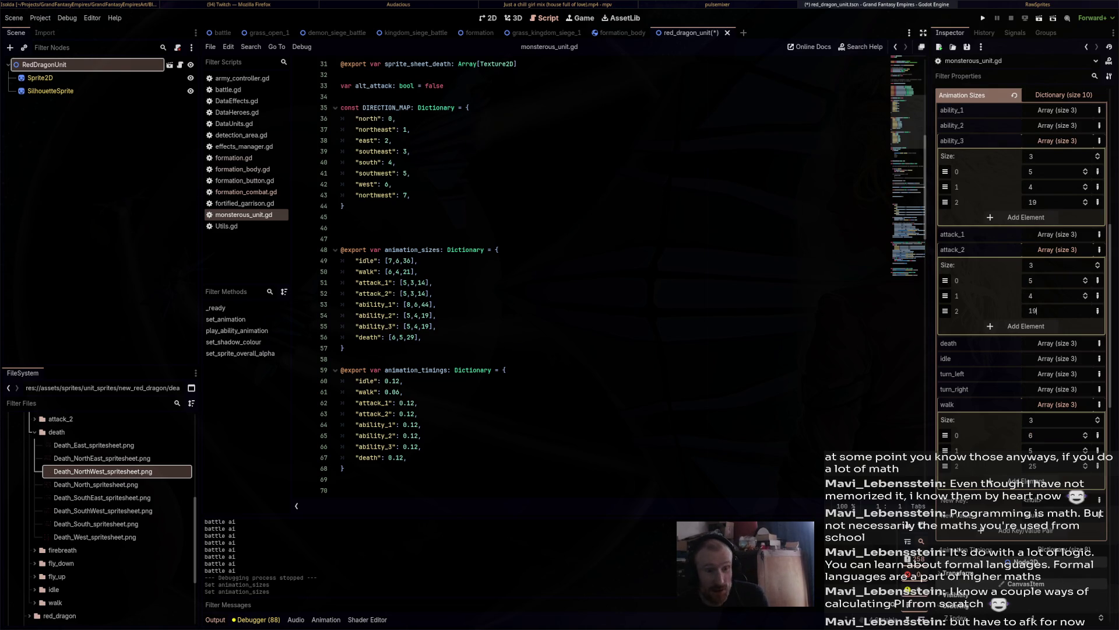
pyautogui.press('Return')
pyautogui.scroll(10, 1020, 291)
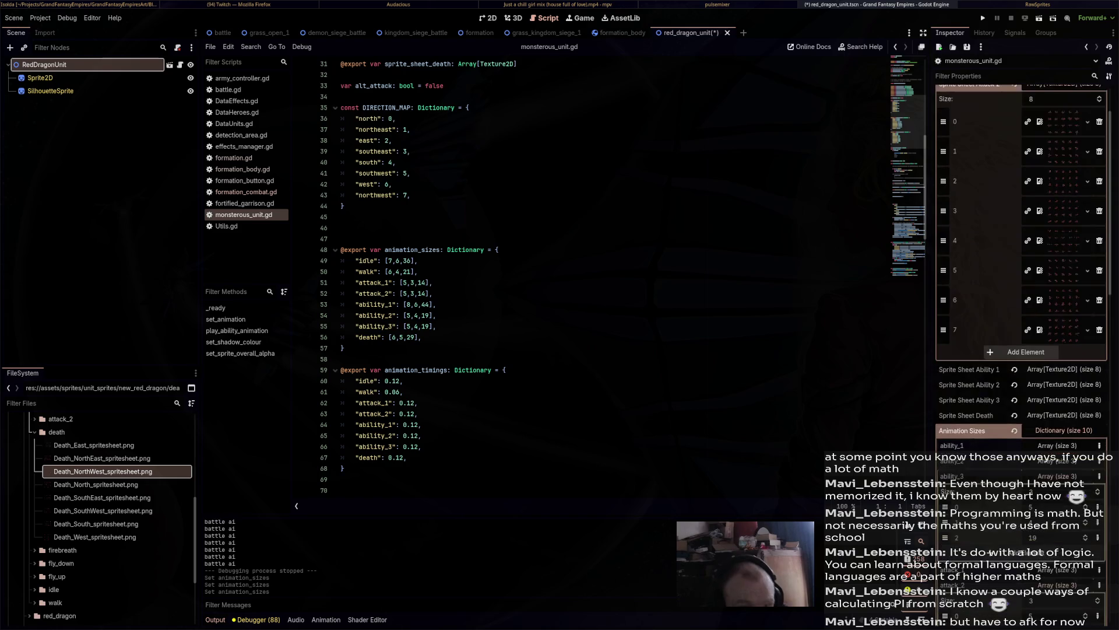
pyautogui.click(1063, 150)
pyautogui.click(1063, 135)
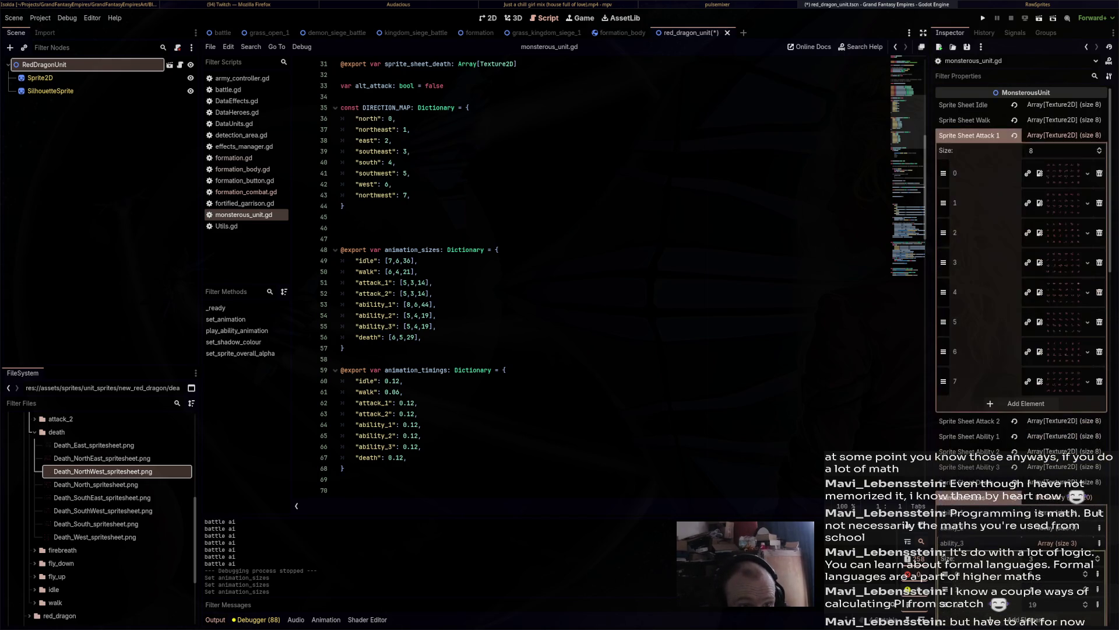
pyautogui.scroll(-3, 1020, 291)
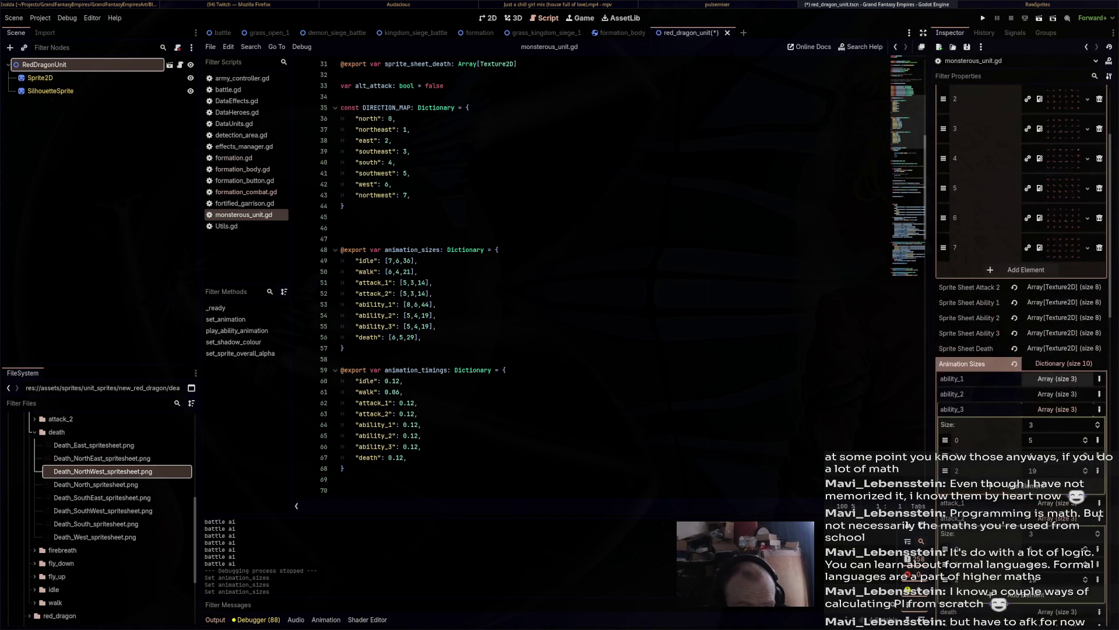
pyautogui.scroll(3, 1050, 350)
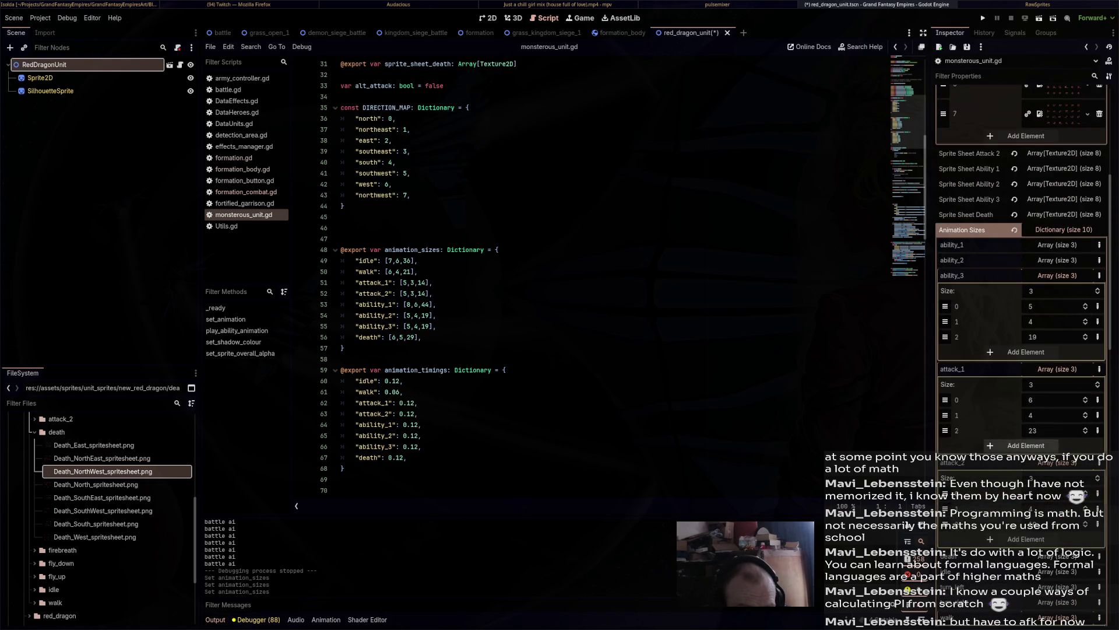
pyautogui.click(1061, 173)
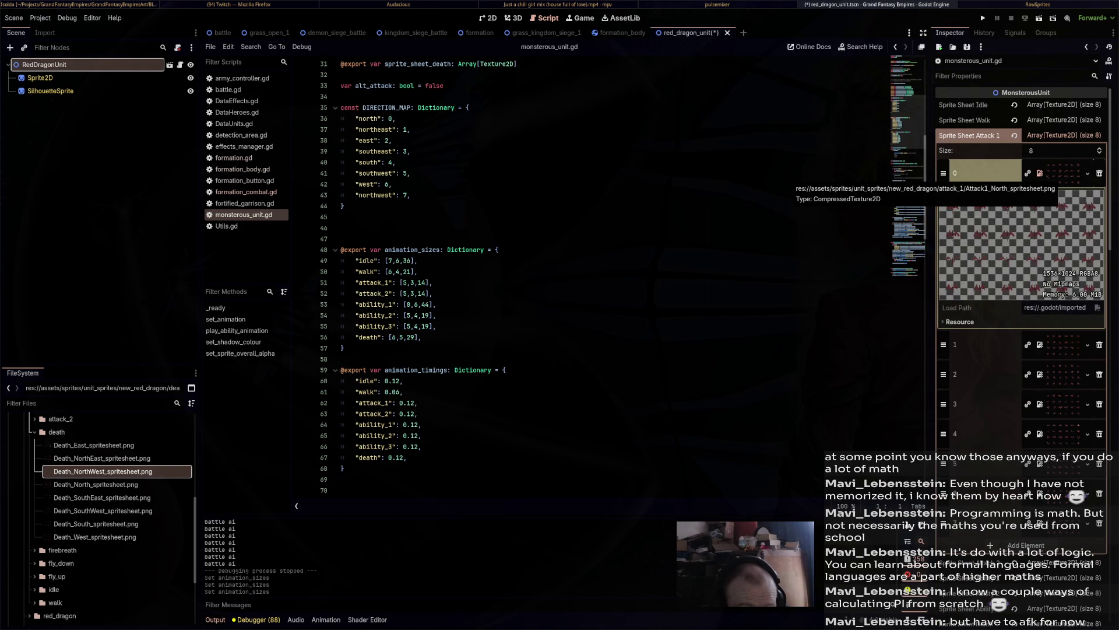
pyautogui.scroll(-5, 1020, 292)
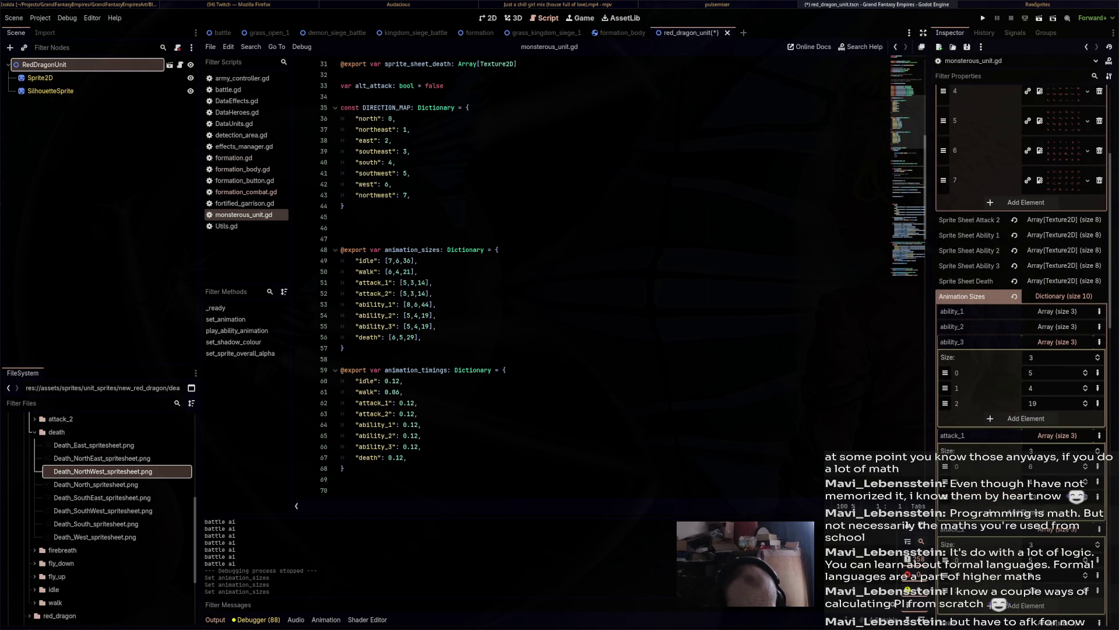
pyautogui.scroll(4, 1020, 292)
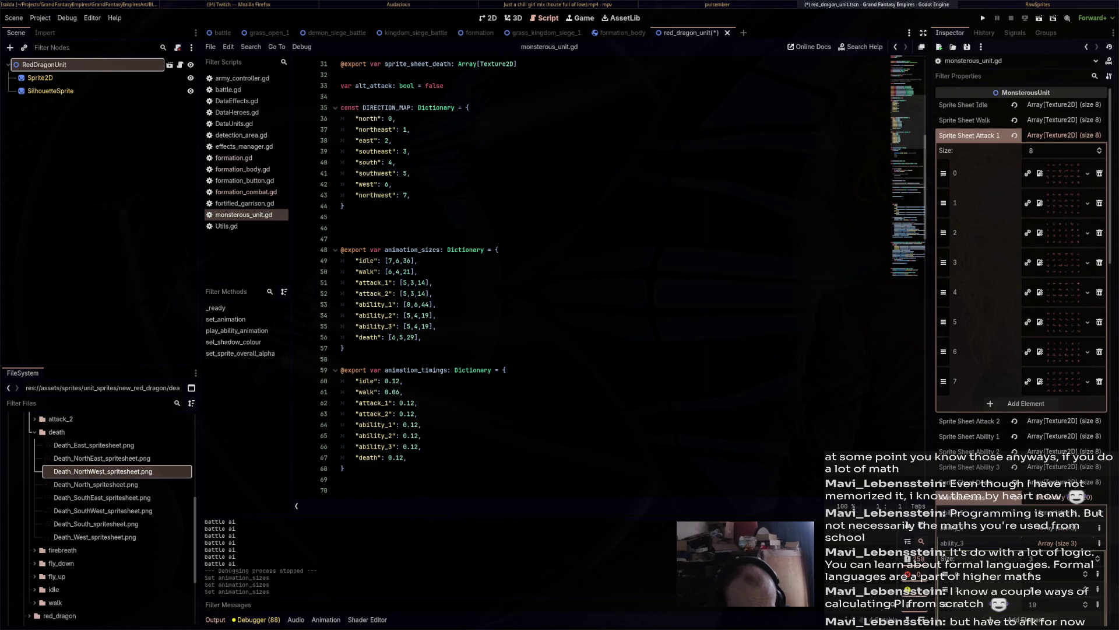
pyautogui.click(1064, 135)
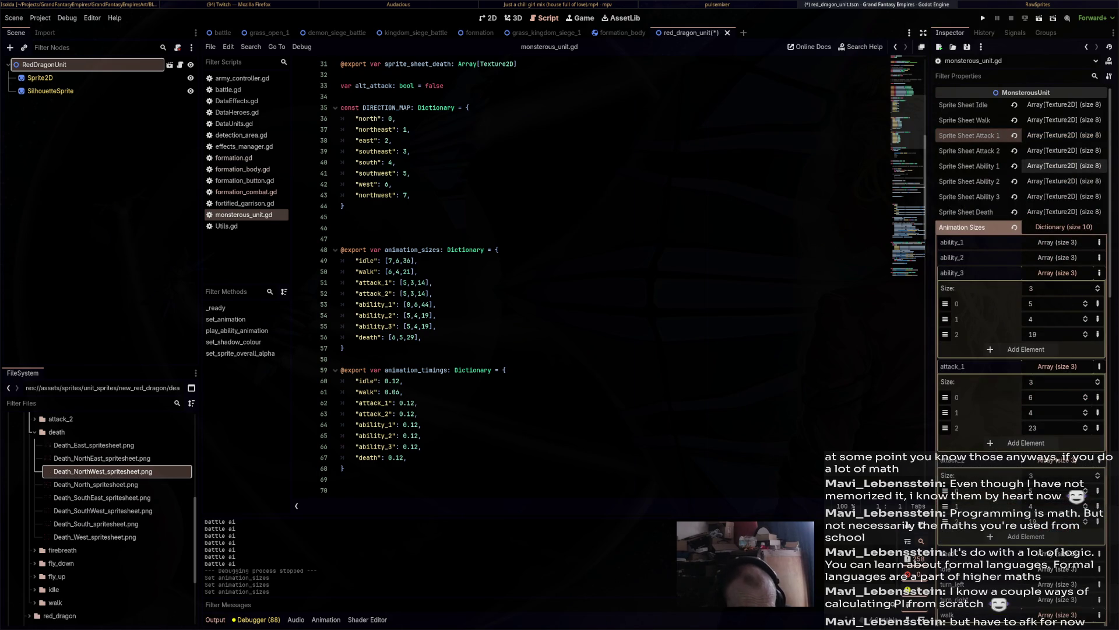
# Inspect the animation timings and Ability 3 sprite sheets, then reopen the Animation Sizes dictionary.
pyautogui.click(1064, 226)
pyautogui.click(1064, 242)
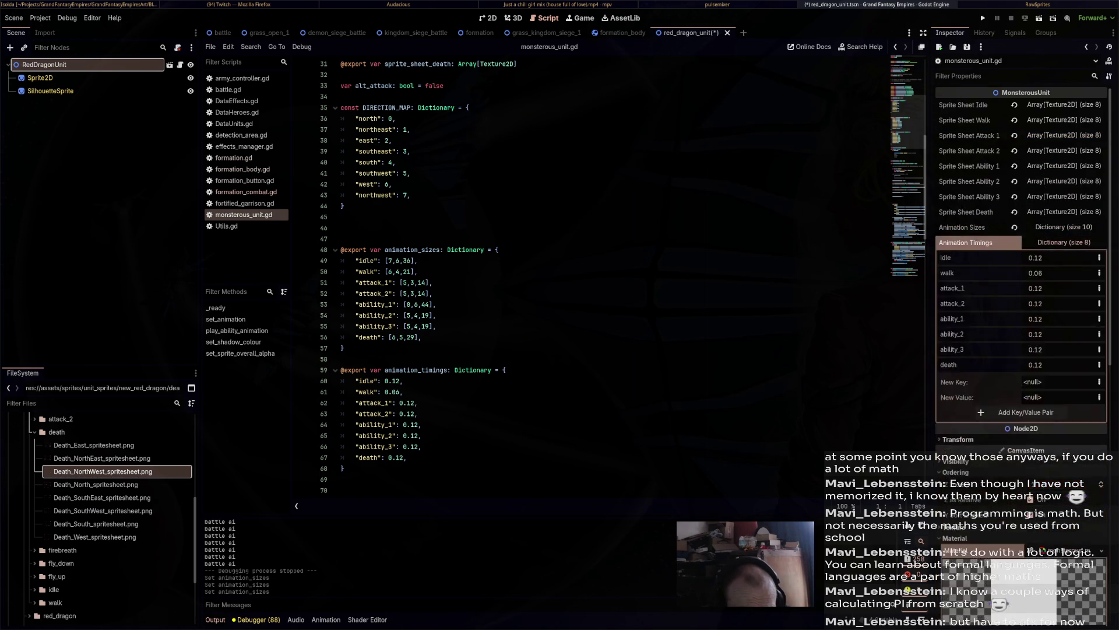
pyautogui.click(1064, 242)
pyautogui.click(1064, 196)
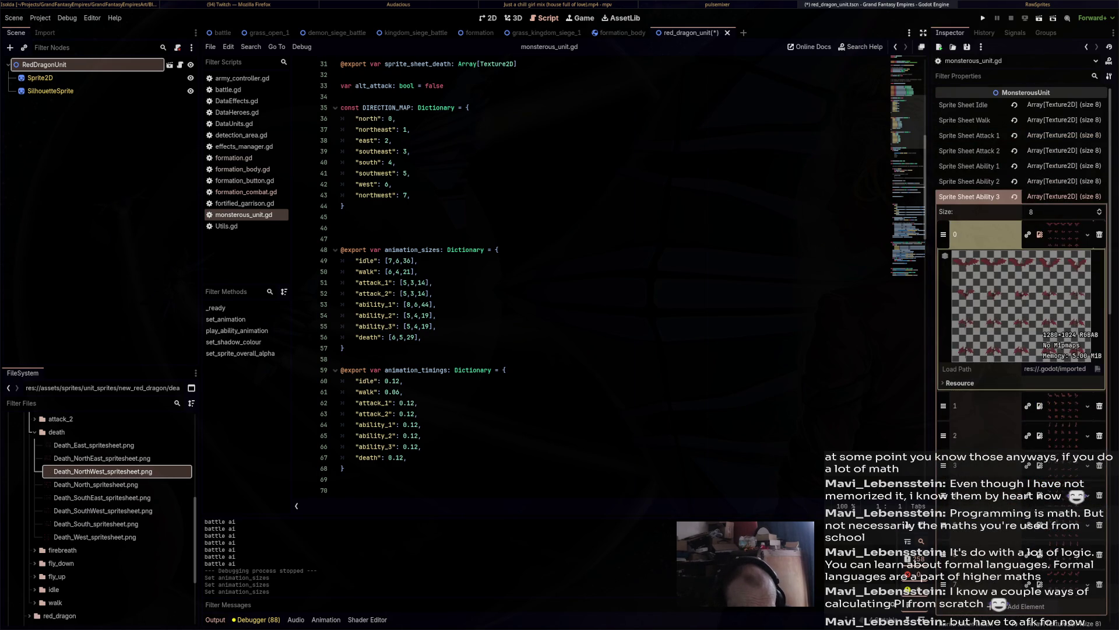
pyautogui.scroll(-5, 1021, 233)
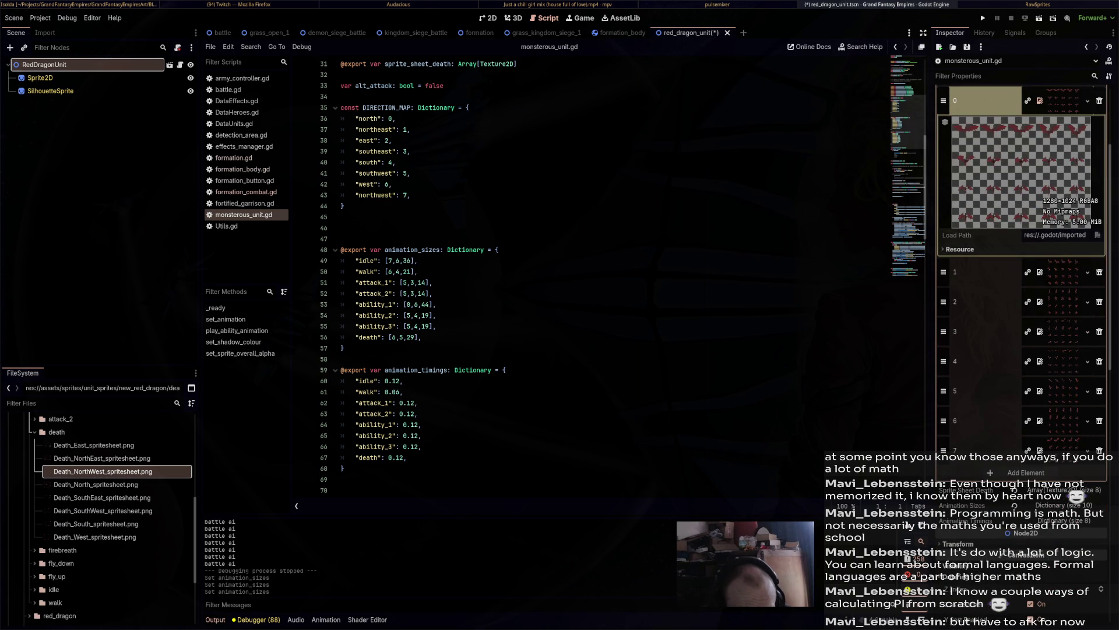
pyautogui.scroll(-5, 1020, 233)
pyautogui.scroll(2, 1021, 233)
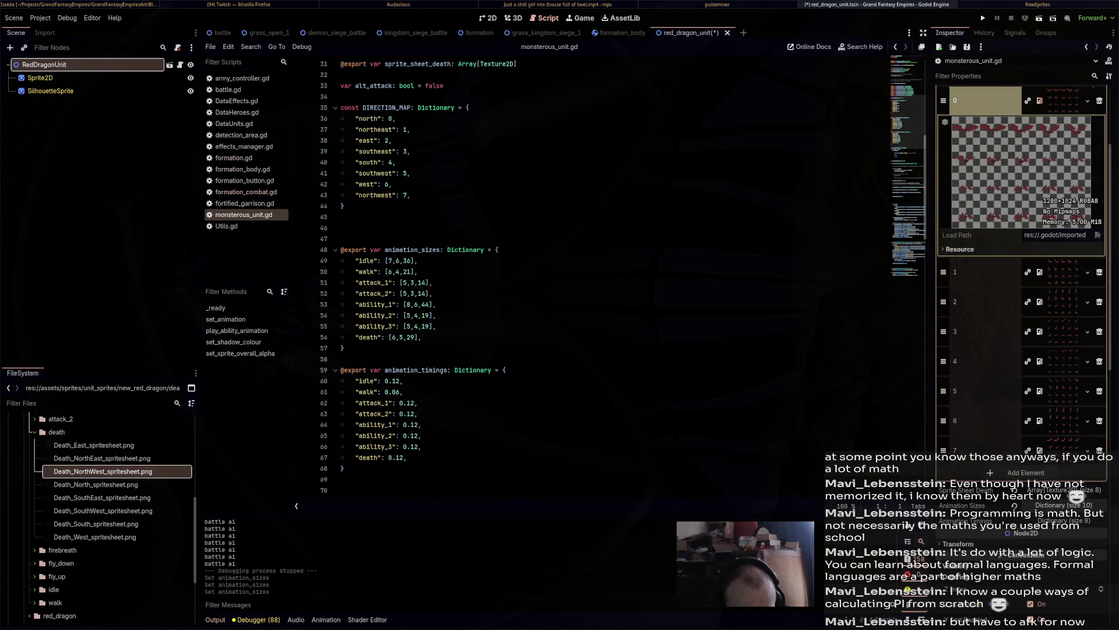
pyautogui.click(1064, 372)
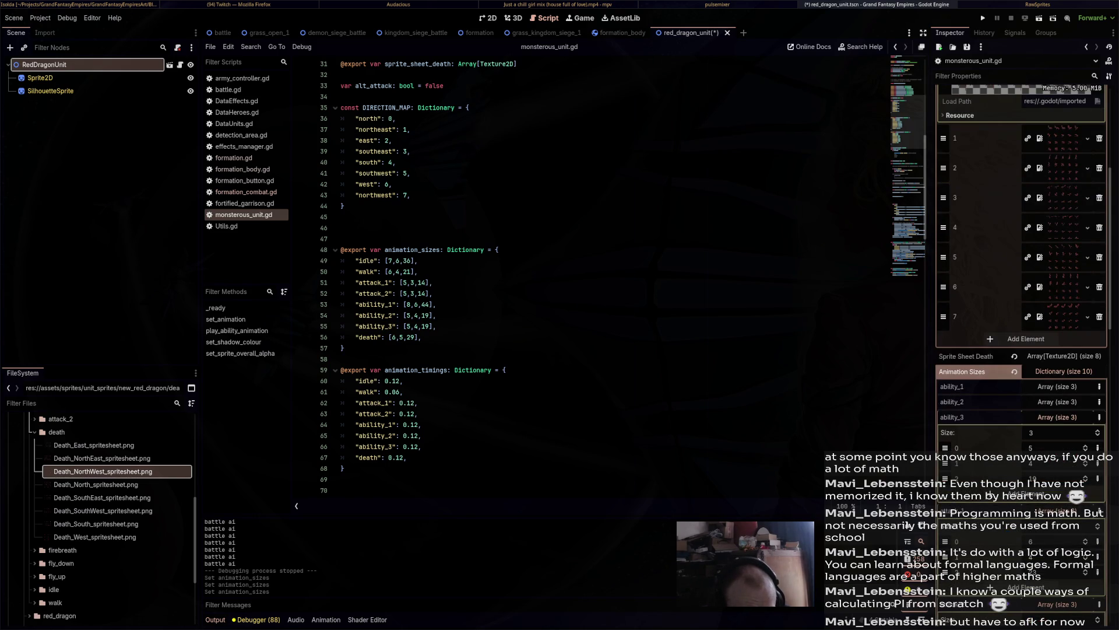
pyautogui.scroll(10, 1020, 233)
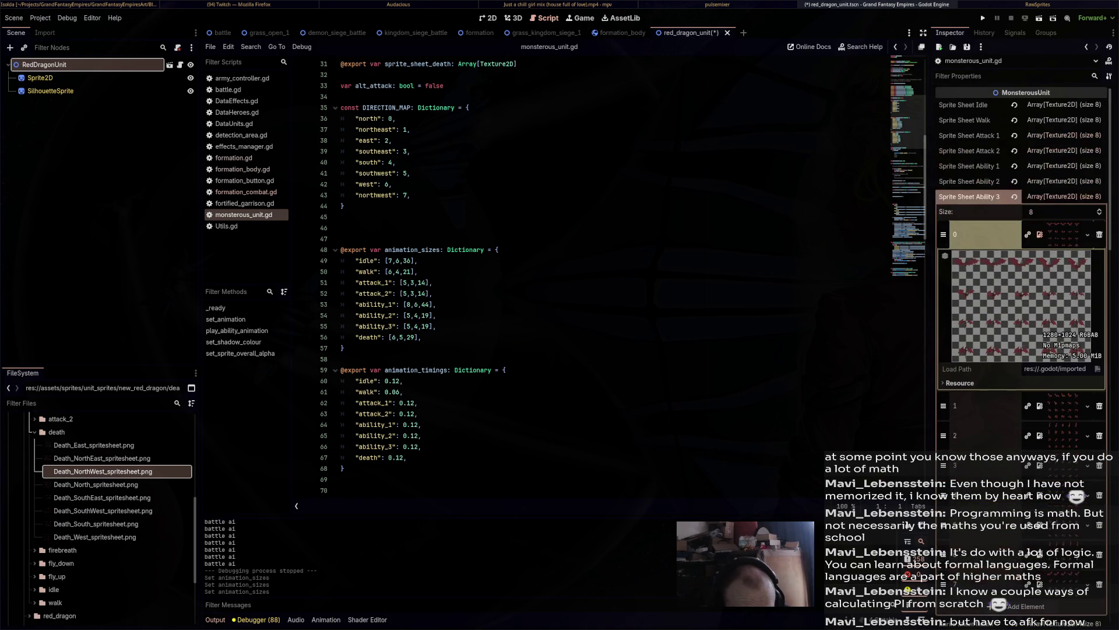
# Preview the Ability 2 and Ability 1 sprite sheets and check the ability_2 size values.
pyautogui.click(1055, 181)
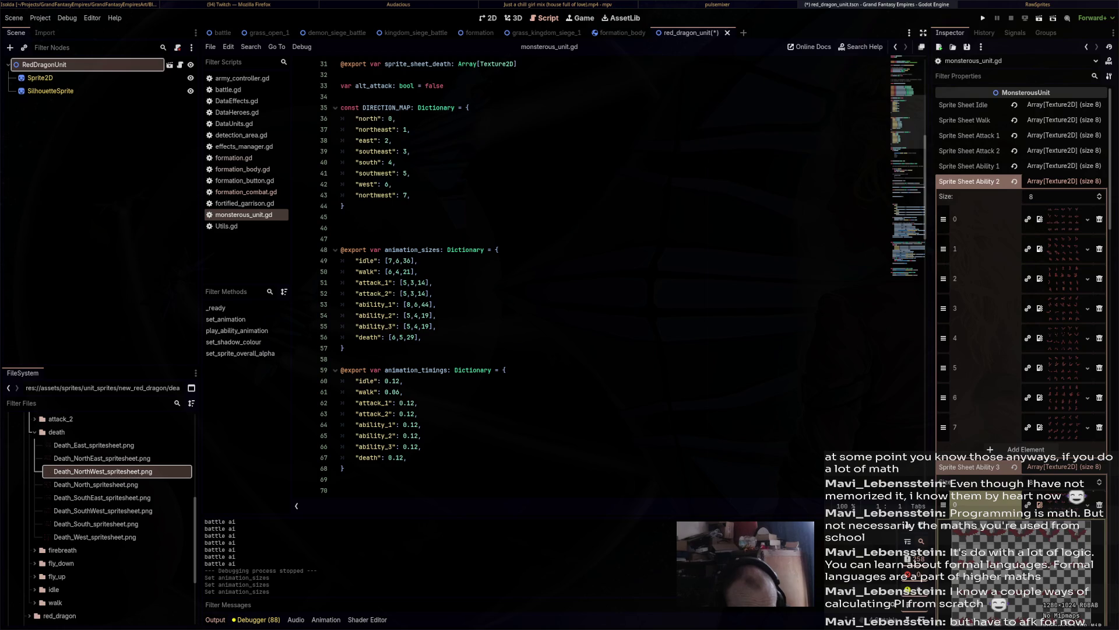
pyautogui.click(1040, 219)
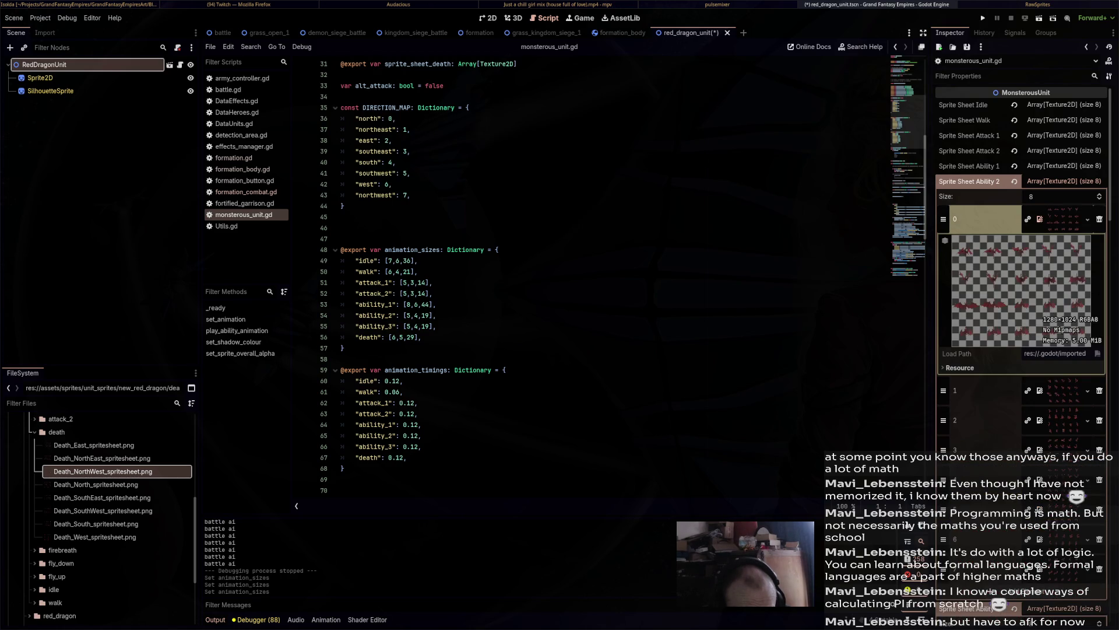
pyautogui.scroll(-10, 1020, 350)
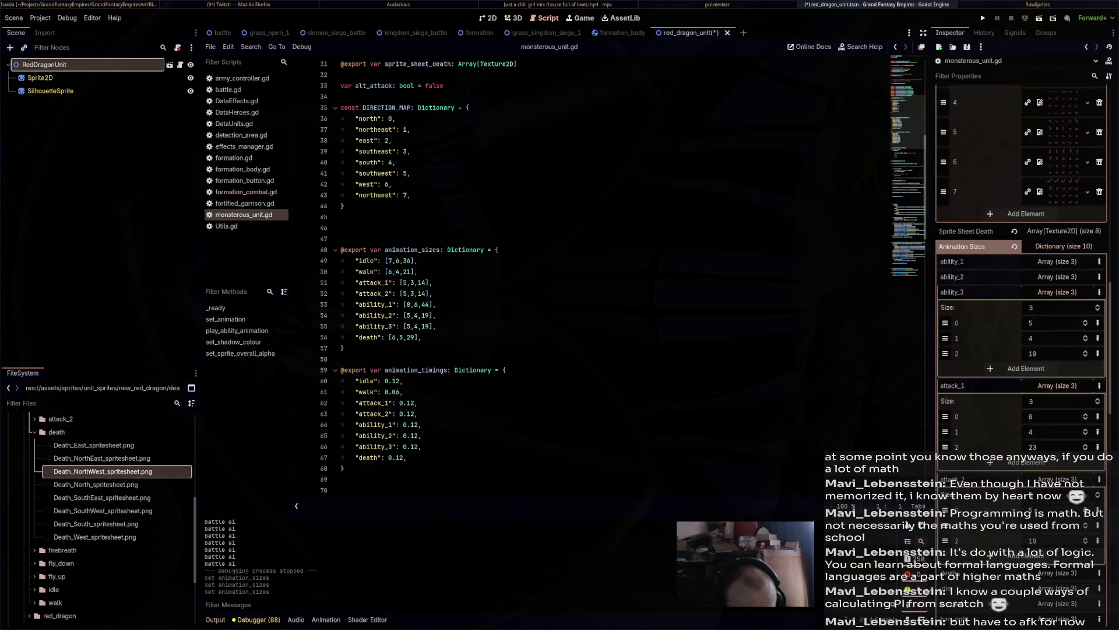
pyautogui.click(1057, 276)
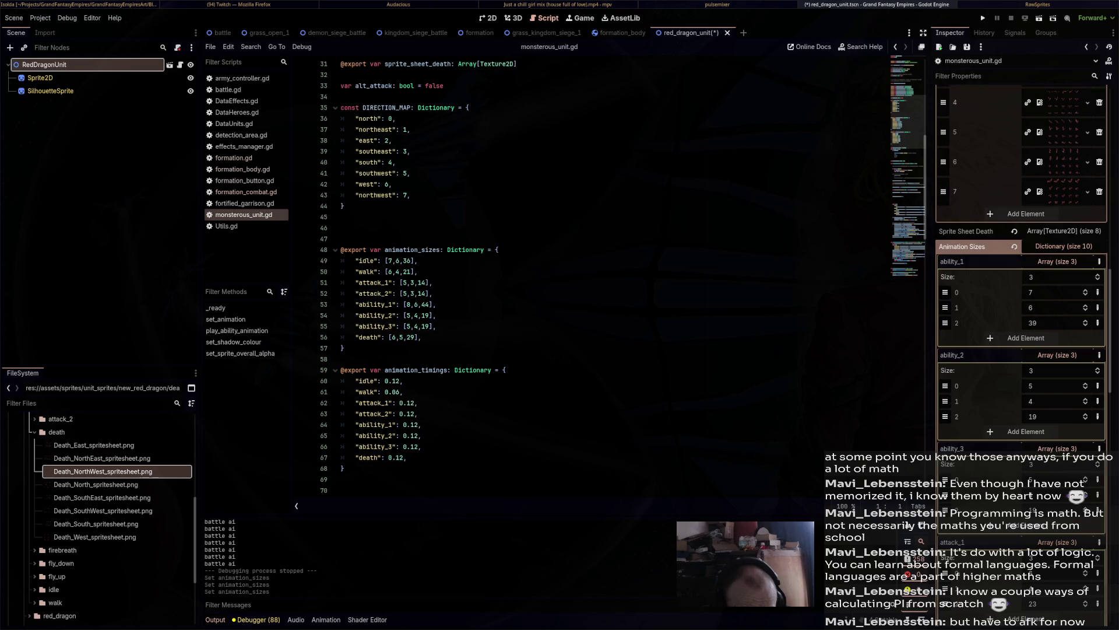
pyautogui.scroll(12, 1020, 292)
pyautogui.scroll(2, 1020, 233)
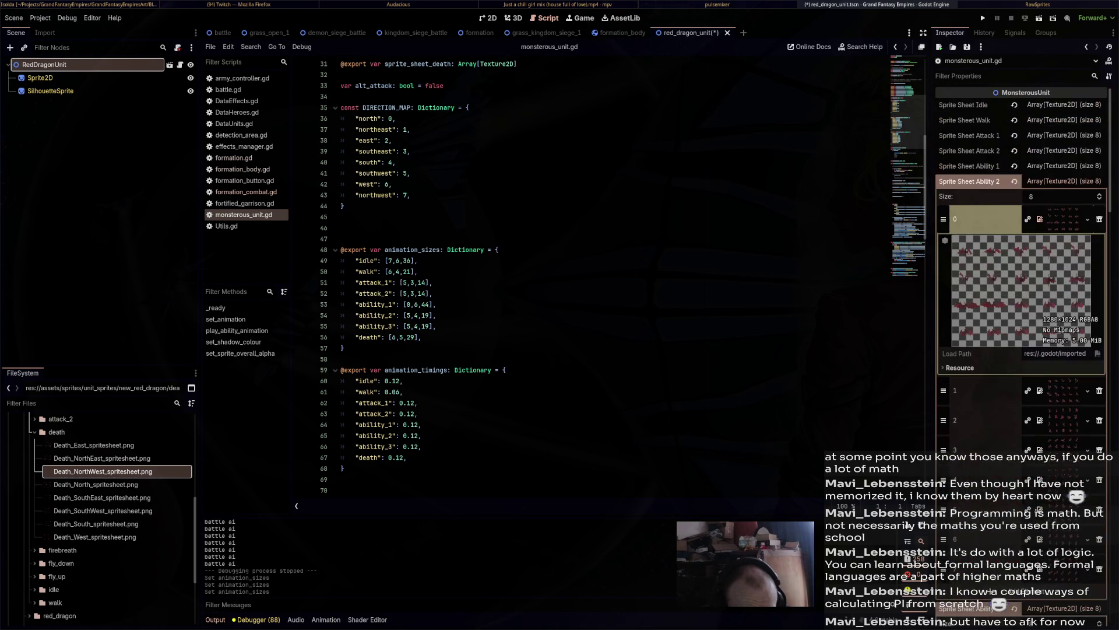
pyautogui.click(969, 182)
pyautogui.click(961, 227)
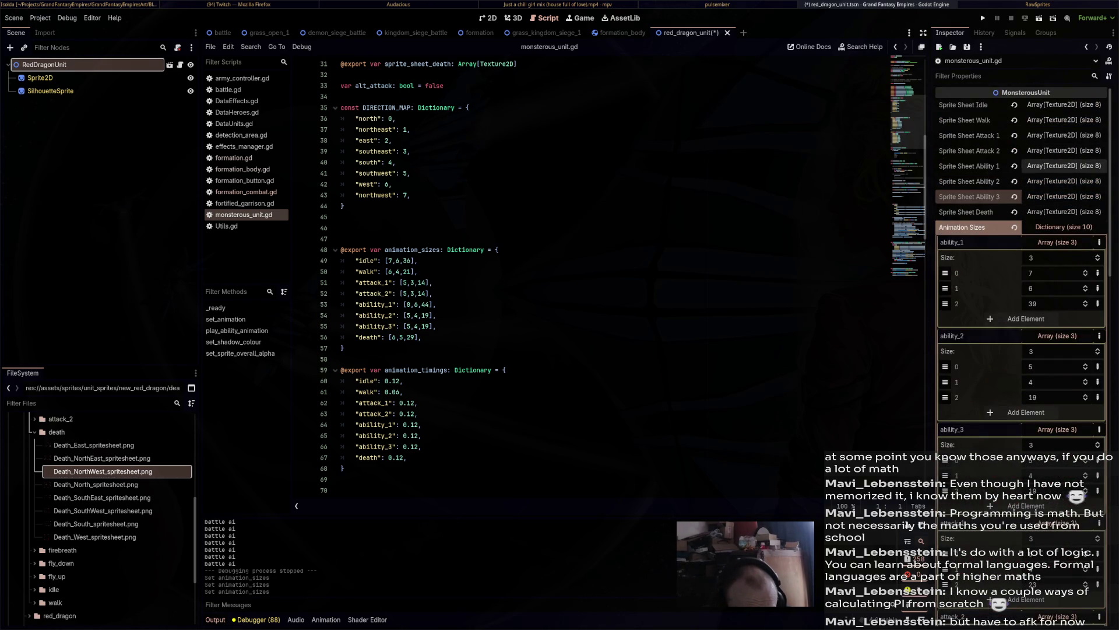
pyautogui.click(969, 166)
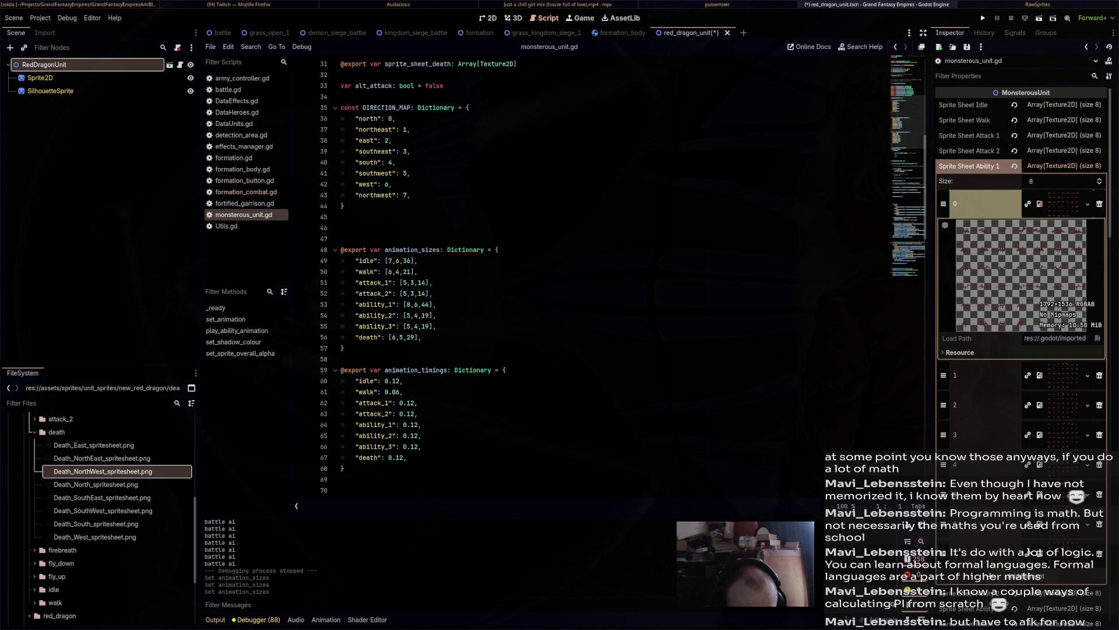
pyautogui.scroll(-10, 1020, 291)
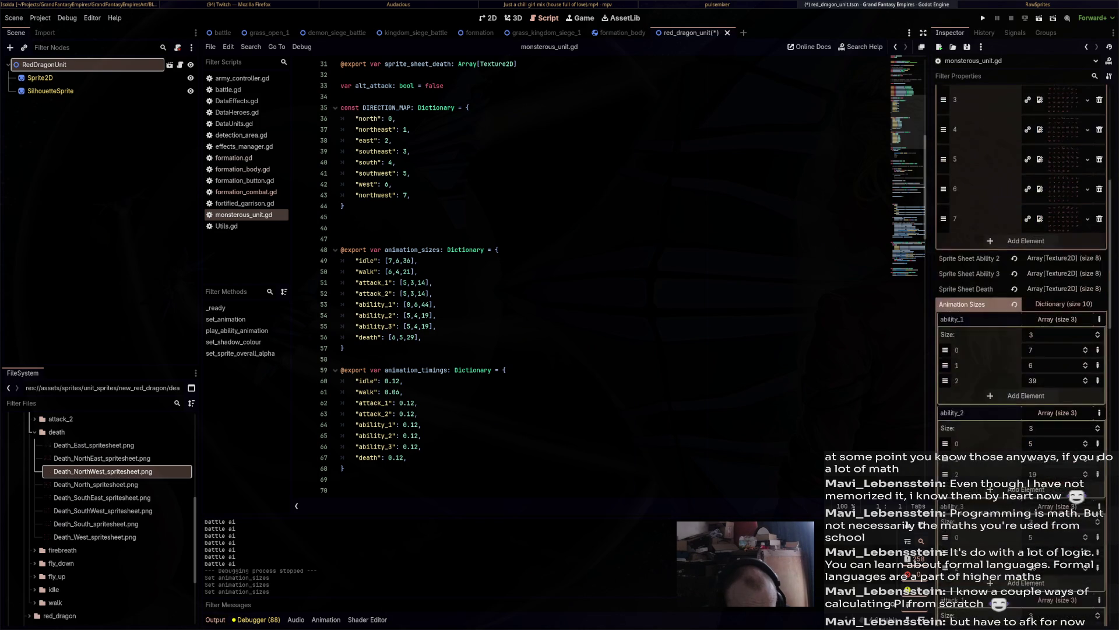
pyautogui.scroll(5, 1020, 291)
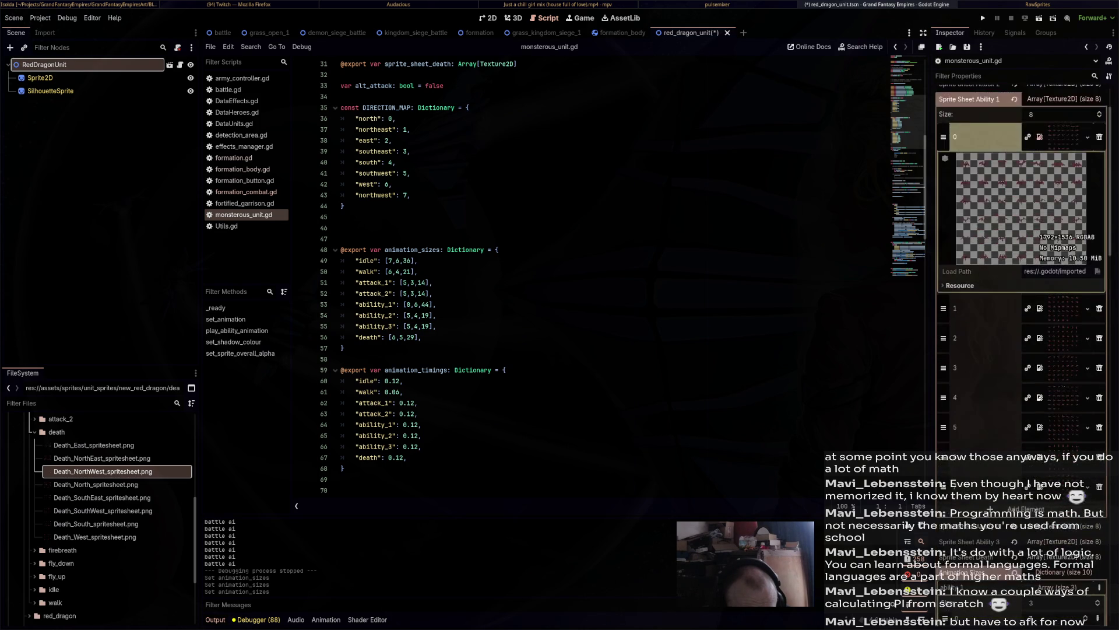
pyautogui.scroll(-3, 1020, 292)
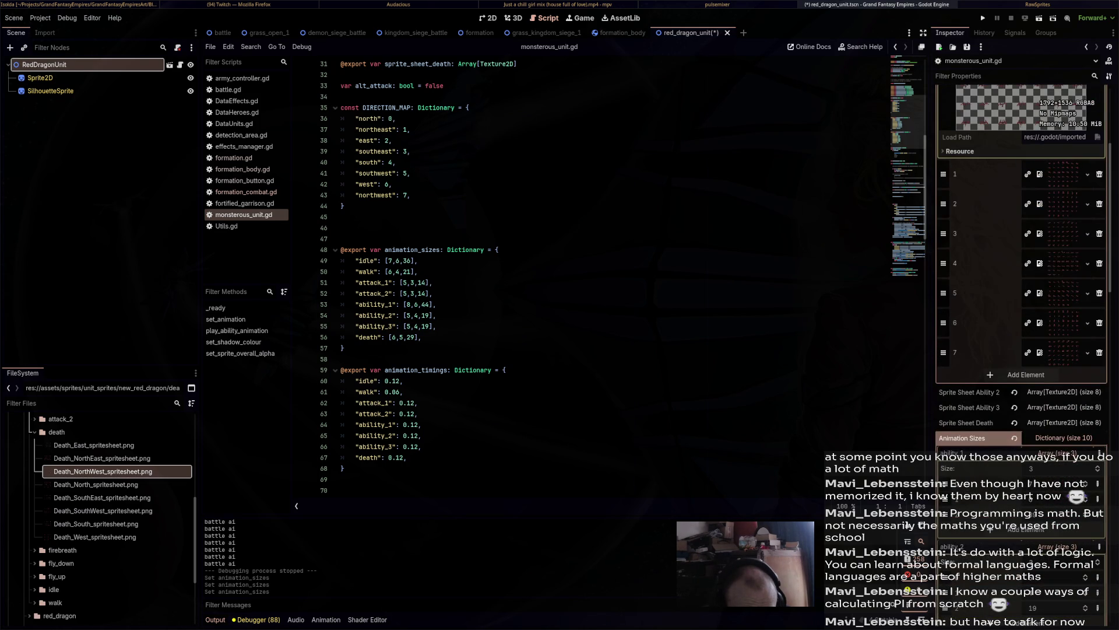
pyautogui.scroll(-6, 1020, 291)
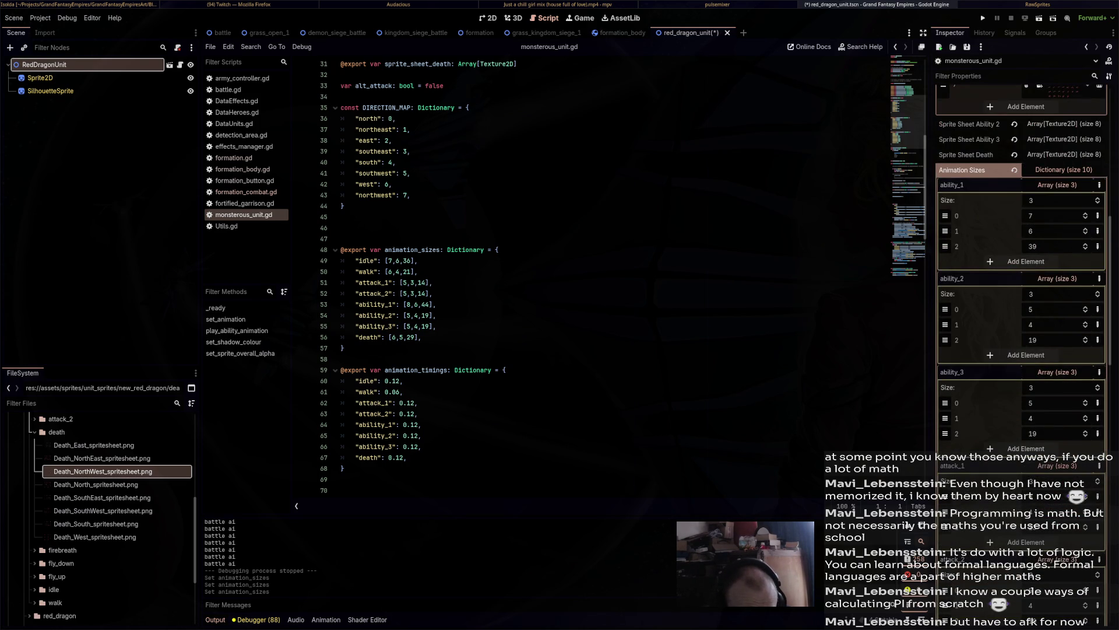
# Confirm death (6, 5, 27) and idle (7, 6, 40) sizes, collapse all size entries, and run the game.
pyautogui.click(1056, 185)
pyautogui.click(1057, 200)
pyautogui.click(1056, 215)
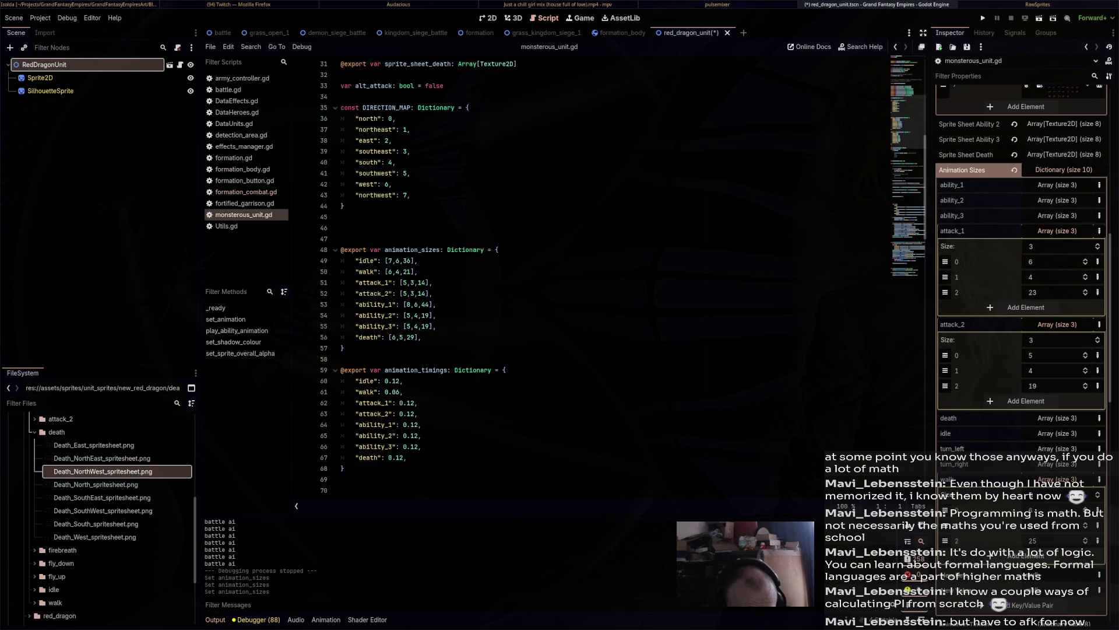
pyautogui.click(1056, 231)
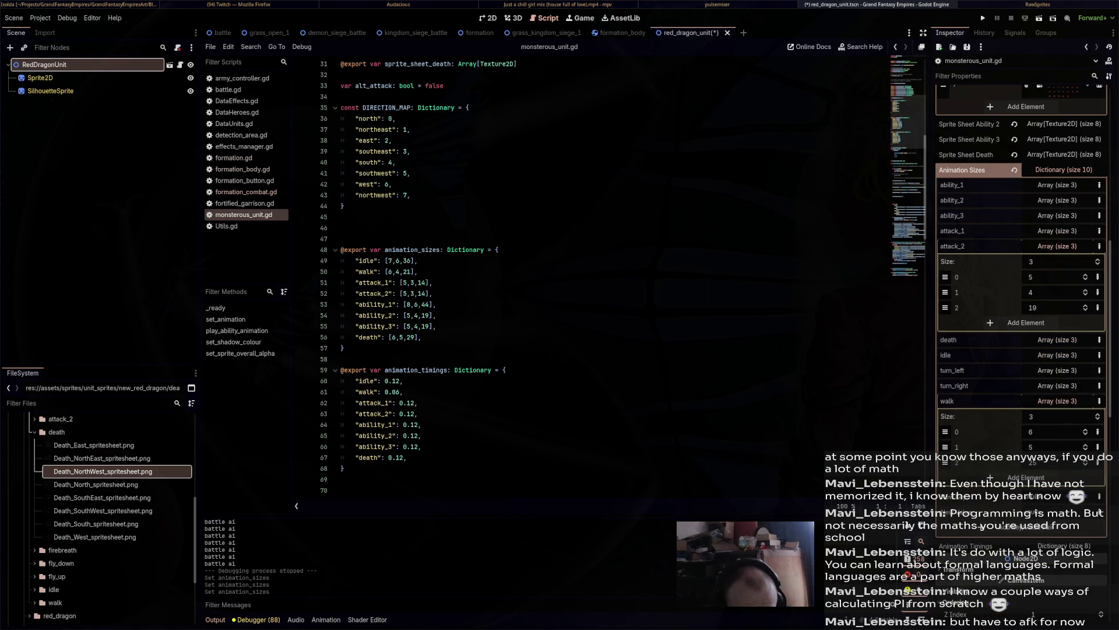
pyautogui.click(1057, 246)
pyautogui.click(1057, 261)
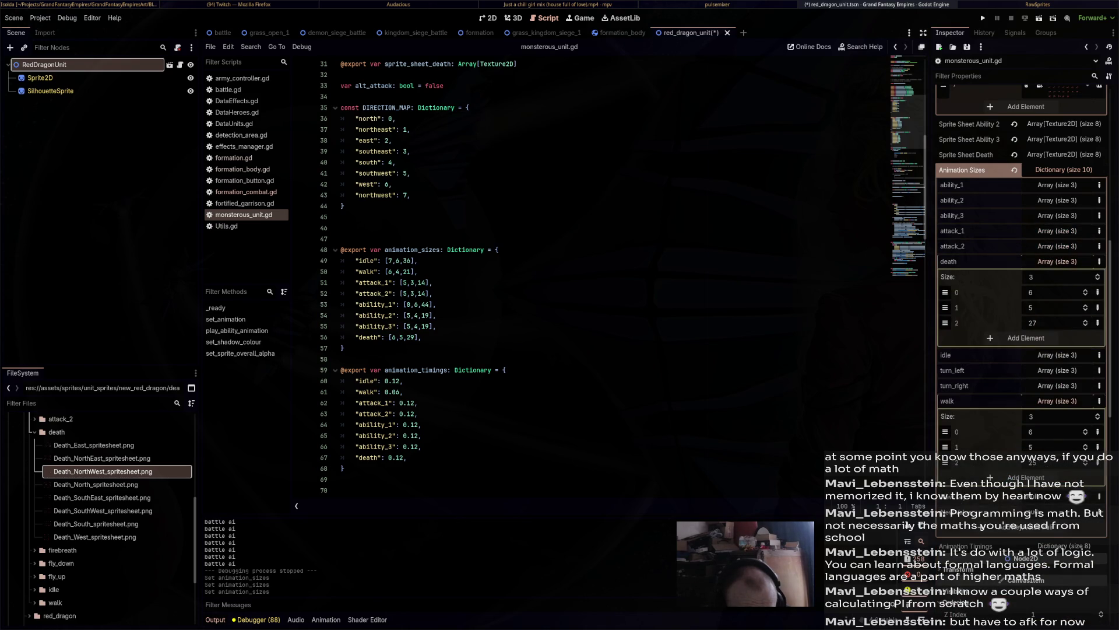
pyautogui.click(1057, 261)
pyautogui.click(1056, 276)
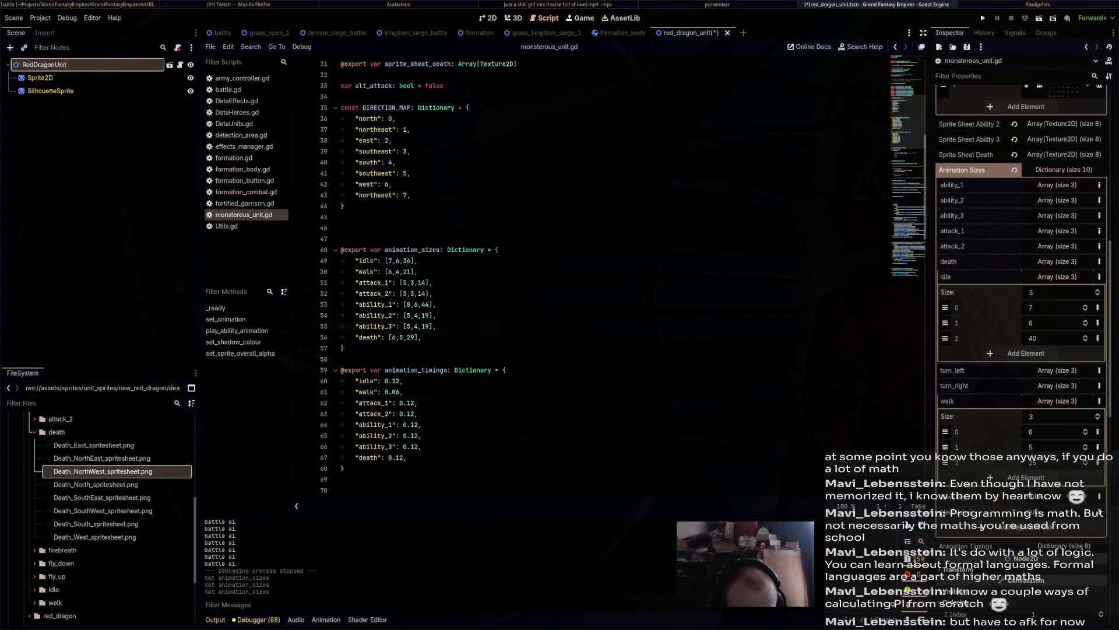
pyautogui.click(1057, 276)
pyautogui.click(1057, 322)
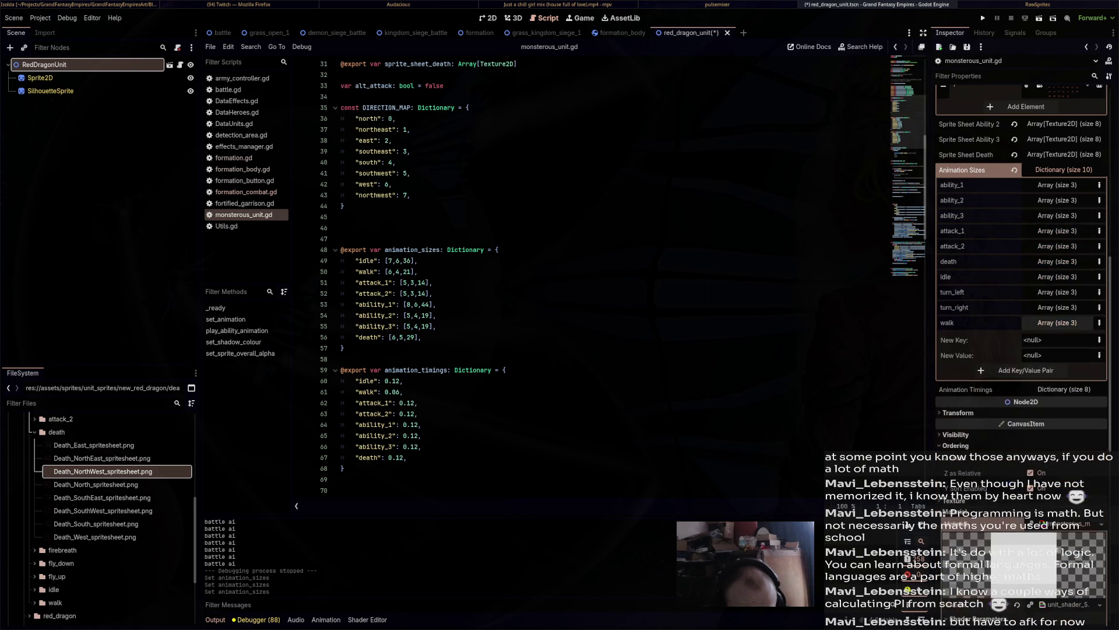
pyautogui.press('F5')
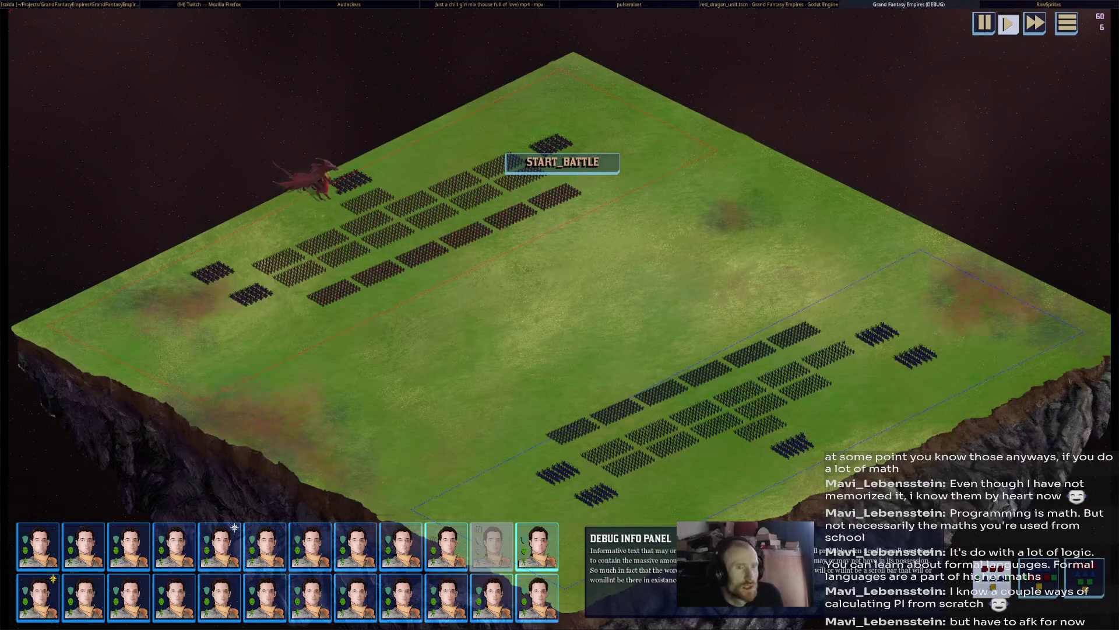
pyautogui.press('F8')
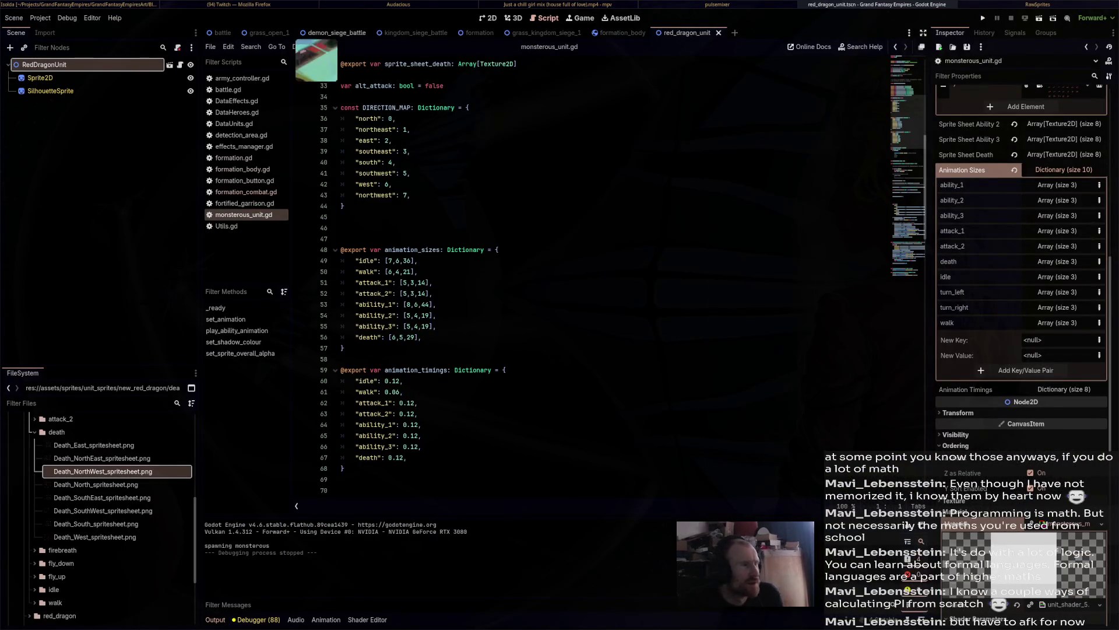
pyautogui.click(265, 33)
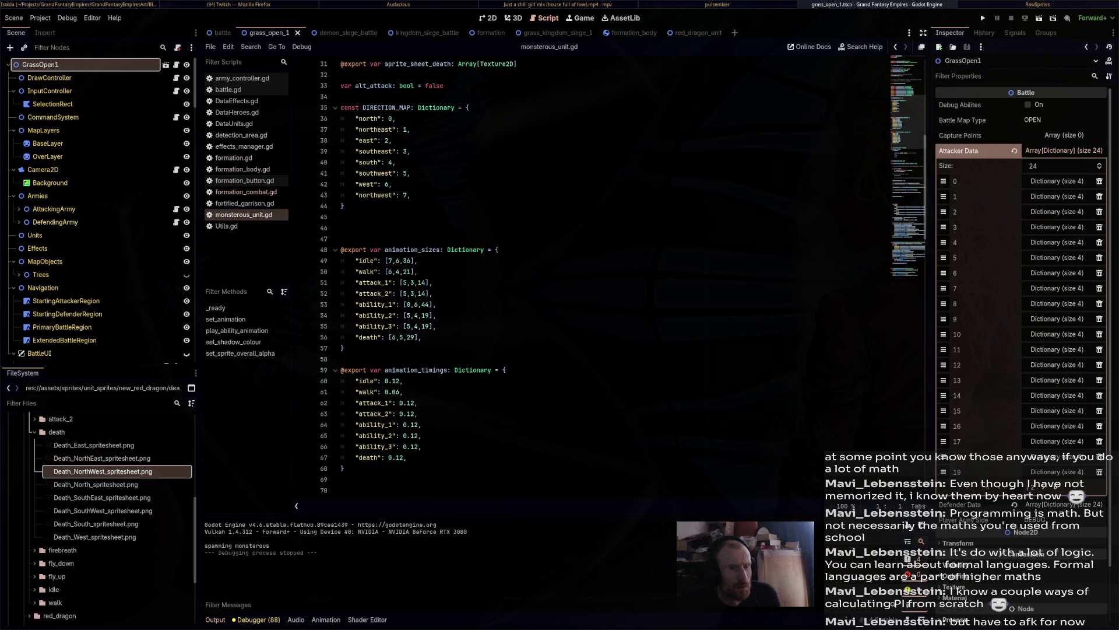
# Browse the second page of attacker entries, inspecting entries 20 to 23, then return to page one.
pyautogui.scroll(-2, 1058, 442)
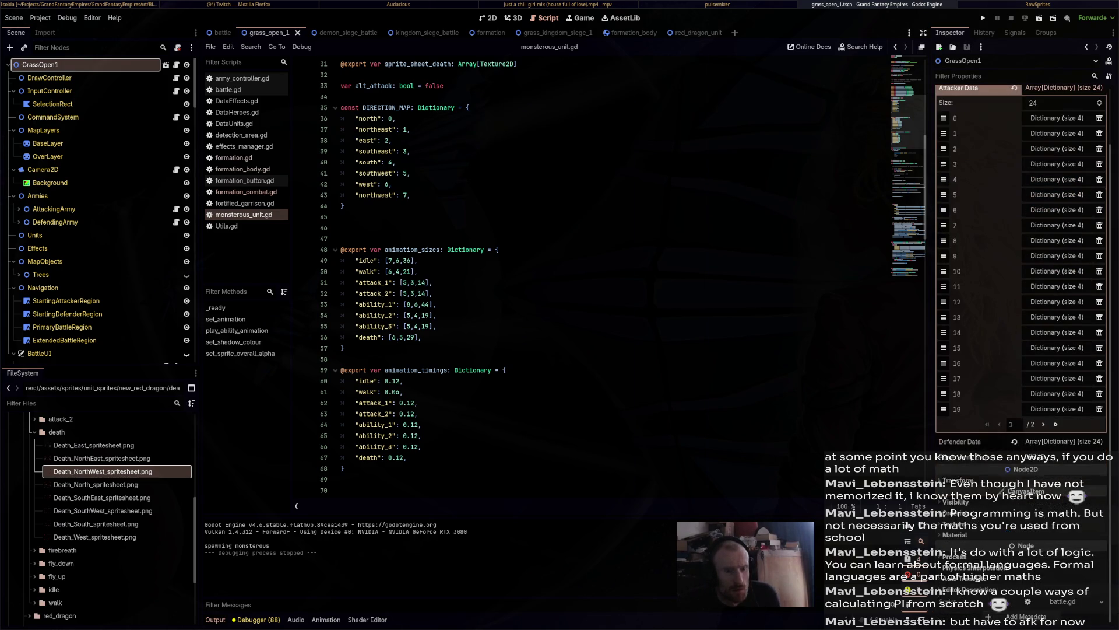
pyautogui.click(1044, 424)
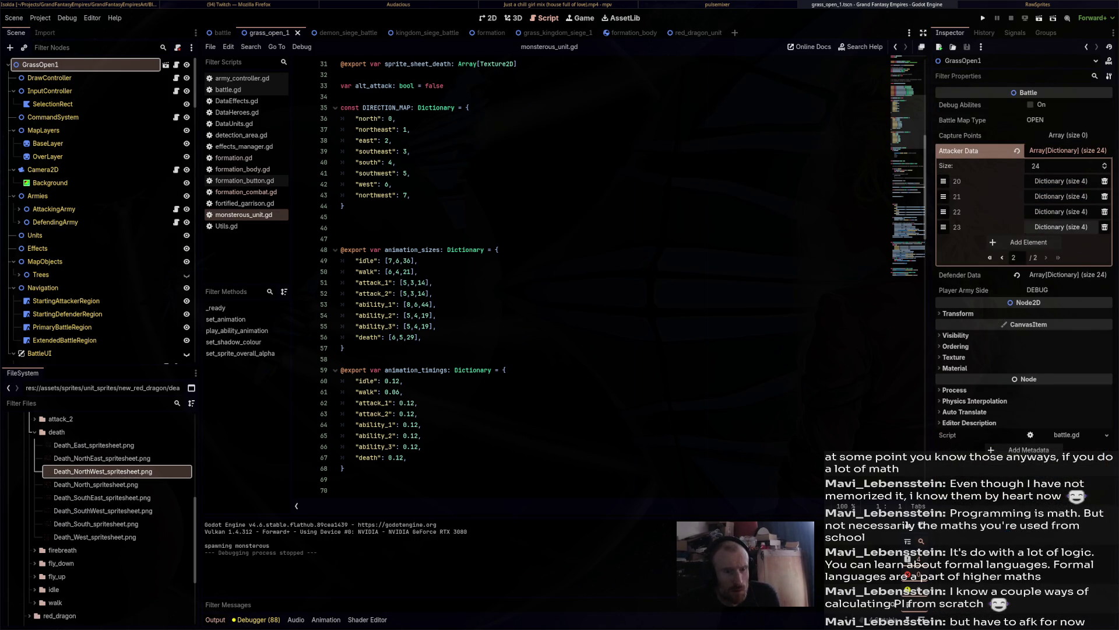
pyautogui.click(1061, 227)
pyautogui.click(1061, 227)
pyautogui.click(1061, 212)
pyautogui.click(1060, 212)
pyautogui.click(1061, 181)
pyautogui.click(1061, 181)
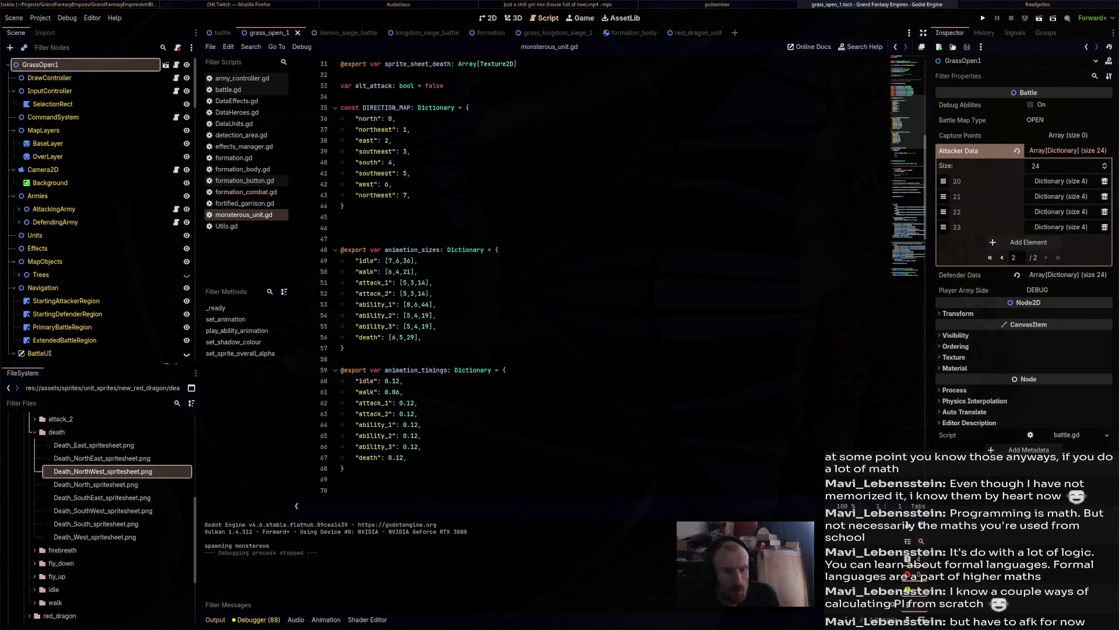
pyautogui.click(1002, 257)
# Set attacker entry 1 to hero_key NONE with unit_key TEMP_CAVALRY and save grass_open_1.
pyautogui.click(1057, 197)
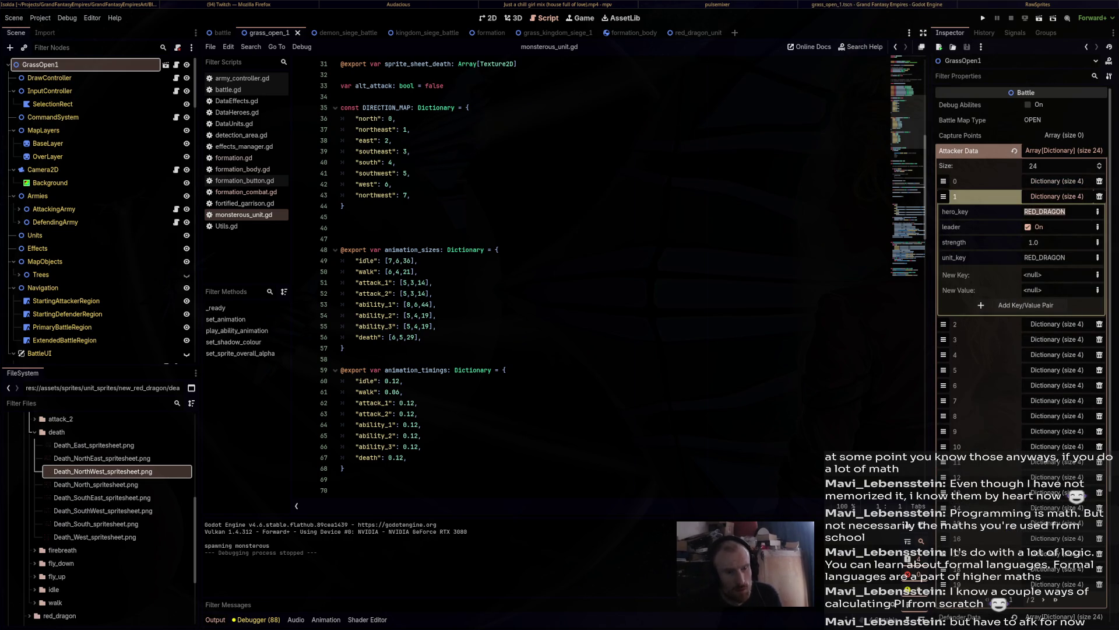
pyautogui.write('NONE')
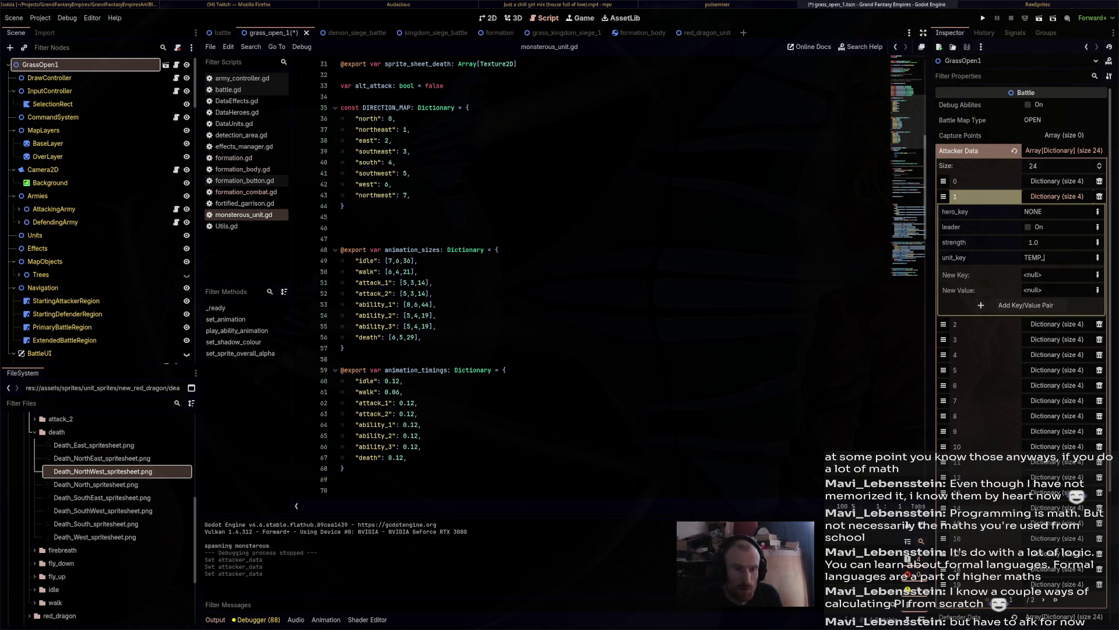
pyautogui.hotkey('ctrl', 's')
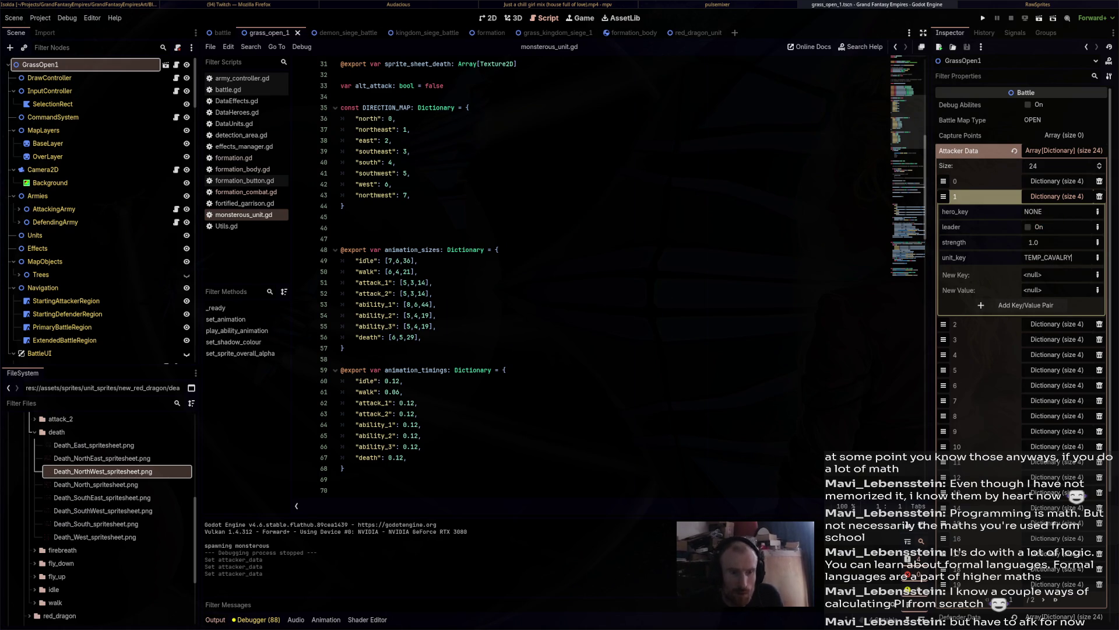
# Make defender entry 1's hero_key RED_DRAGON.
pyautogui.click(1057, 196)
pyautogui.click(1057, 196)
pyautogui.click(1057, 196)
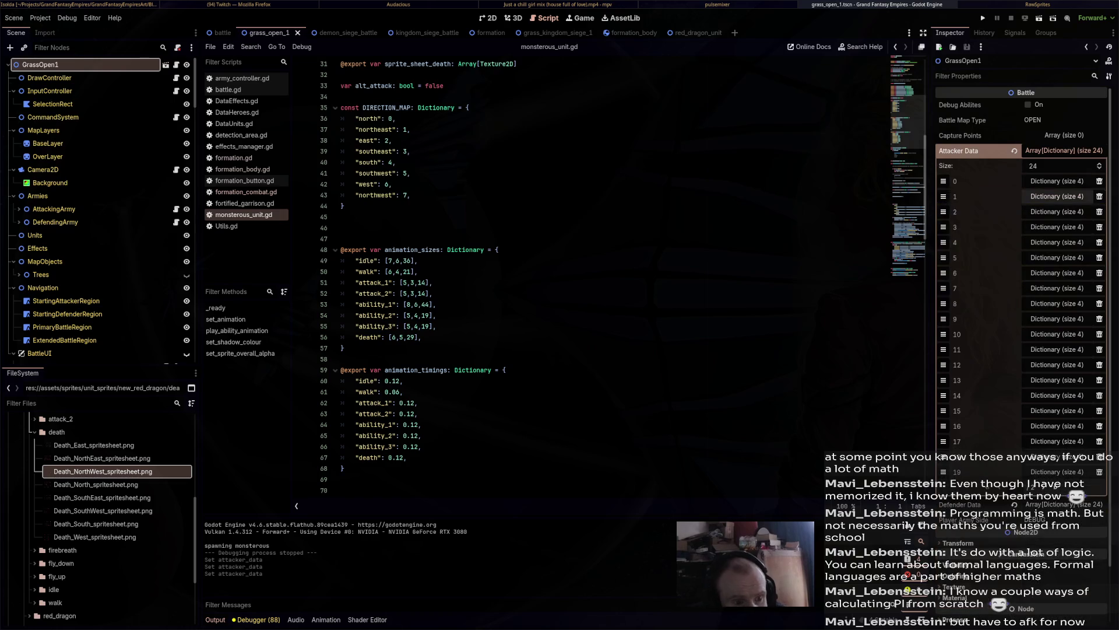
pyautogui.click(1057, 150)
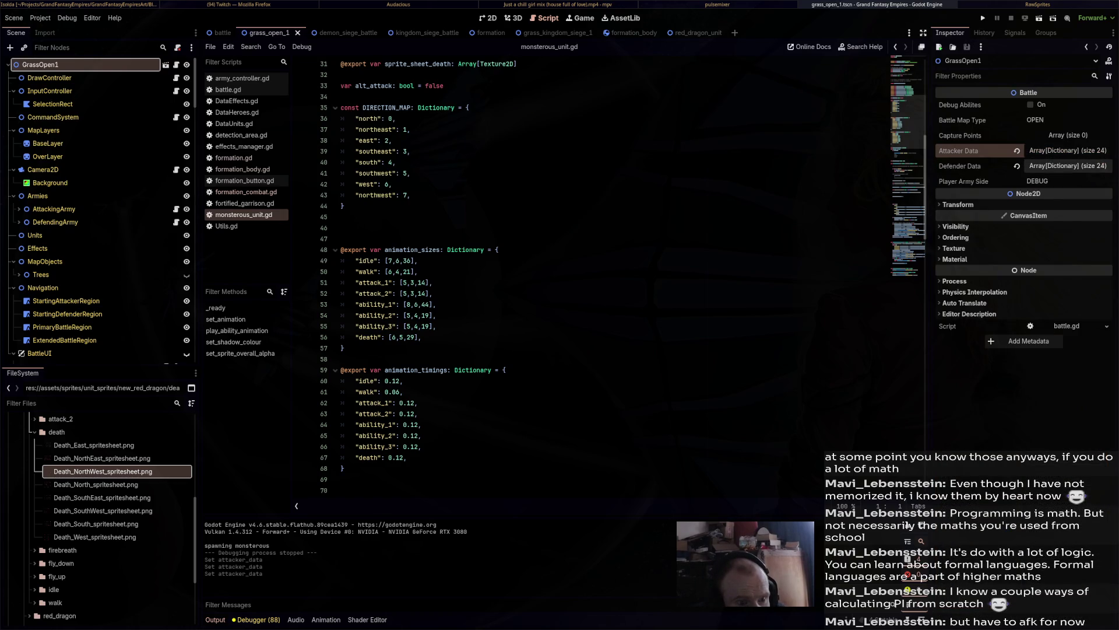
pyautogui.click(1057, 166)
pyautogui.click(1057, 212)
pyautogui.click(1057, 212)
pyautogui.click(1057, 211)
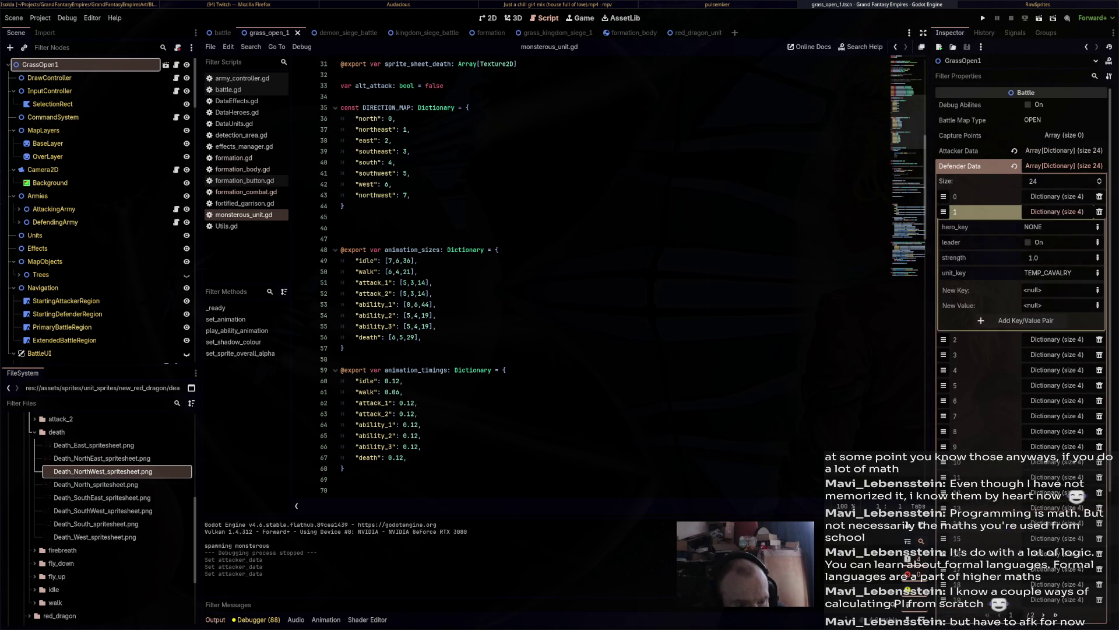
pyautogui.write('RED_DRAG')
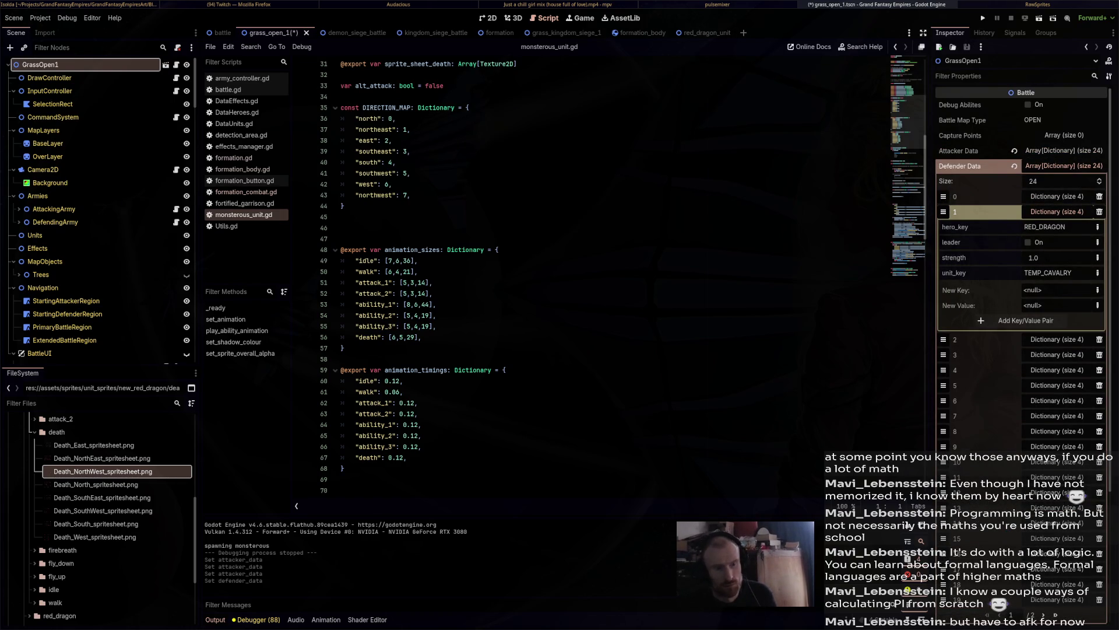
pyautogui.write('RED_DRAGON')
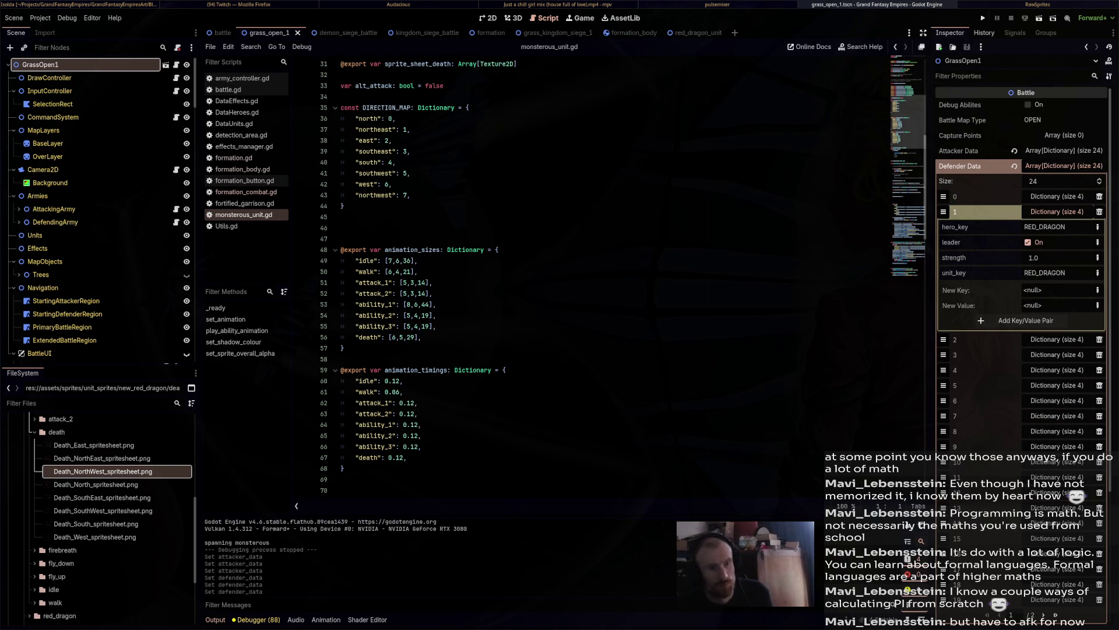
# Launch the test battle with F6, select the red dragon, and follow it to its fire attack.
pyautogui.press('F6')
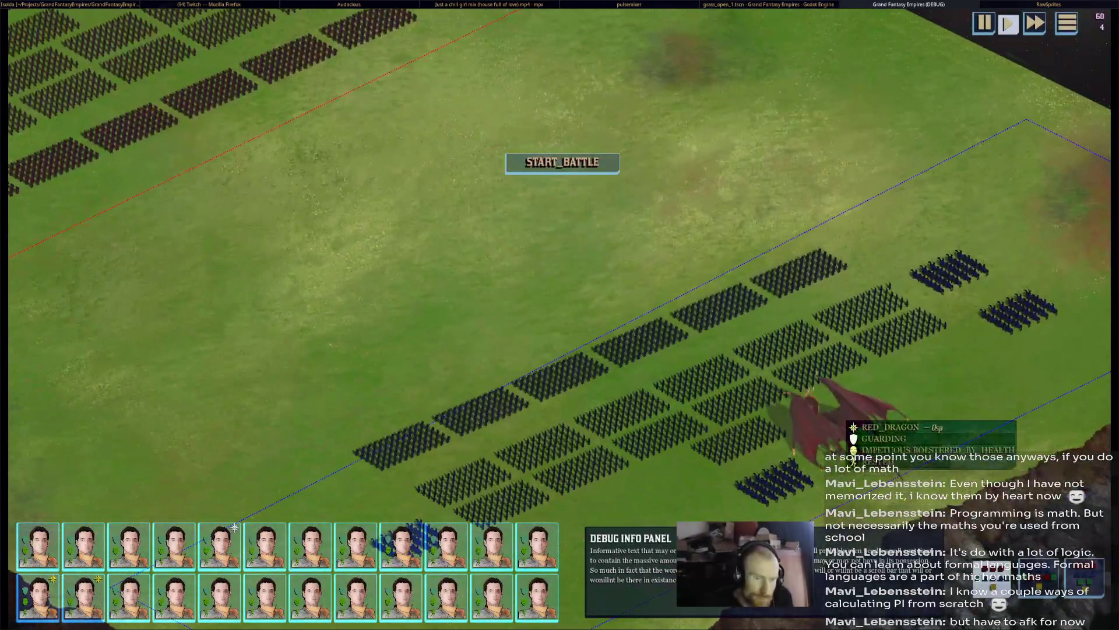
pyautogui.click(81, 598)
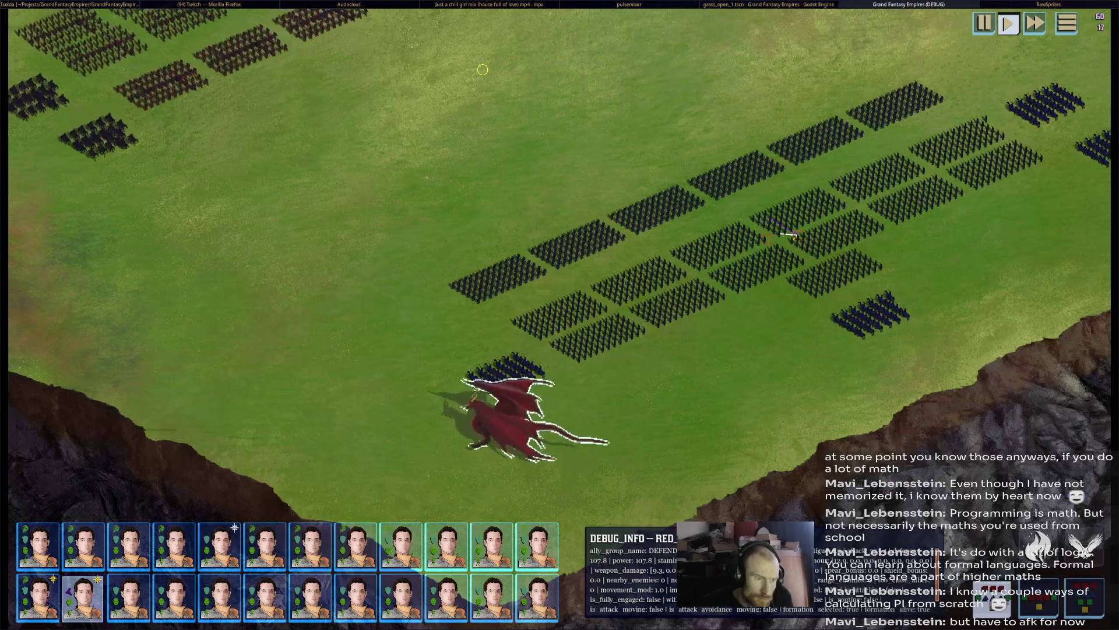
pyautogui.moveTo(482, 69)
pyautogui.mouseDown()
pyautogui.moveTo(628, 55)
pyautogui.moveTo(658, 85)
pyautogui.mouseUp()
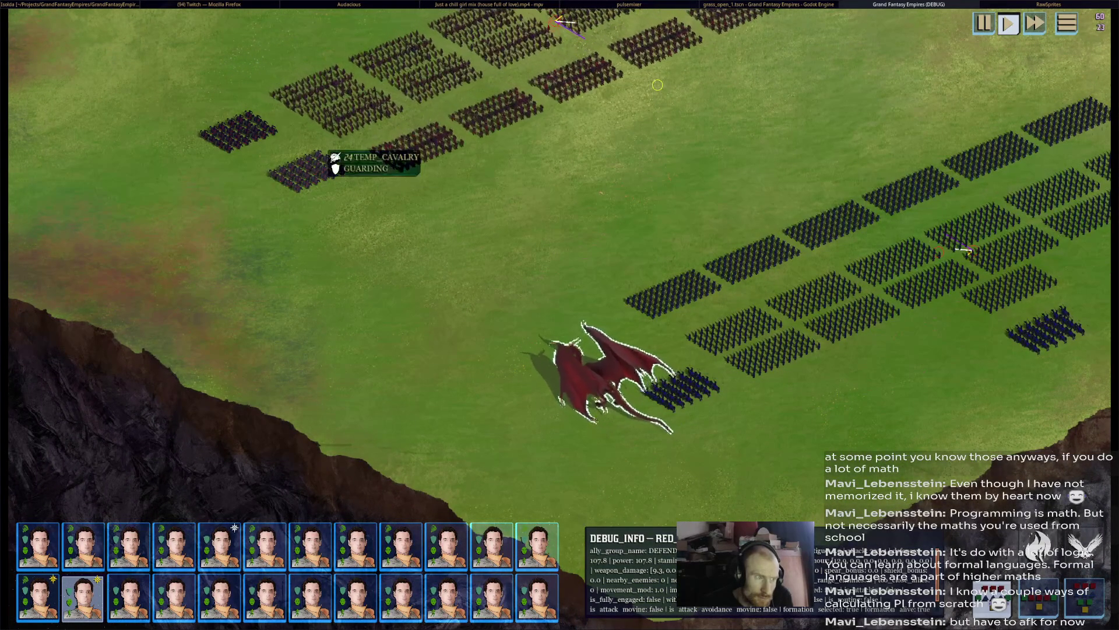
pyautogui.moveTo(658, 85); pyautogui.dragTo(772, 114)
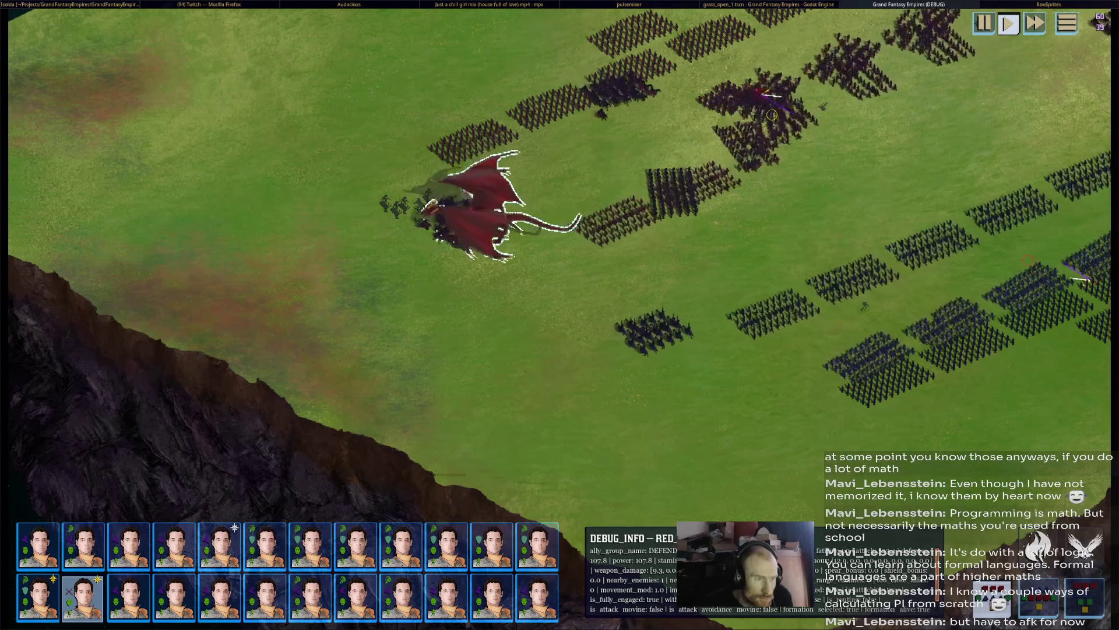
pyautogui.press('Up')
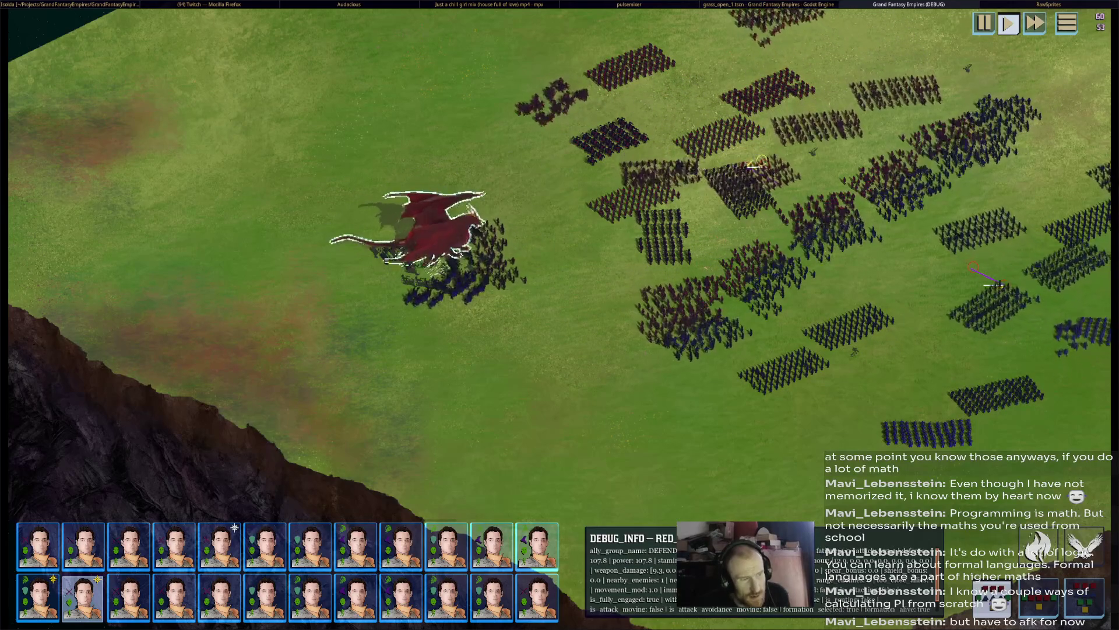
pyautogui.scroll(1, 553, 262)
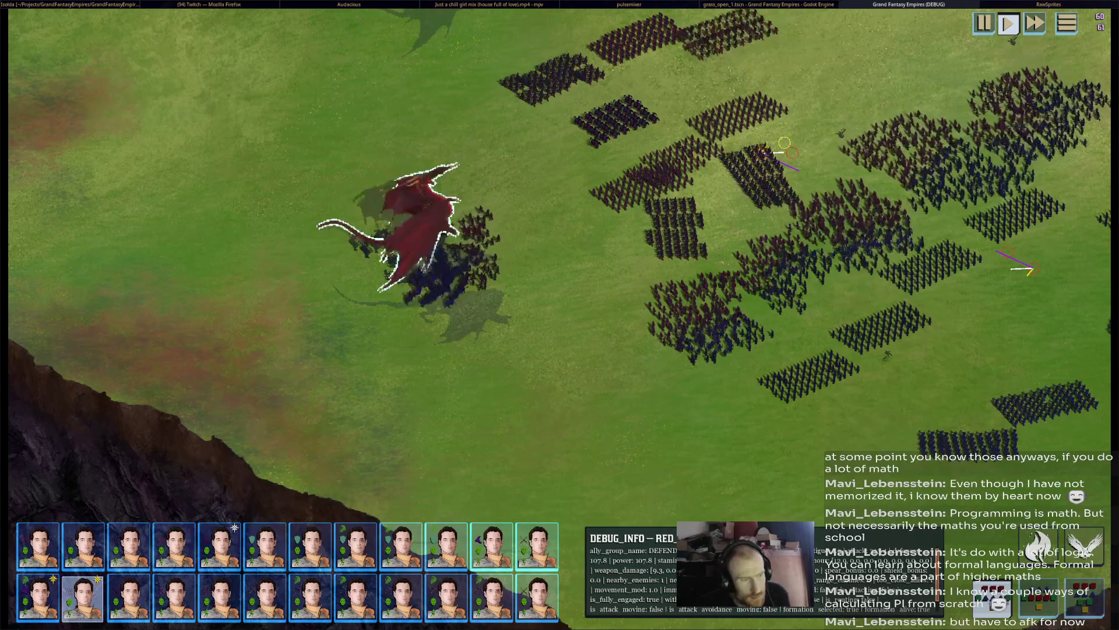
pyautogui.press('w')
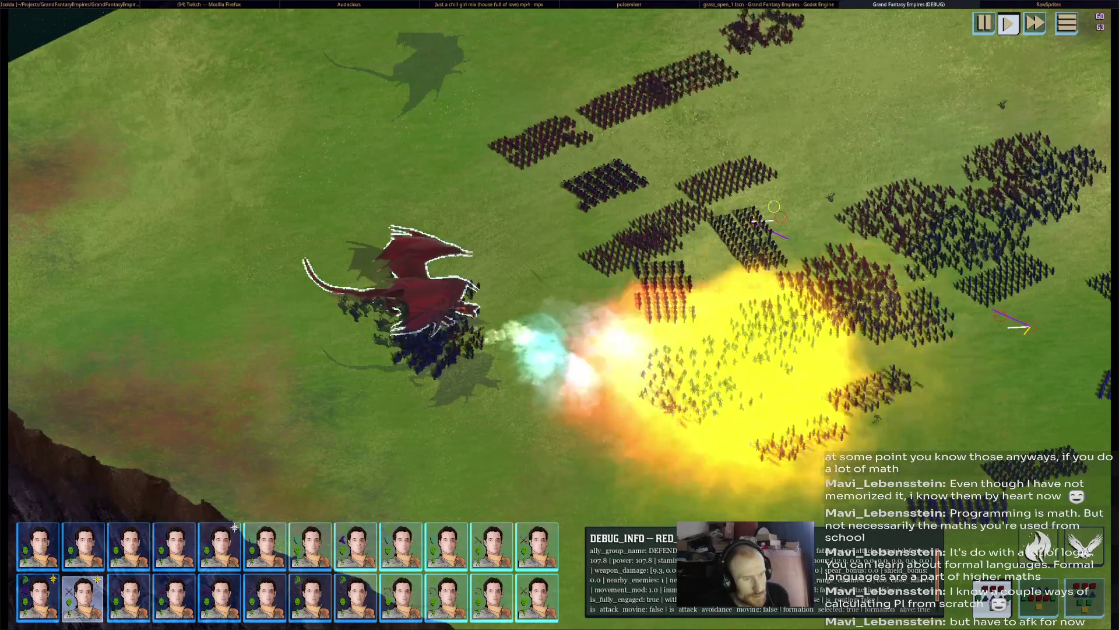
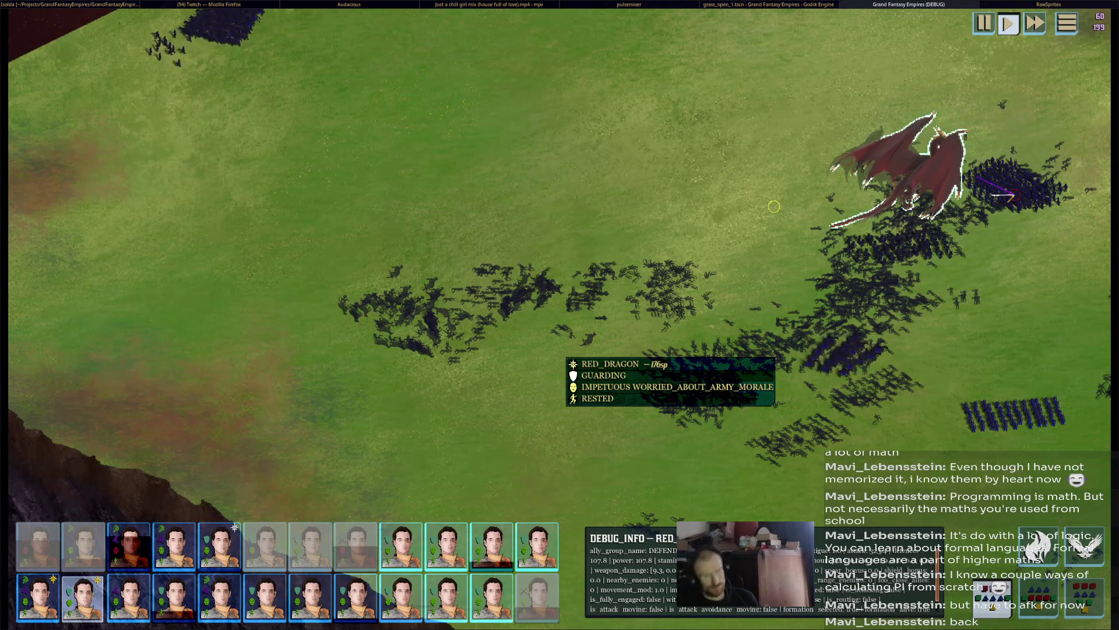
# Launch the red dragon into the air with FLY and keep the camera following it across the battlefield.
pyautogui.moveTo(774, 207); pyautogui.dragTo(615, 299)
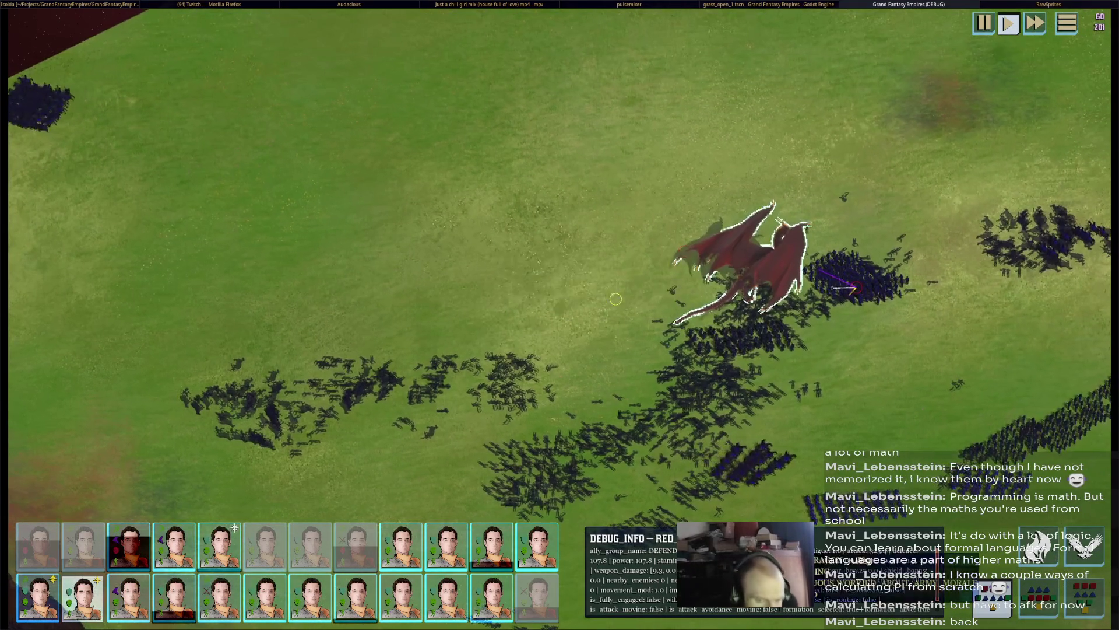
pyautogui.click(615, 299)
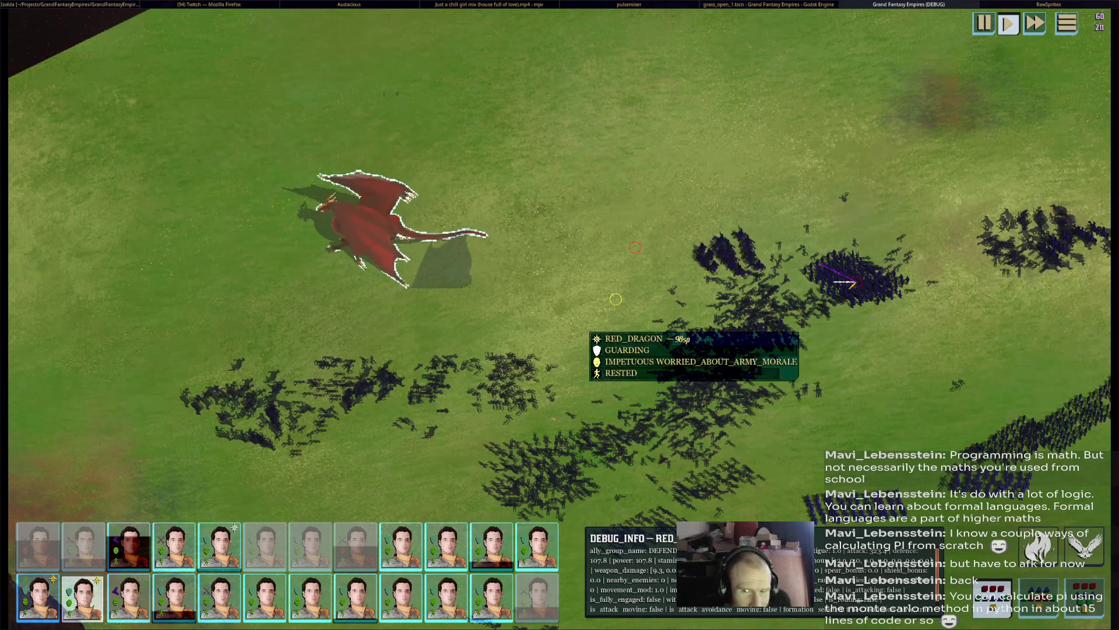
pyautogui.moveTo(615, 299)
pyautogui.mouseDown()
pyautogui.moveTo(657, 312)
pyautogui.moveTo(904, 306)
pyautogui.mouseUp()
pyautogui.scroll(-5, 904, 306)
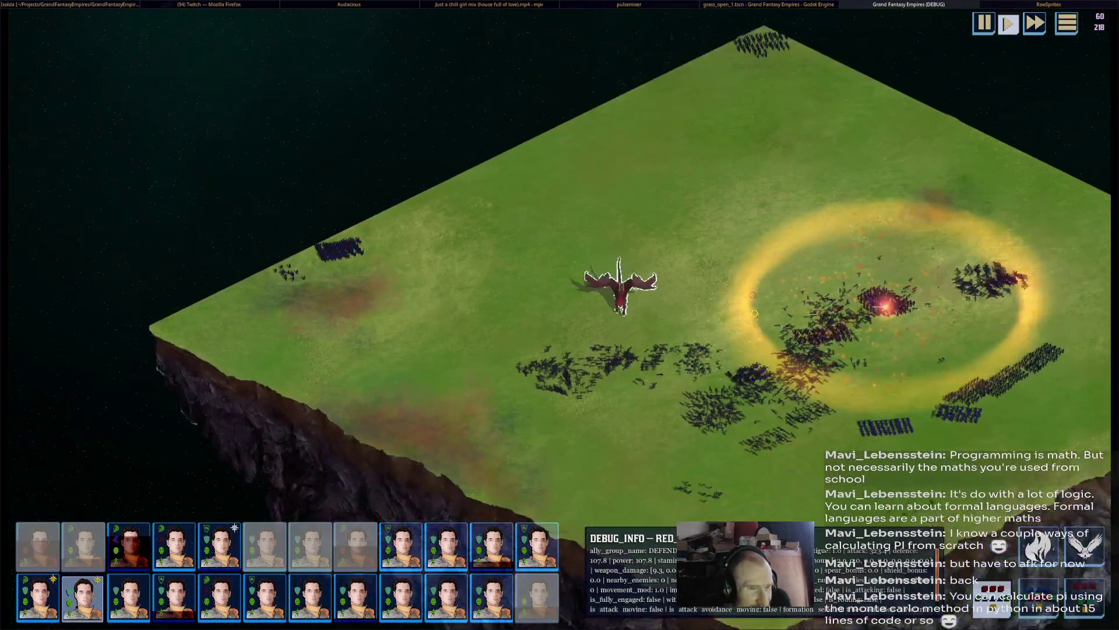
pyautogui.scroll(5, 754, 313)
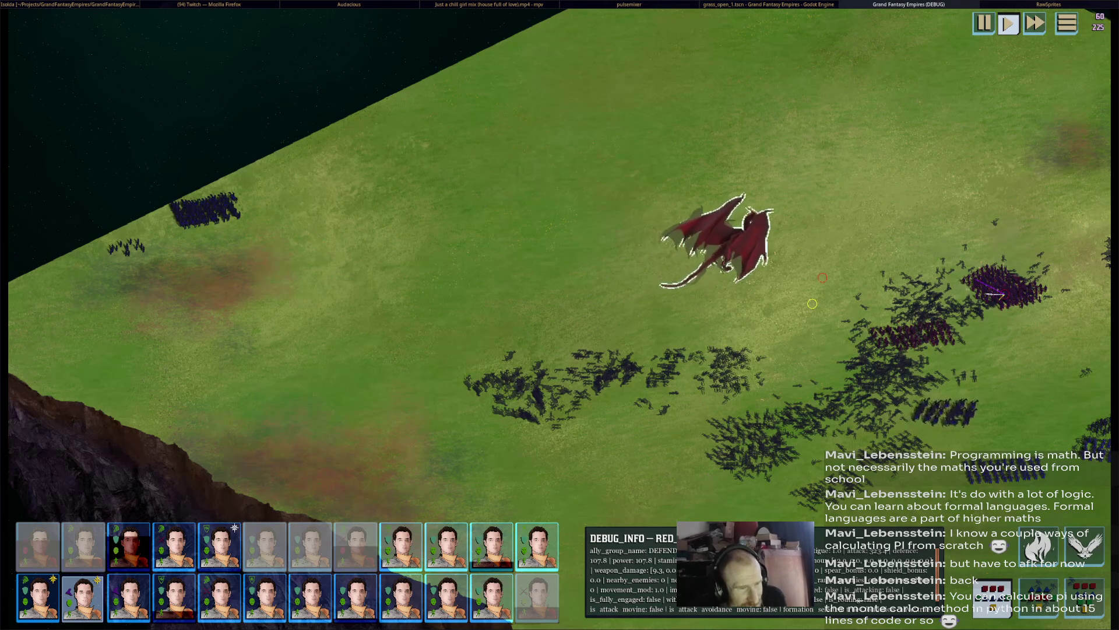
pyautogui.press('Right')
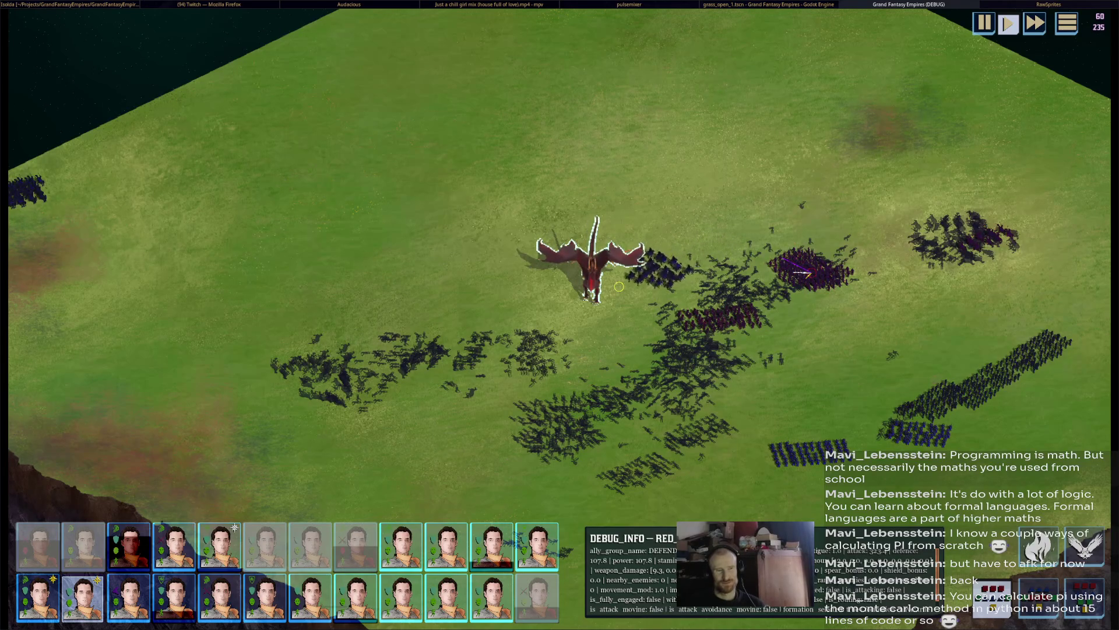
pyautogui.moveTo(619, 286)
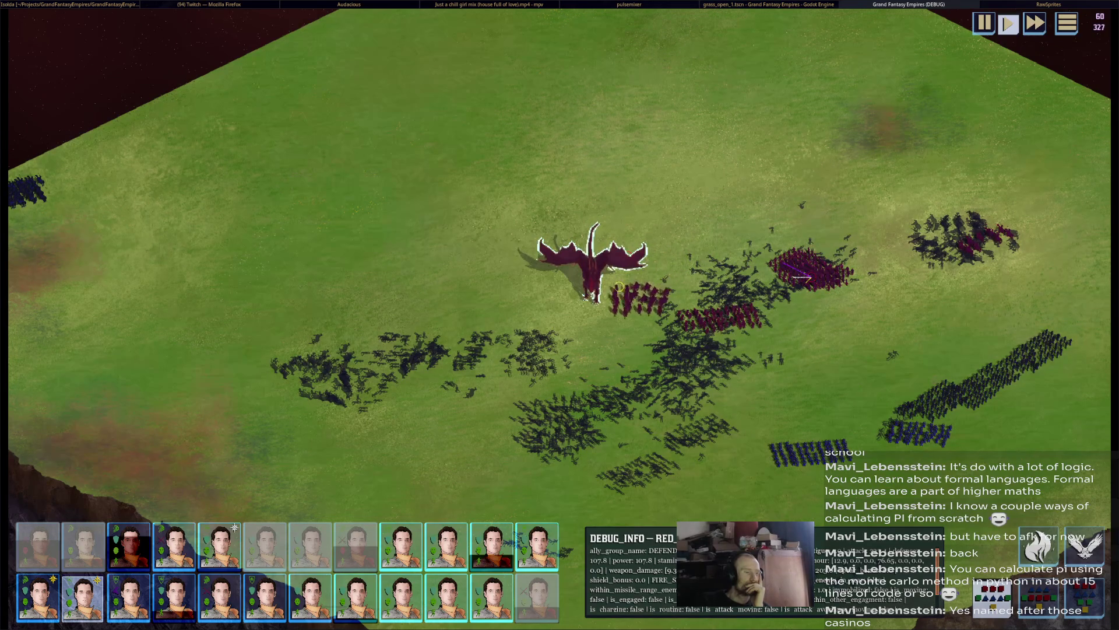
pyautogui.moveTo(619, 286)
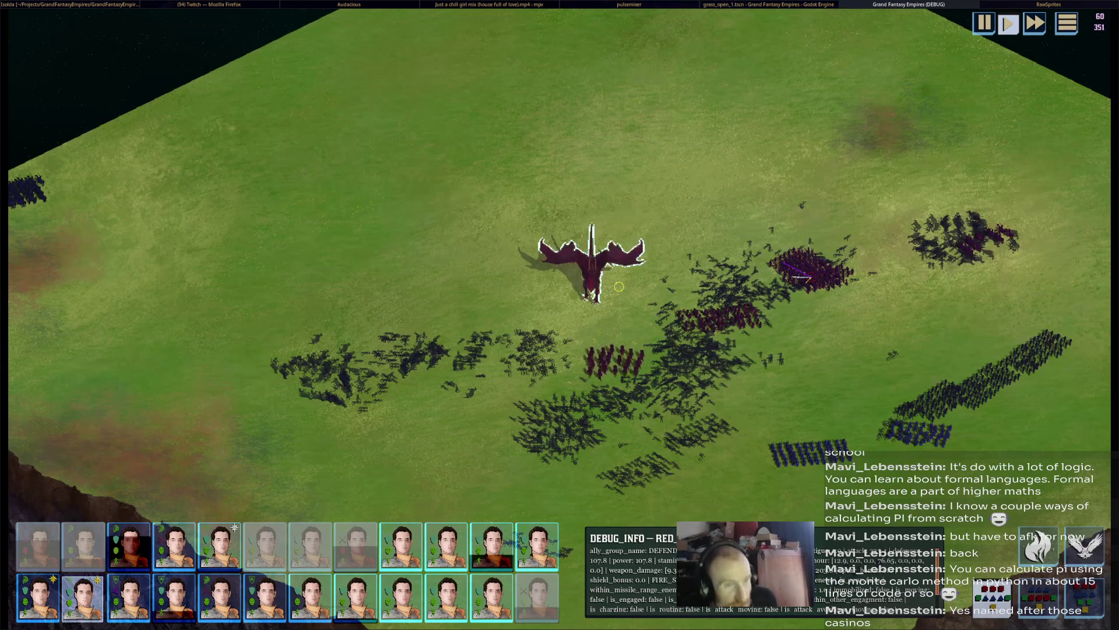
# Stop the battle test, check the Twitch stream preview and music player, and come back to Godot.
pyautogui.press('F8')
pyautogui.hotkey('alt', 'Tab')
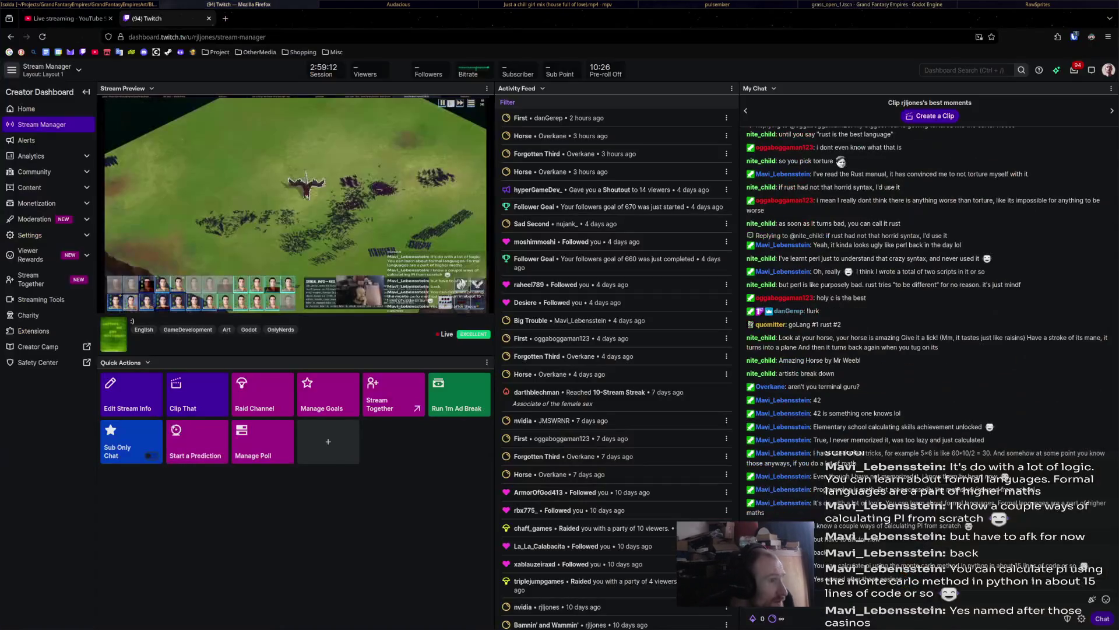
pyautogui.hotkey('alt', 'Tab')
pyautogui.hotkey('alt', 'Tab')
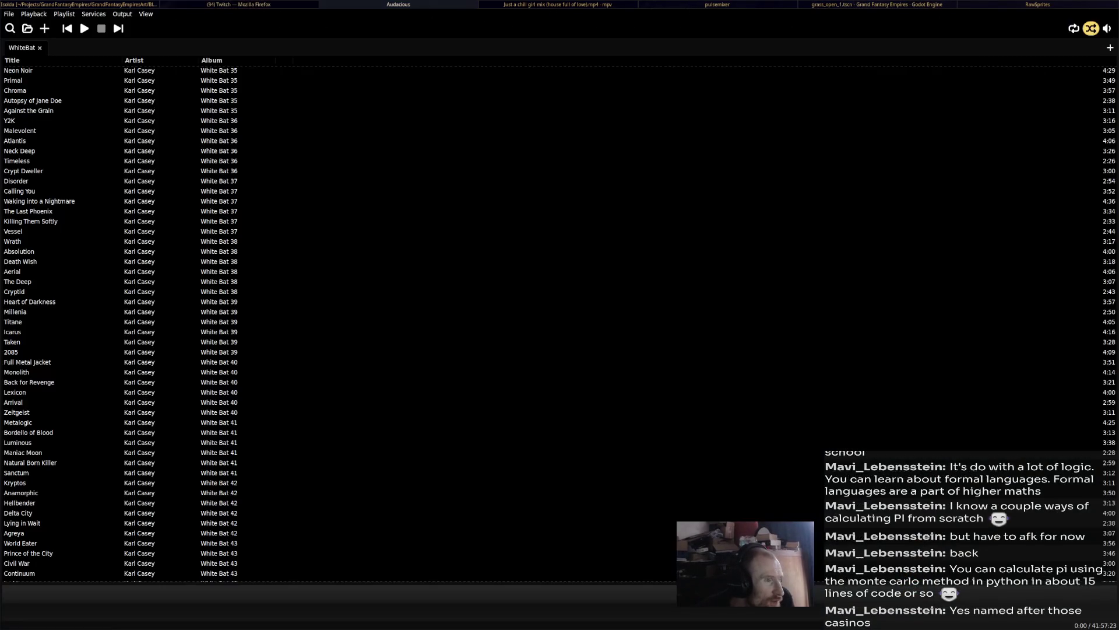
pyautogui.hotkey('alt', 'Tab')
pyautogui.hotkey('alt', 'Tab')
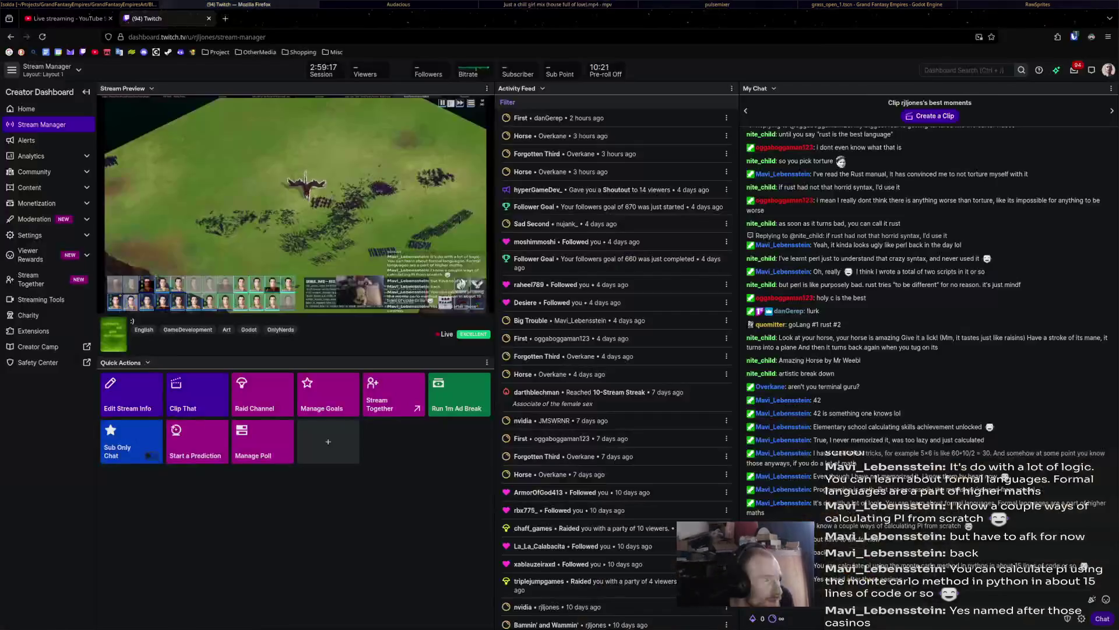
pyautogui.hotkey('alt', 'Tab')
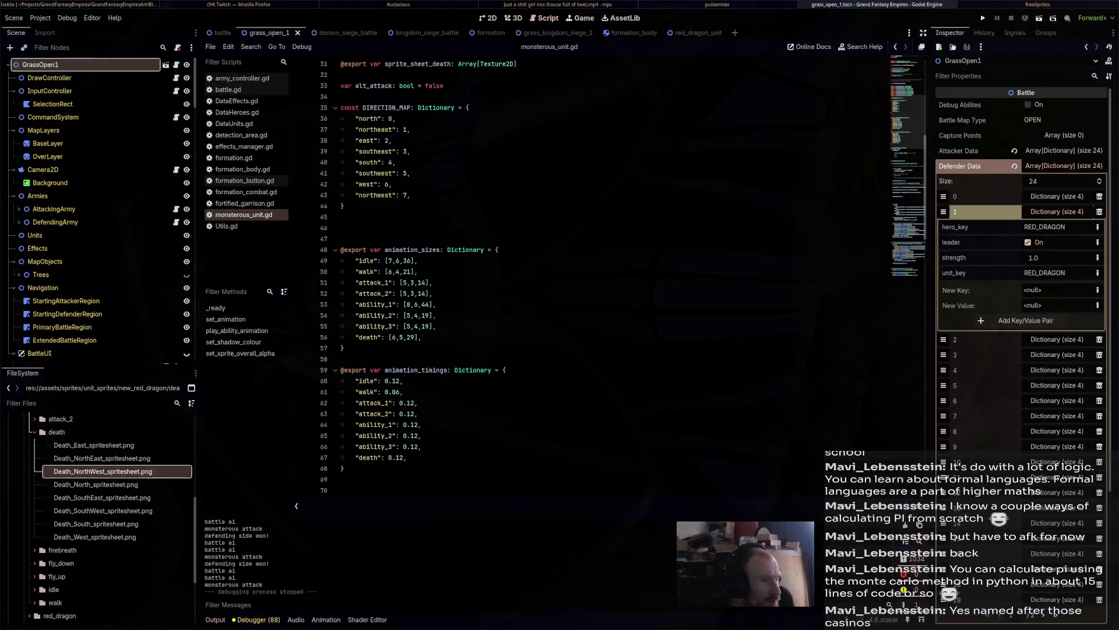
pyautogui.click(341, 217)
pyautogui.scroll(-13, 623, 277)
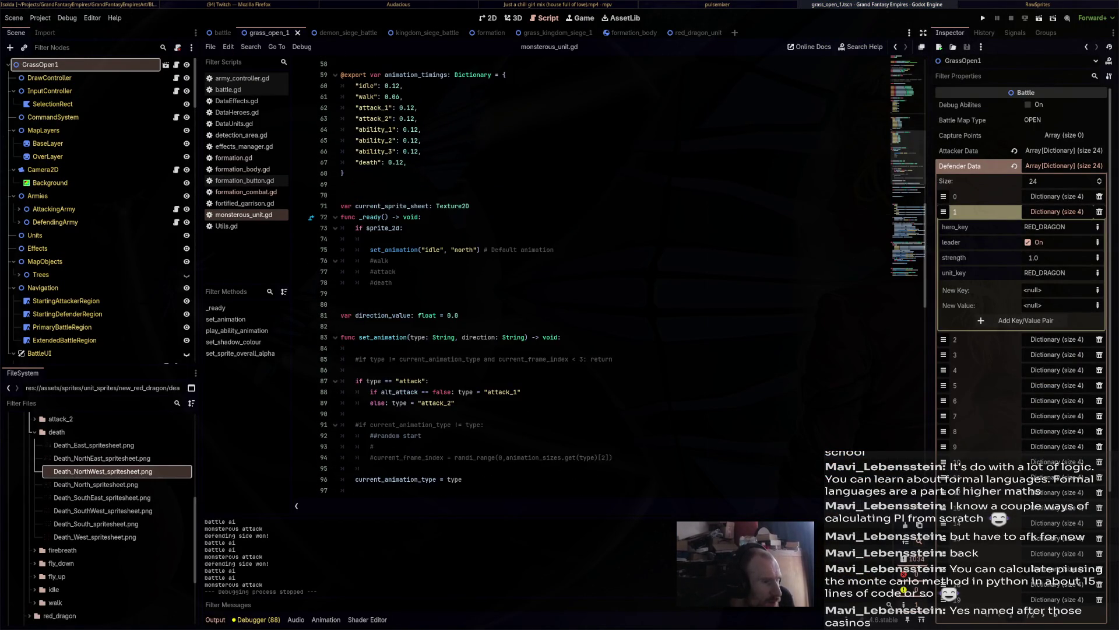
pyautogui.scroll(-1, 623, 276)
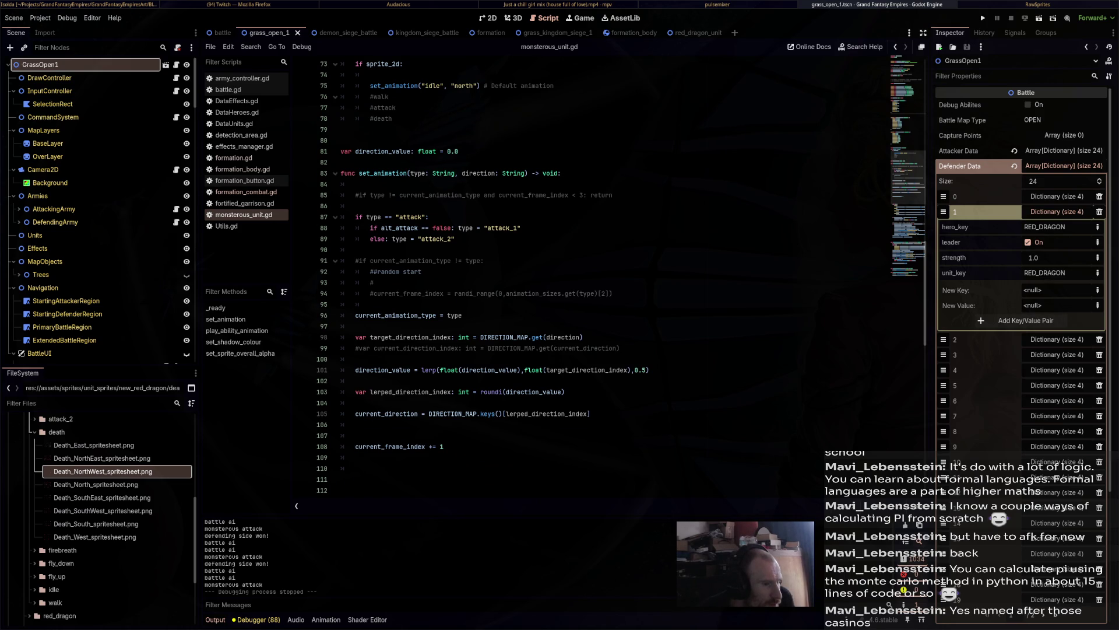
pyautogui.scroll(-7, 623, 276)
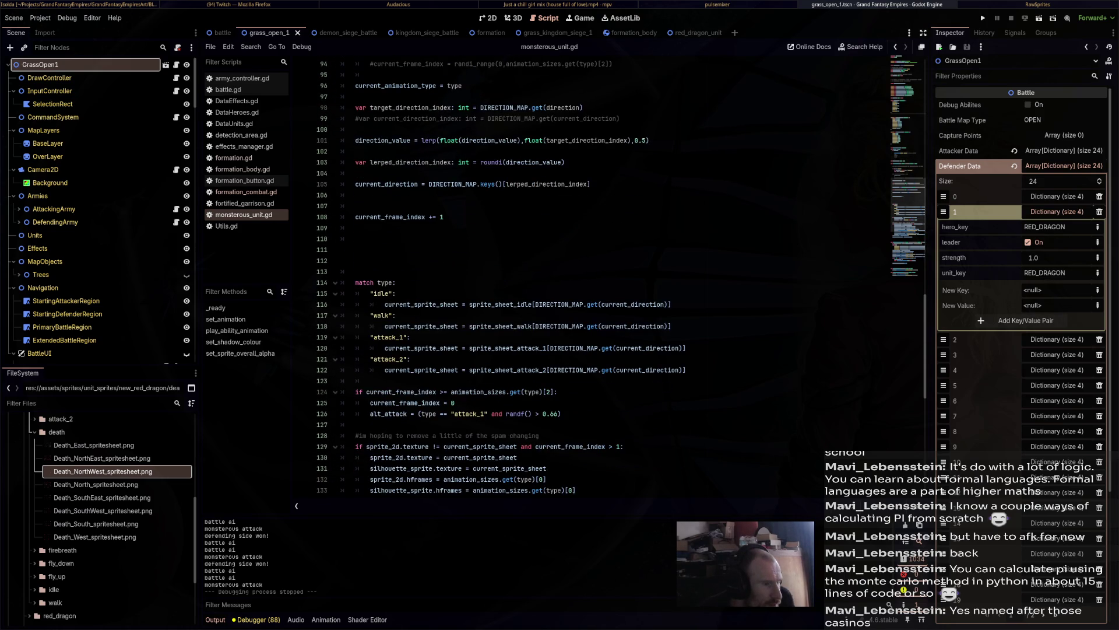
pyautogui.scroll(-4, 622, 277)
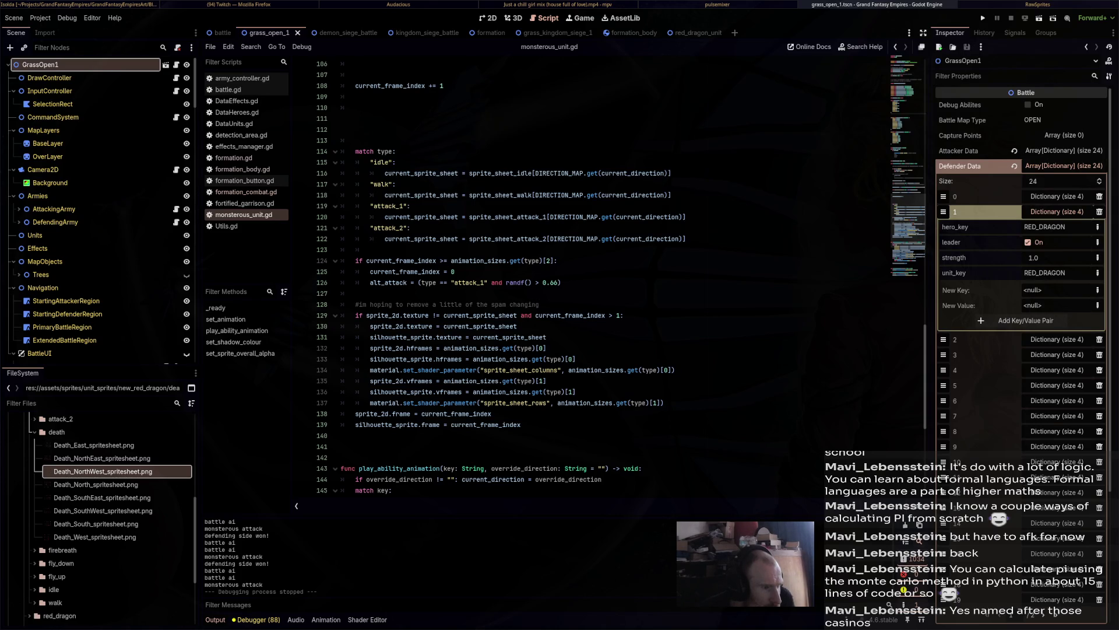
pyautogui.moveTo(355, 315); pyautogui.dragTo(664, 403)
pyautogui.scroll(-3, 665, 403)
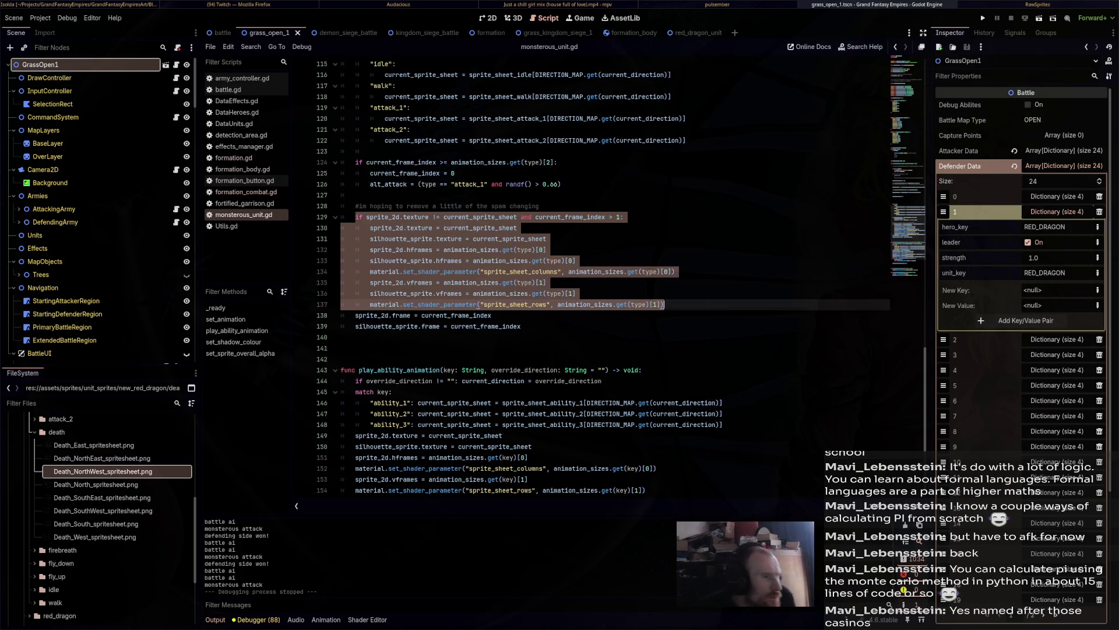
pyautogui.scroll(-3, 665, 403)
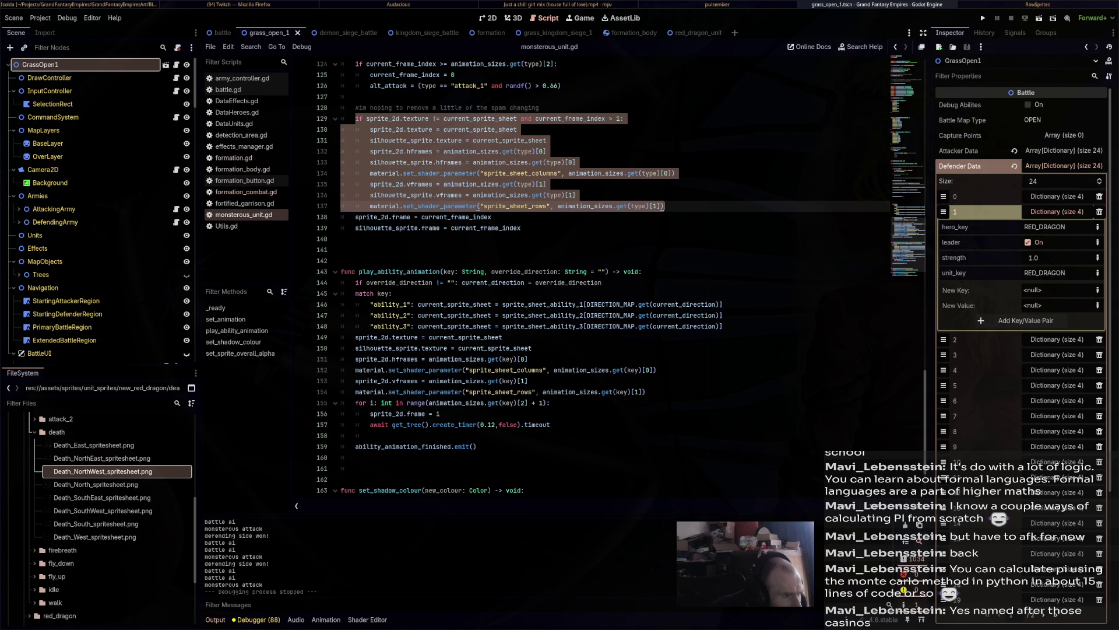
pyautogui.scroll(4, 612, 277)
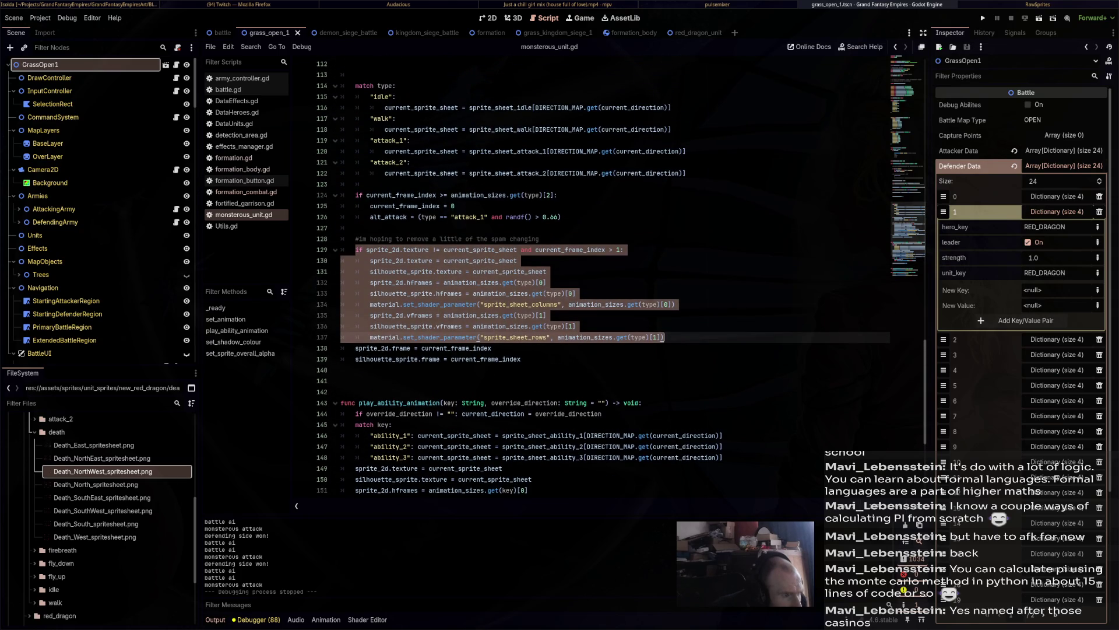
pyautogui.scroll(-4, 621, 276)
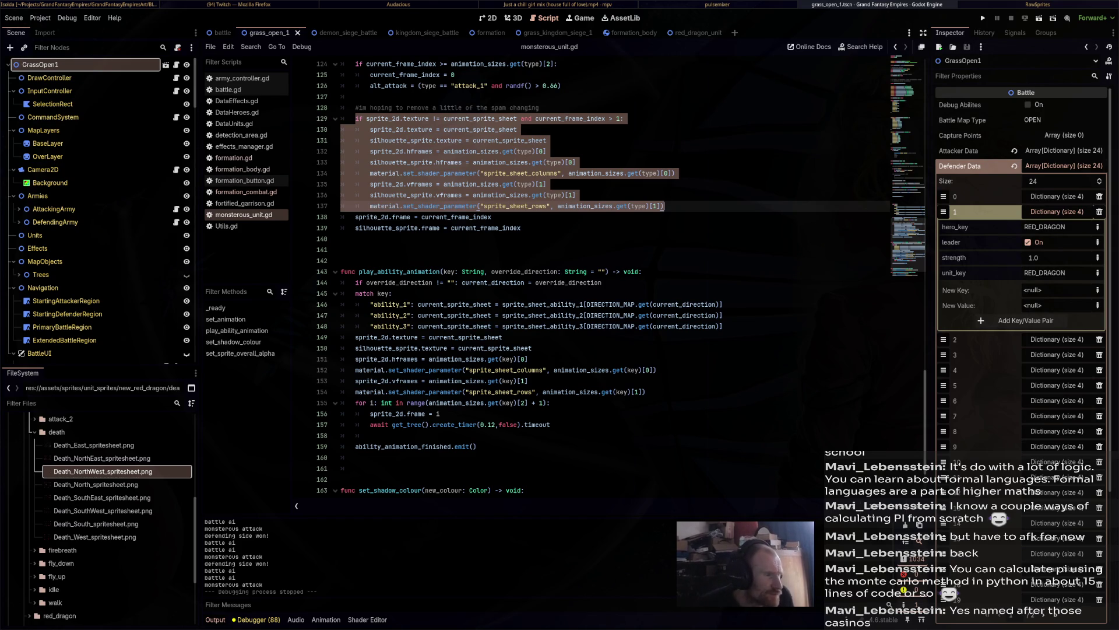
pyautogui.scroll(-2, 612, 327)
pyautogui.scroll(6, 612, 326)
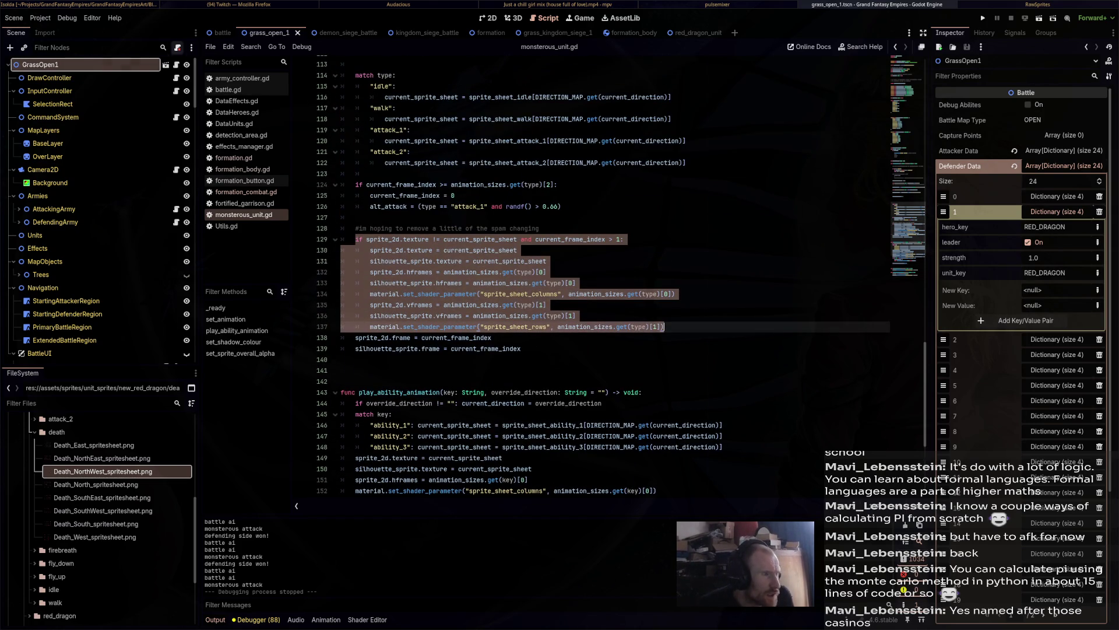
pyautogui.click(245, 192)
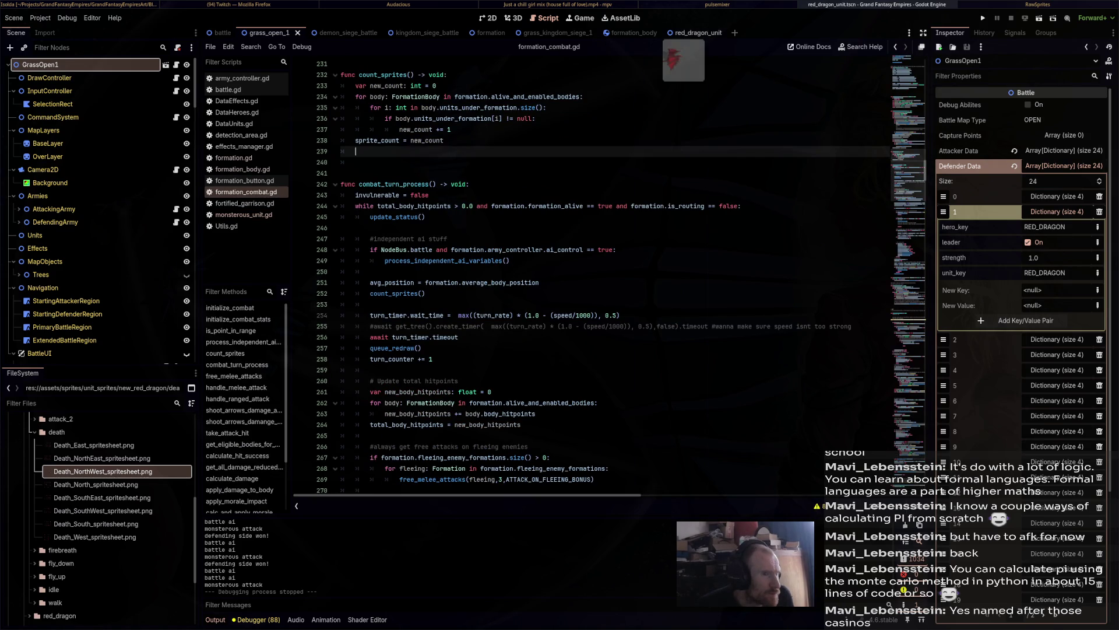
# Review the red_dragon_unit's monsterous_unit.gd script, then move on through the formation_body and formation scenes.
pyautogui.click(686, 33)
pyautogui.click(180, 65)
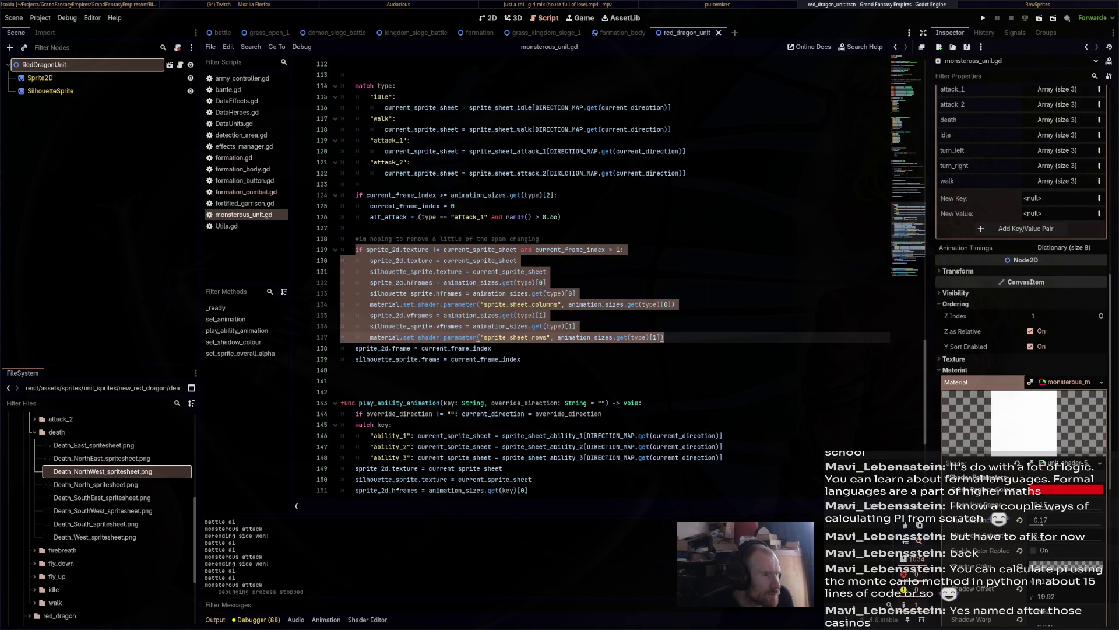
pyautogui.scroll(20, 583, 274)
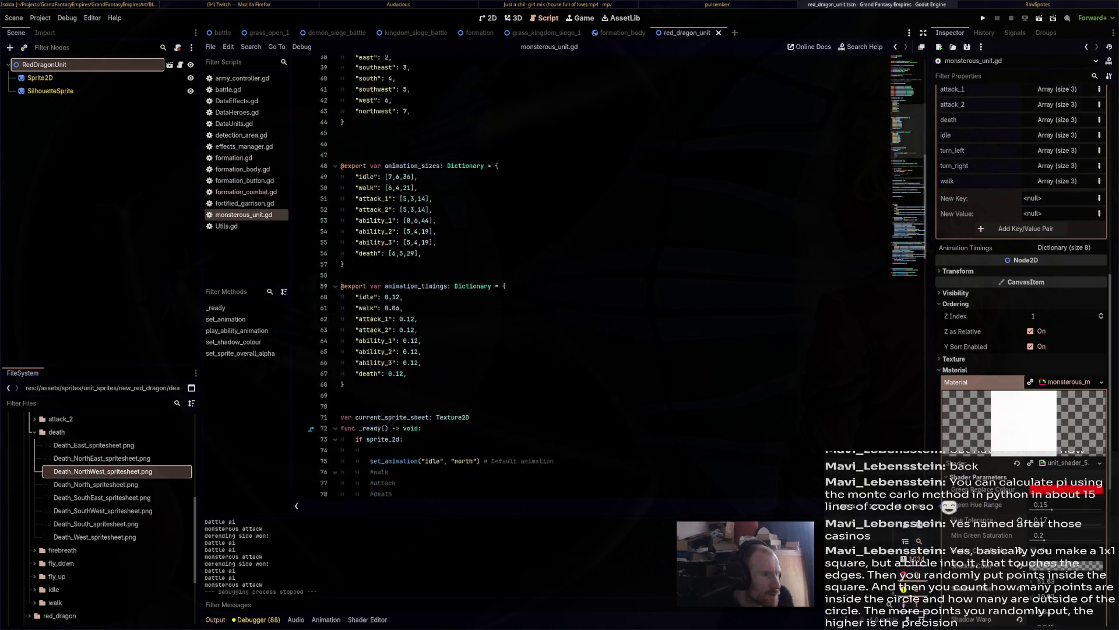
pyautogui.scroll(5, 583, 274)
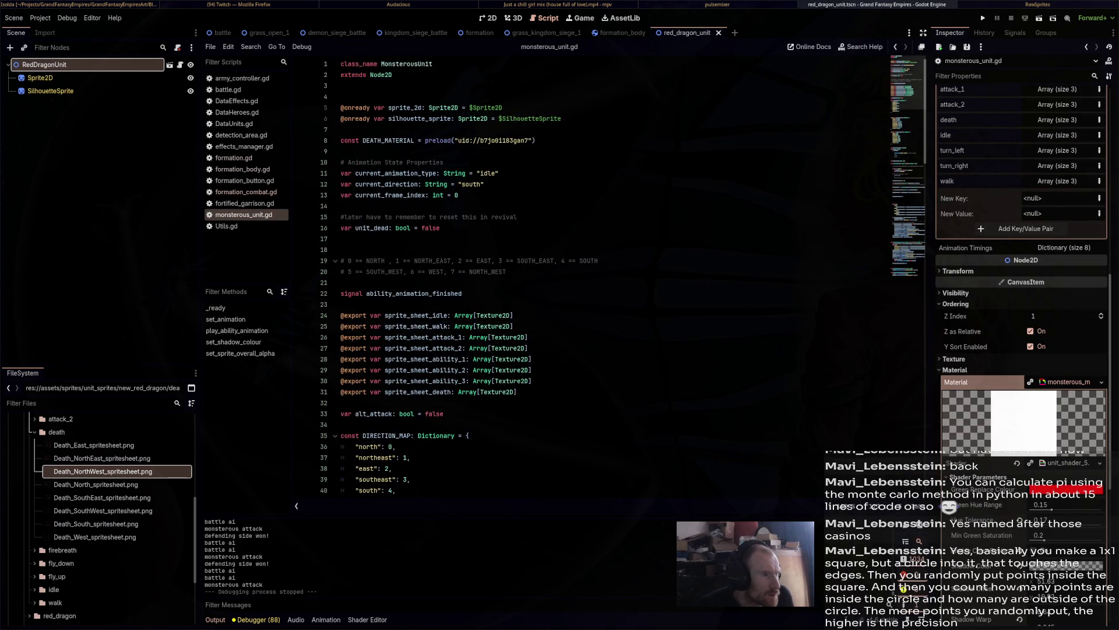
pyautogui.scroll(-20, 583, 274)
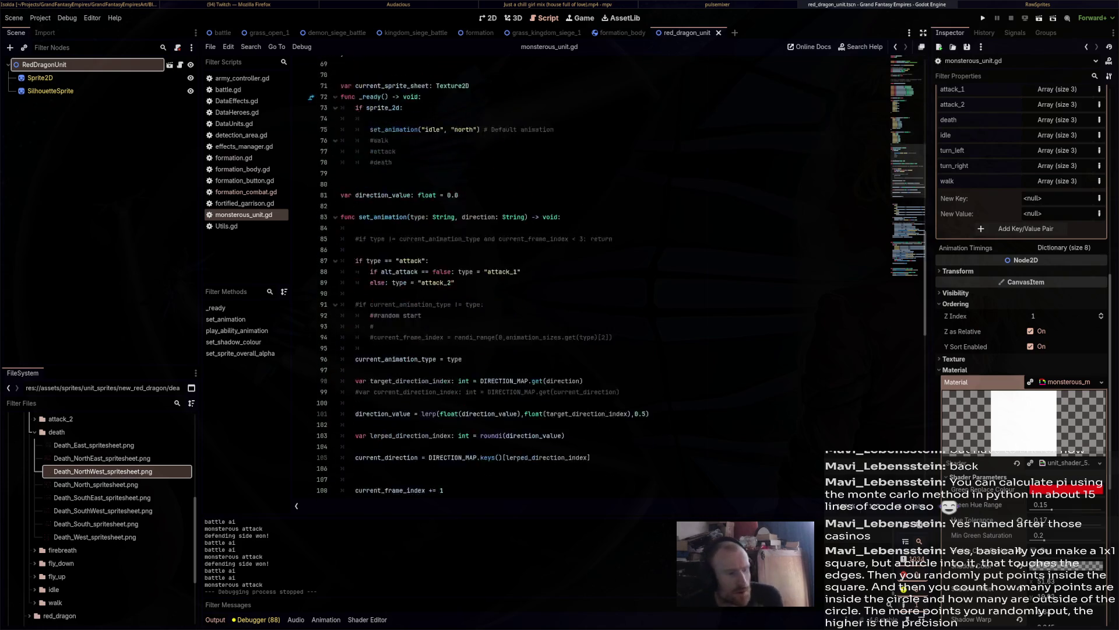
pyautogui.scroll(-16, 583, 274)
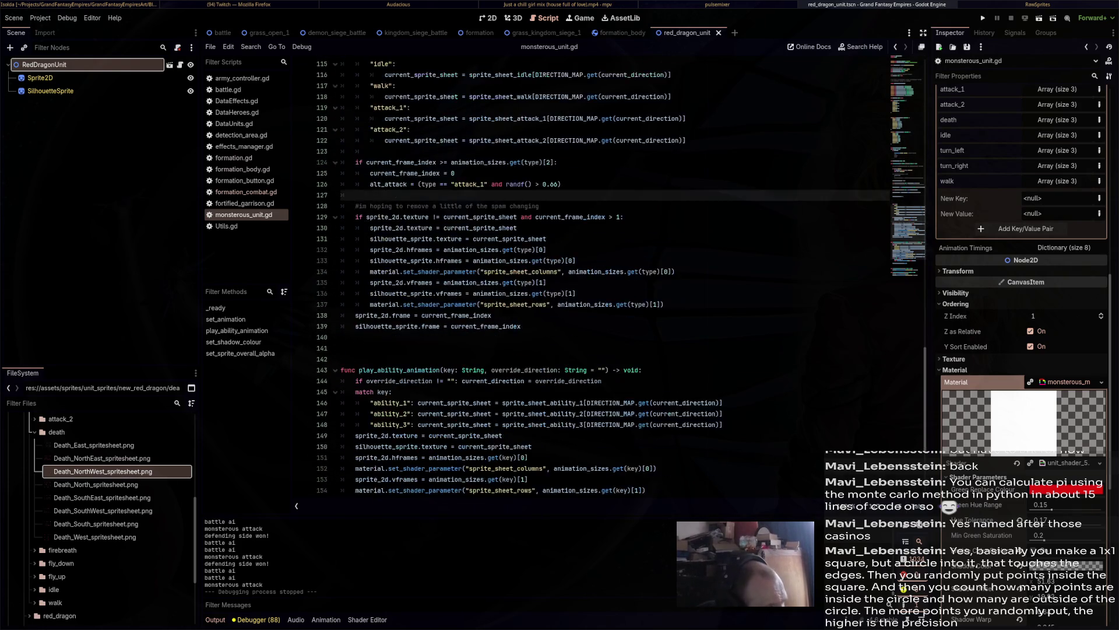
pyautogui.scroll(-5, 583, 274)
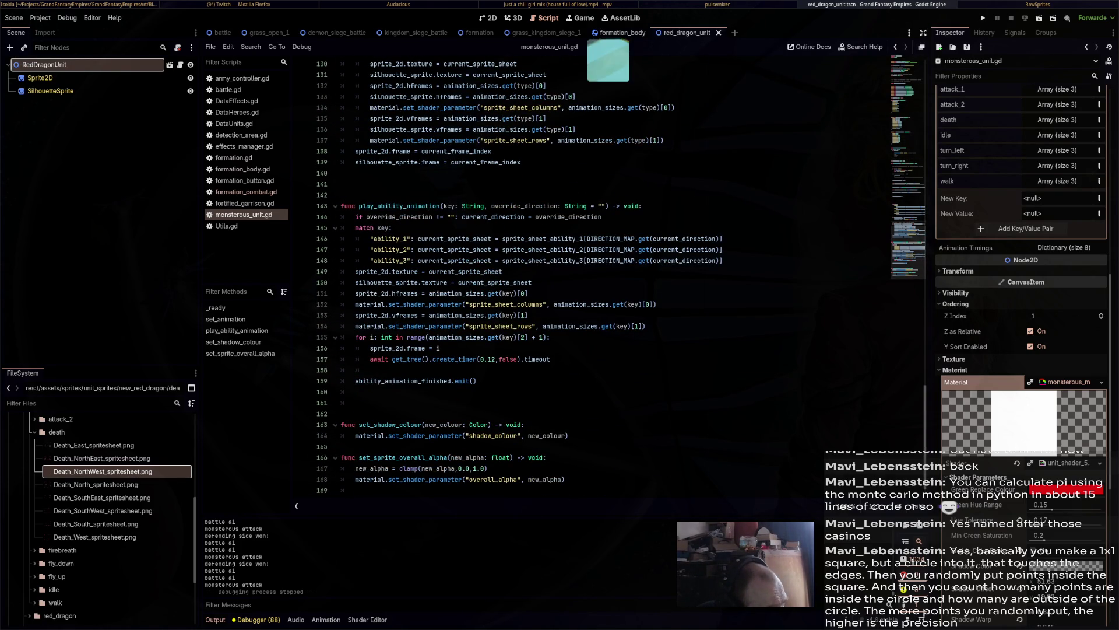
pyautogui.click(618, 32)
pyautogui.click(480, 32)
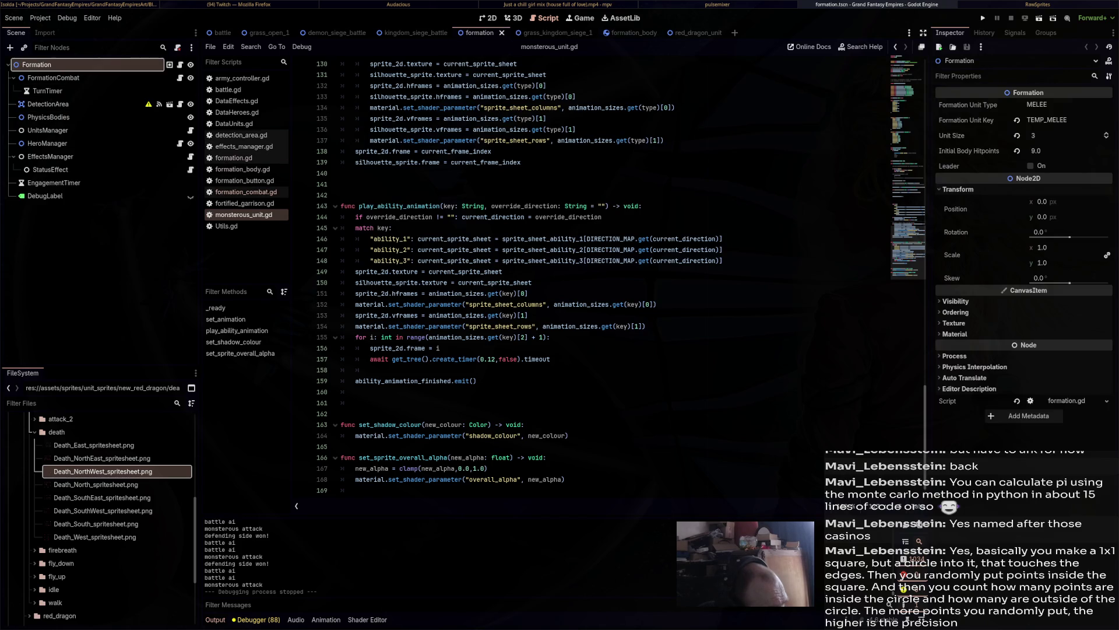
pyautogui.click(180, 143)
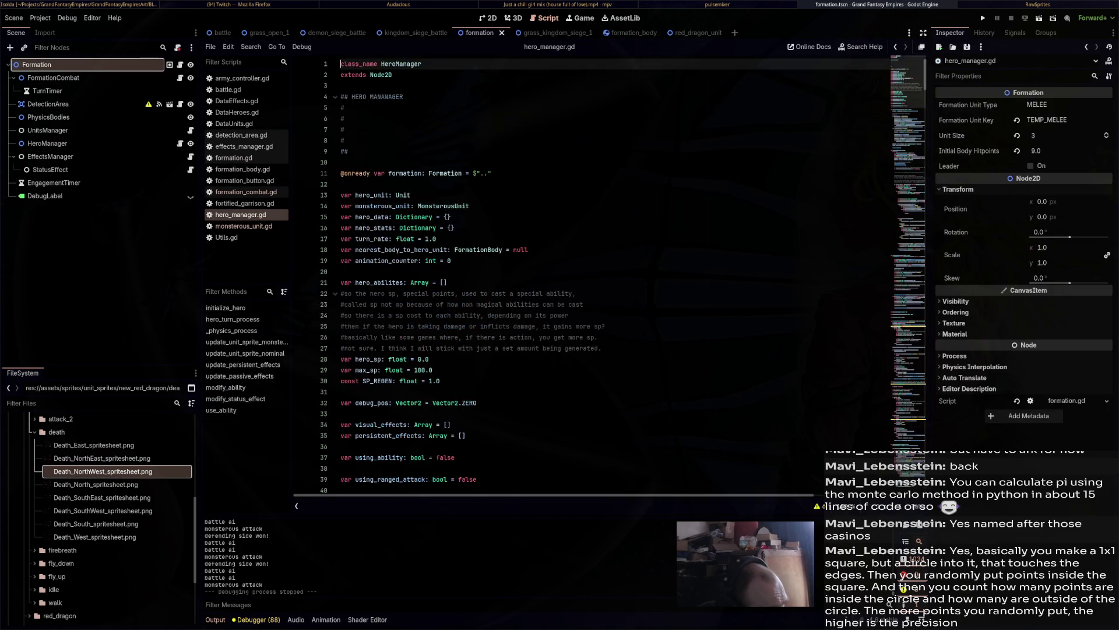
pyautogui.scroll(-5, 560, 274)
pyautogui.scroll(-20, 560, 274)
pyautogui.scroll(-2, 560, 274)
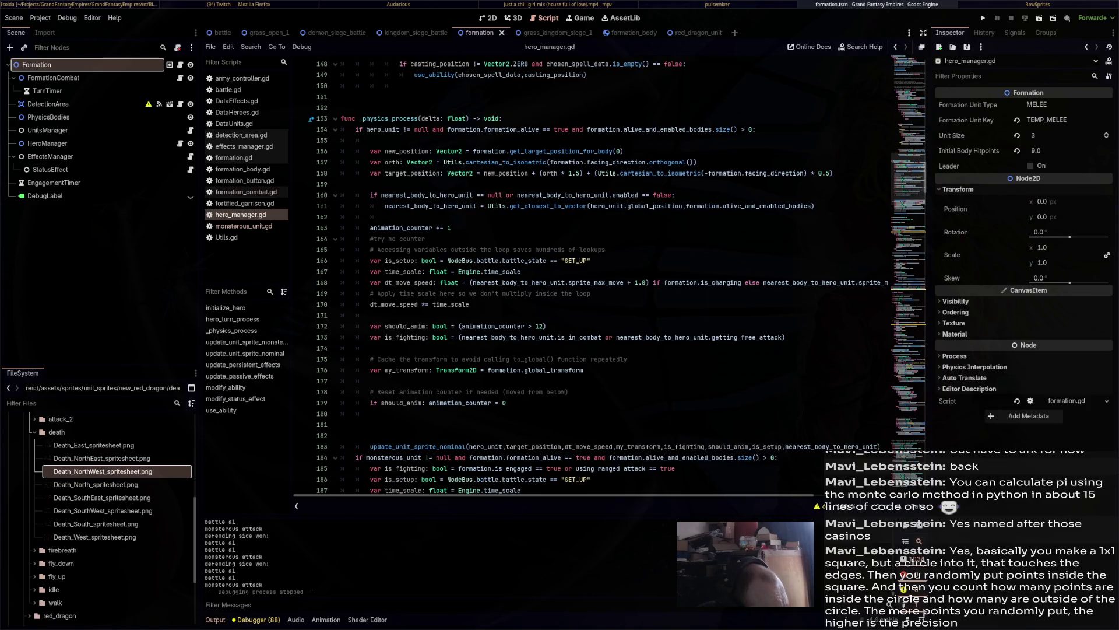
pyautogui.scroll(-4, 621, 275)
pyautogui.scroll(-9, 621, 274)
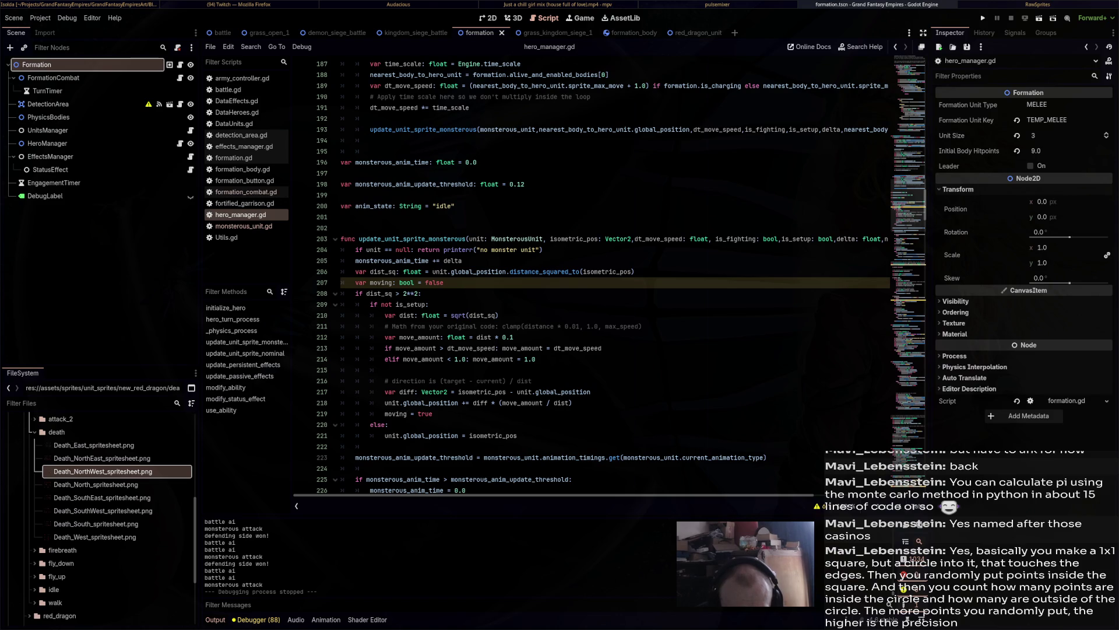
pyautogui.scroll(-5, 603, 277)
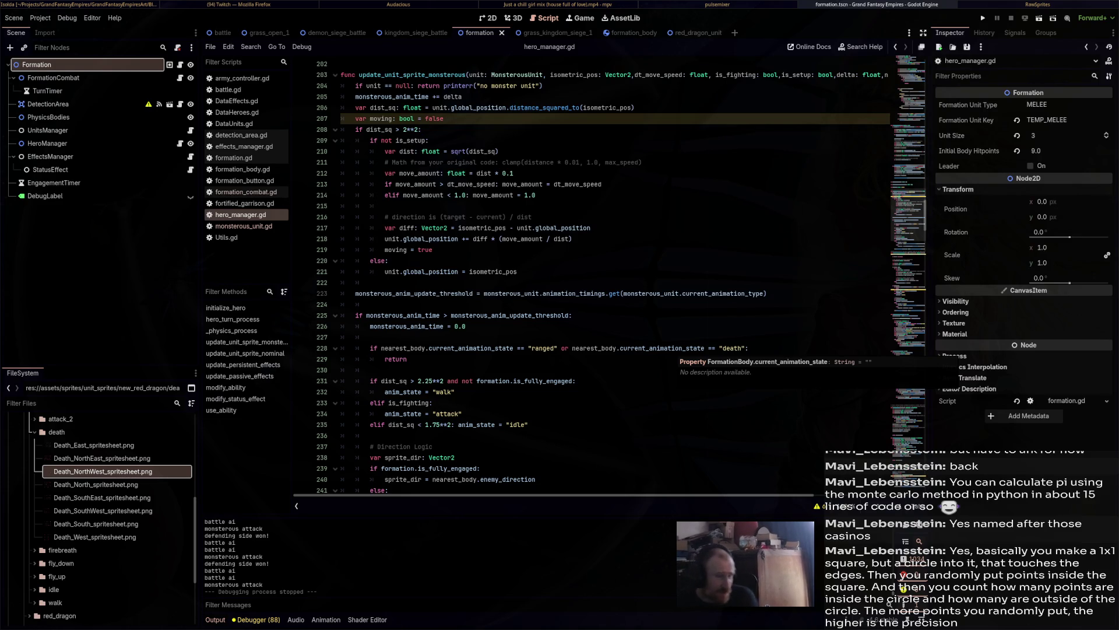
pyautogui.scroll(-3, 670, 350)
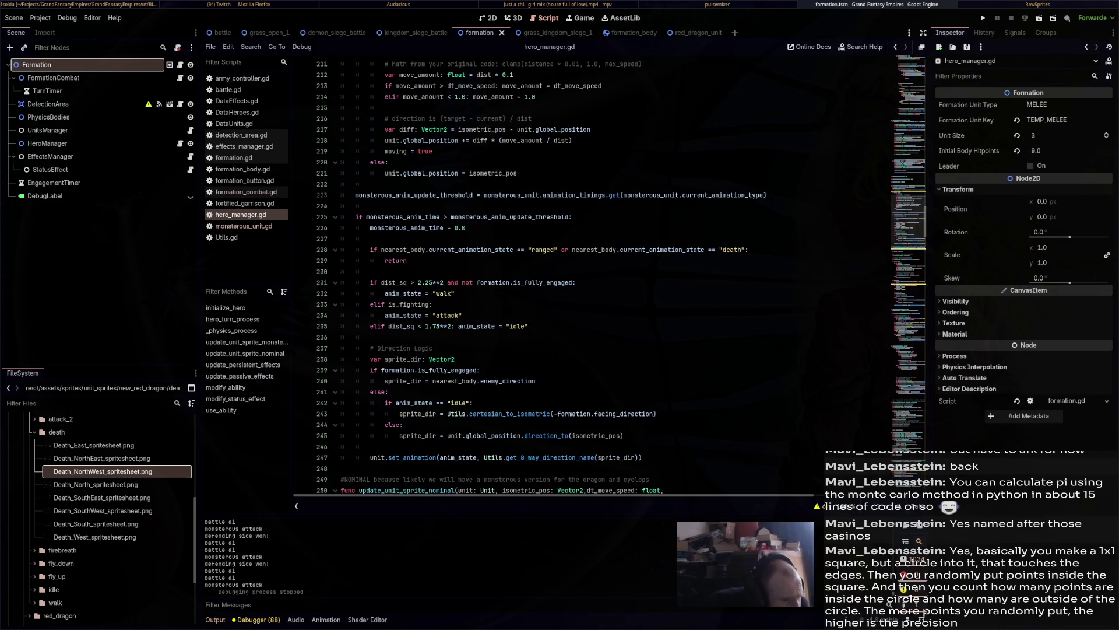
pyautogui.scroll(-4, 606, 274)
pyautogui.scroll(-12, 615, 274)
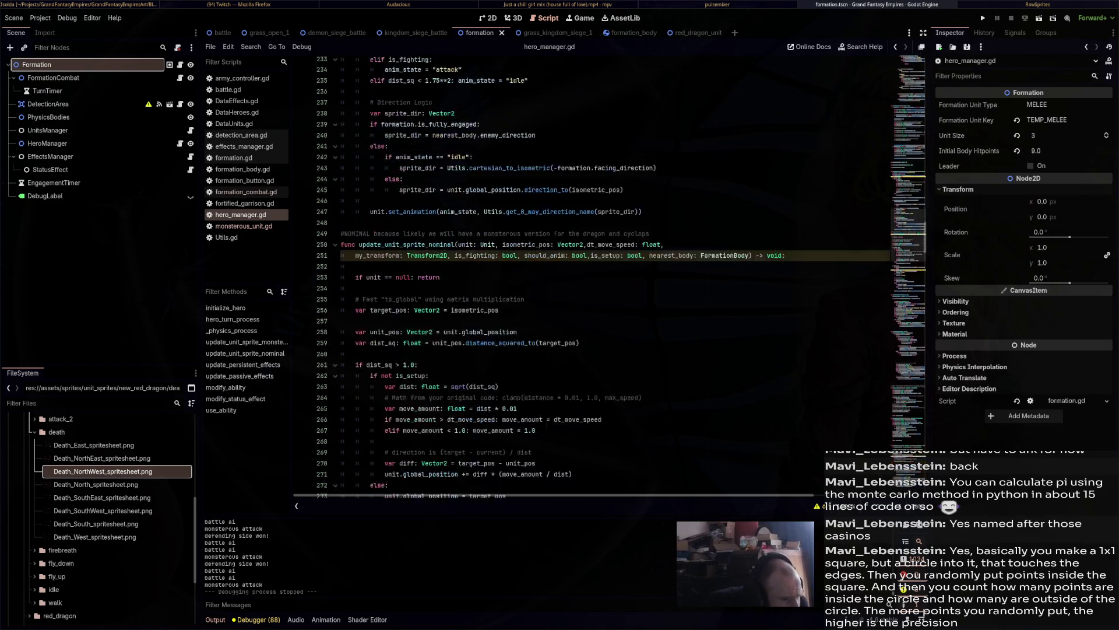
pyautogui.click(484, 272)
pyautogui.scroll(-8, 615, 274)
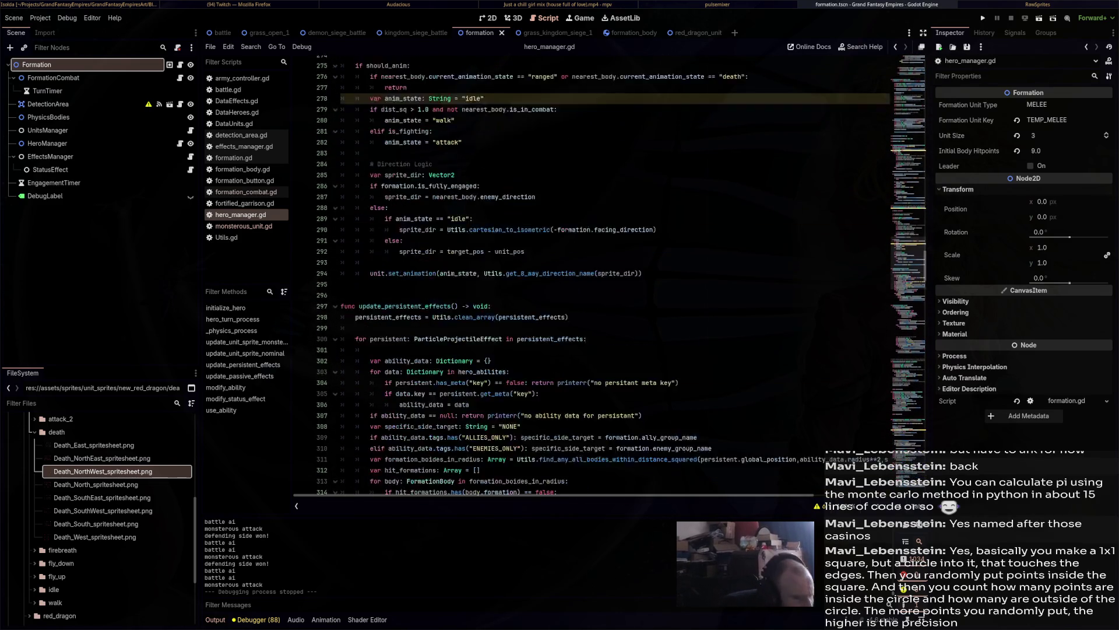
pyautogui.scroll(-4, 615, 274)
pyautogui.scroll(-15, 615, 274)
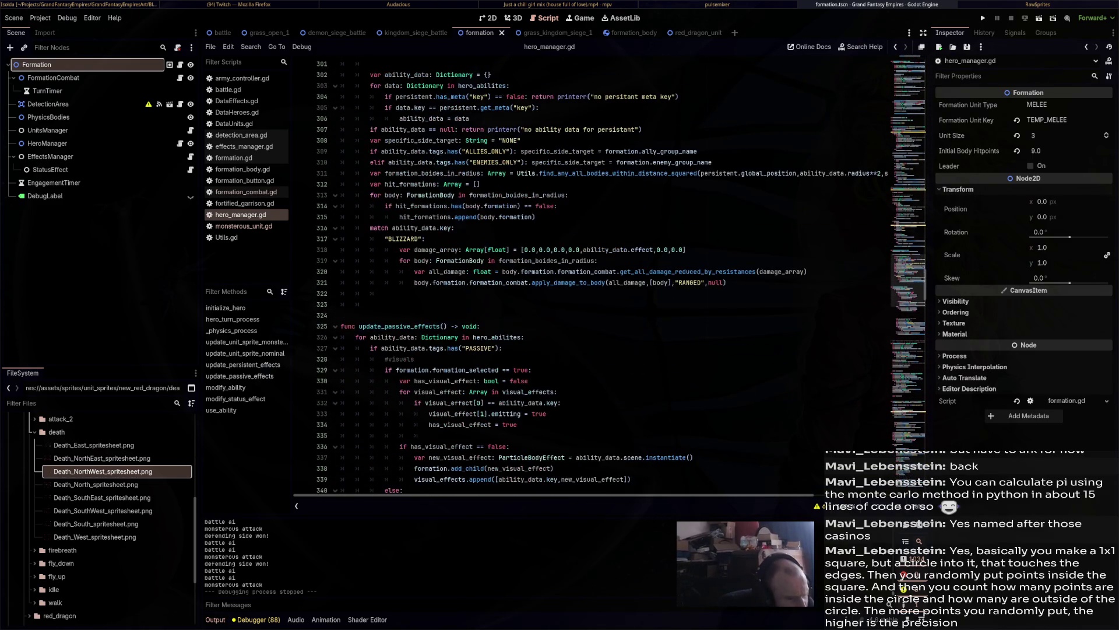
pyautogui.scroll(-14, 615, 274)
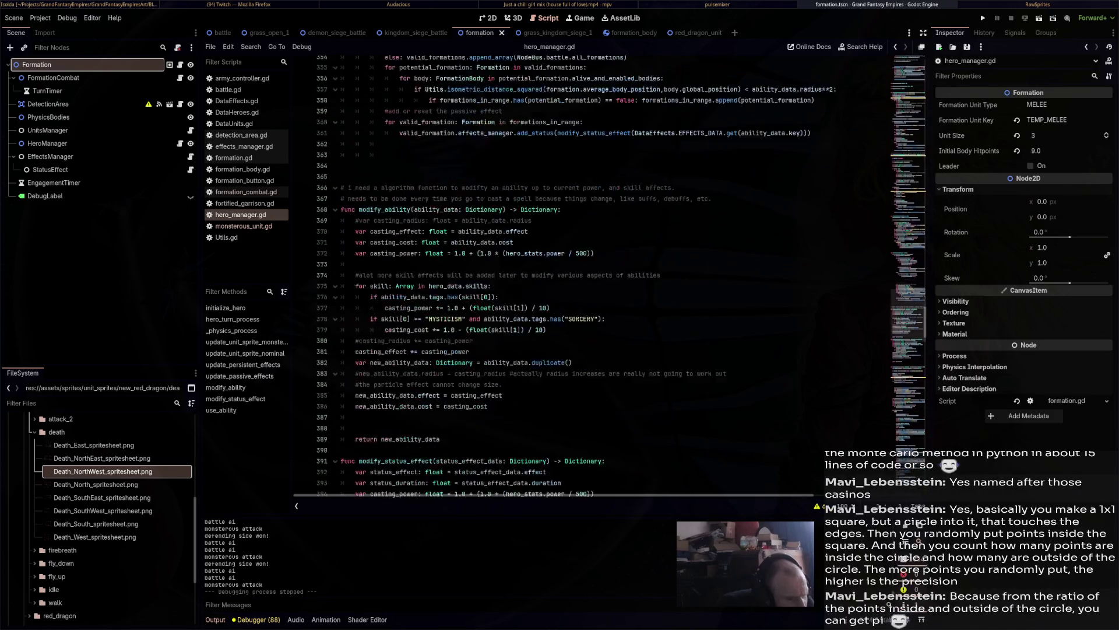
pyautogui.click(483, 456)
pyautogui.scroll(-6, 615, 274)
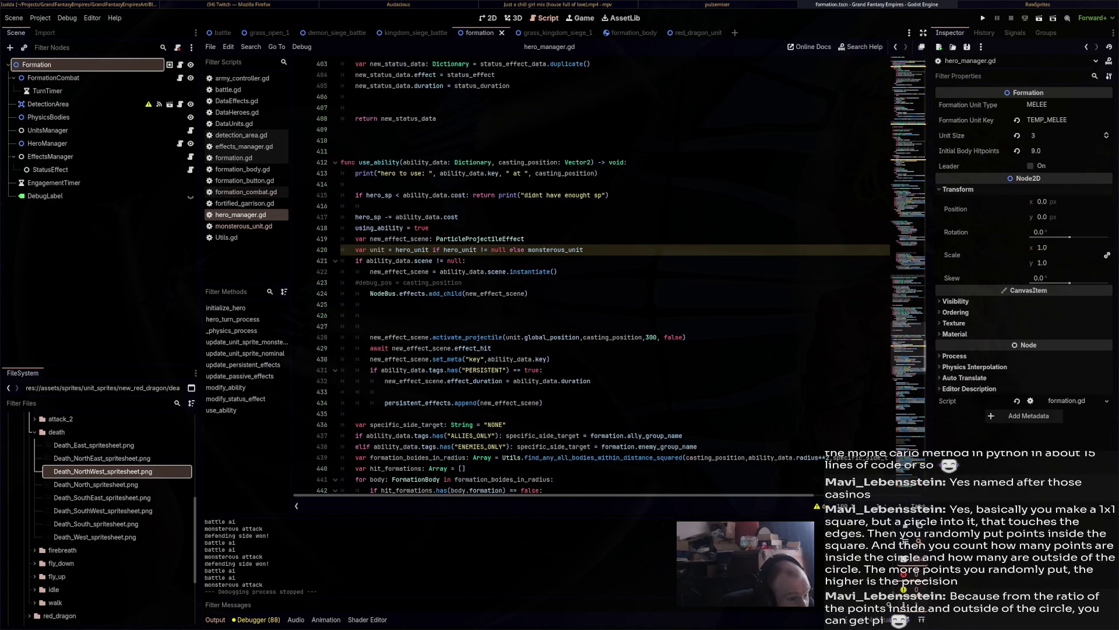
pyautogui.scroll(-4, 615, 274)
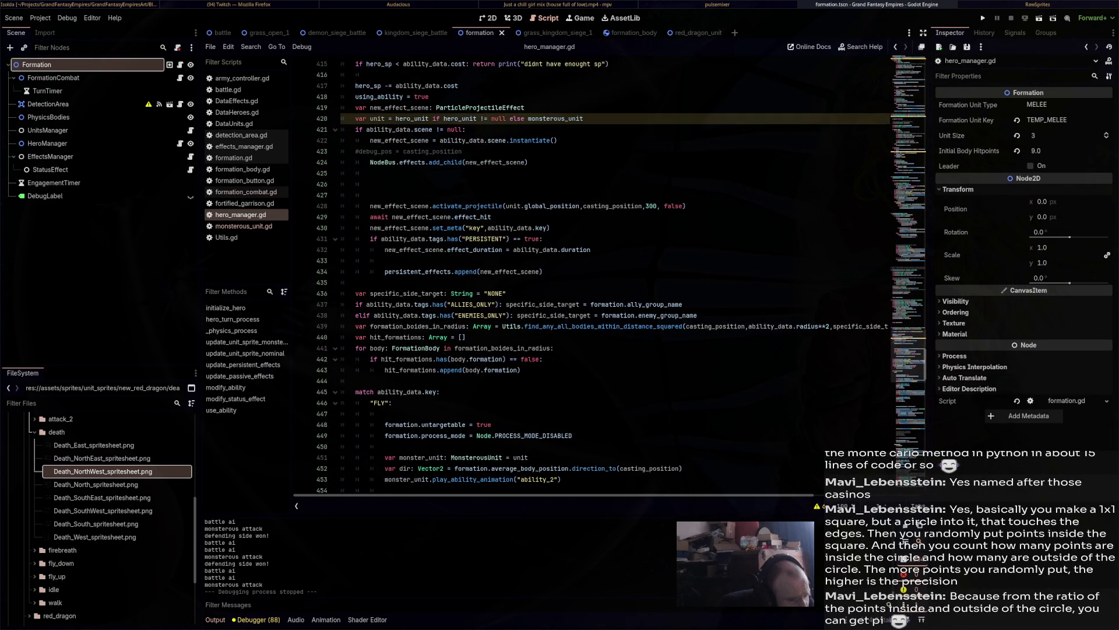
pyautogui.scroll(-7, 615, 274)
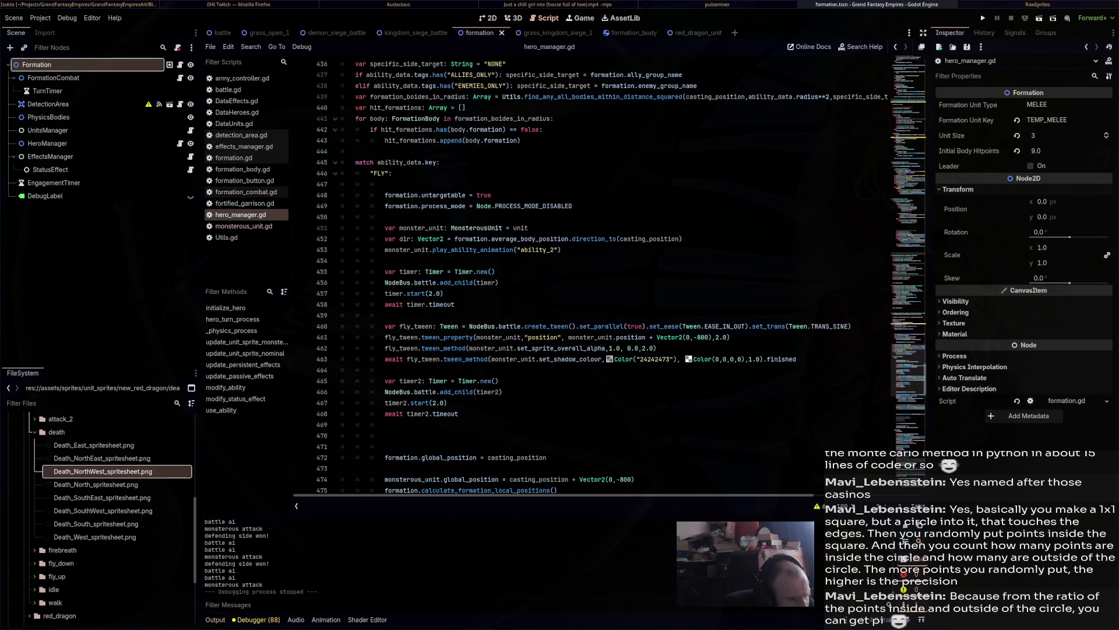
pyautogui.scroll(-17, 615, 274)
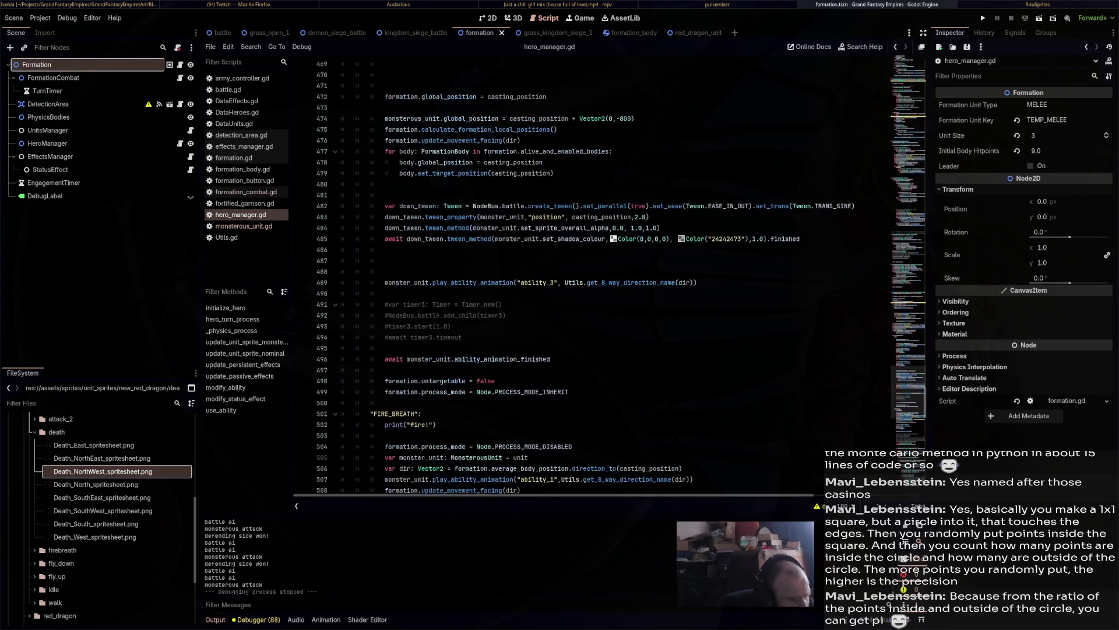
pyautogui.scroll(-20, 615, 274)
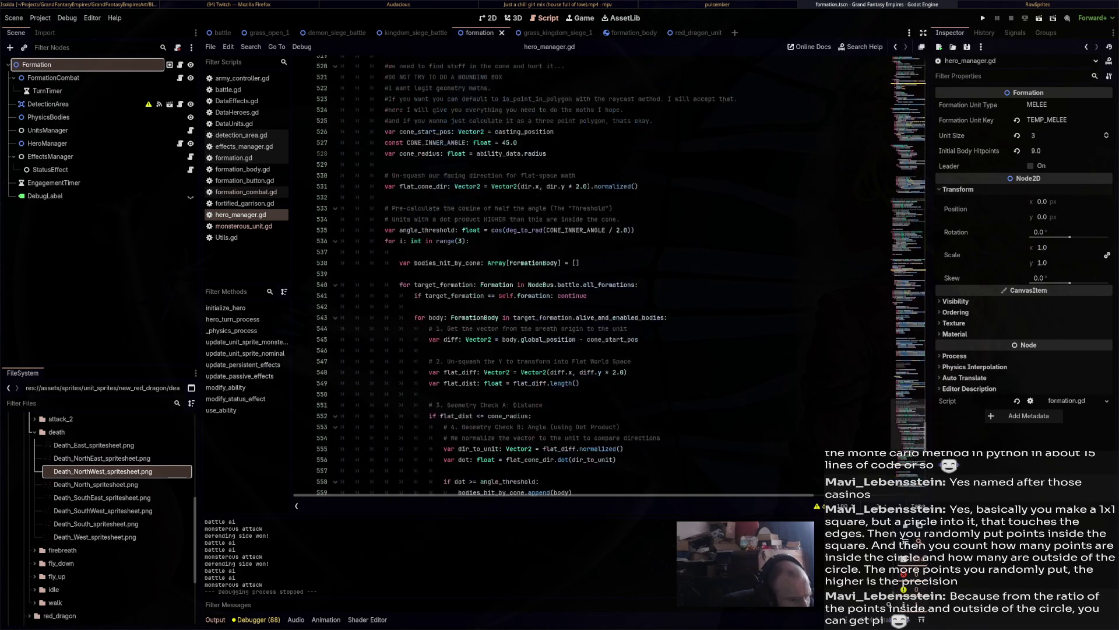
pyautogui.scroll(-6, 615, 274)
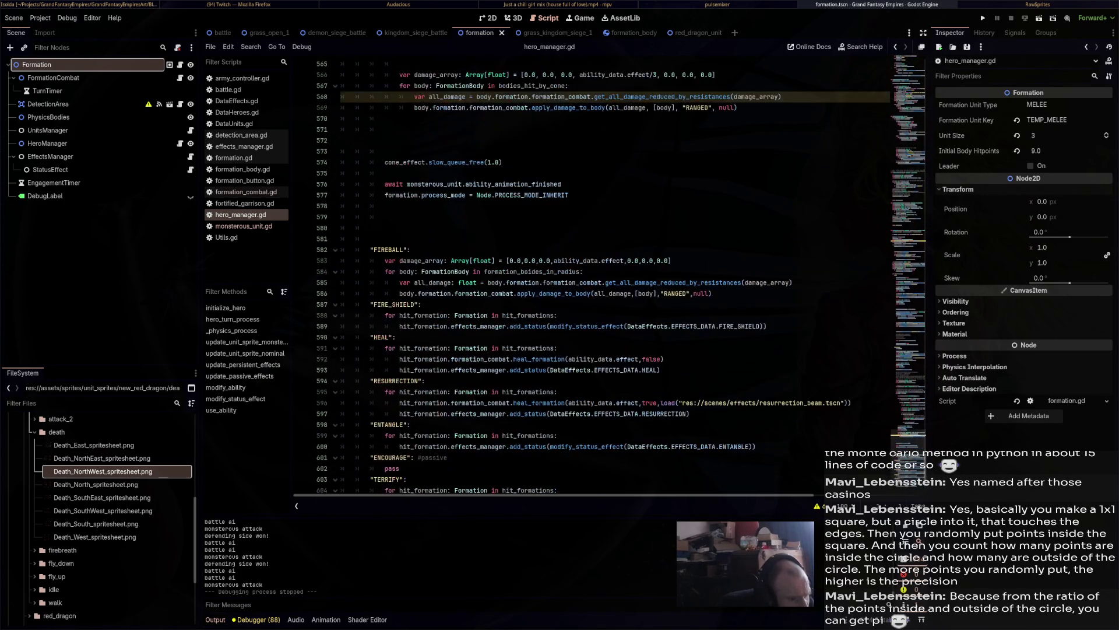
pyautogui.scroll(7, 615, 274)
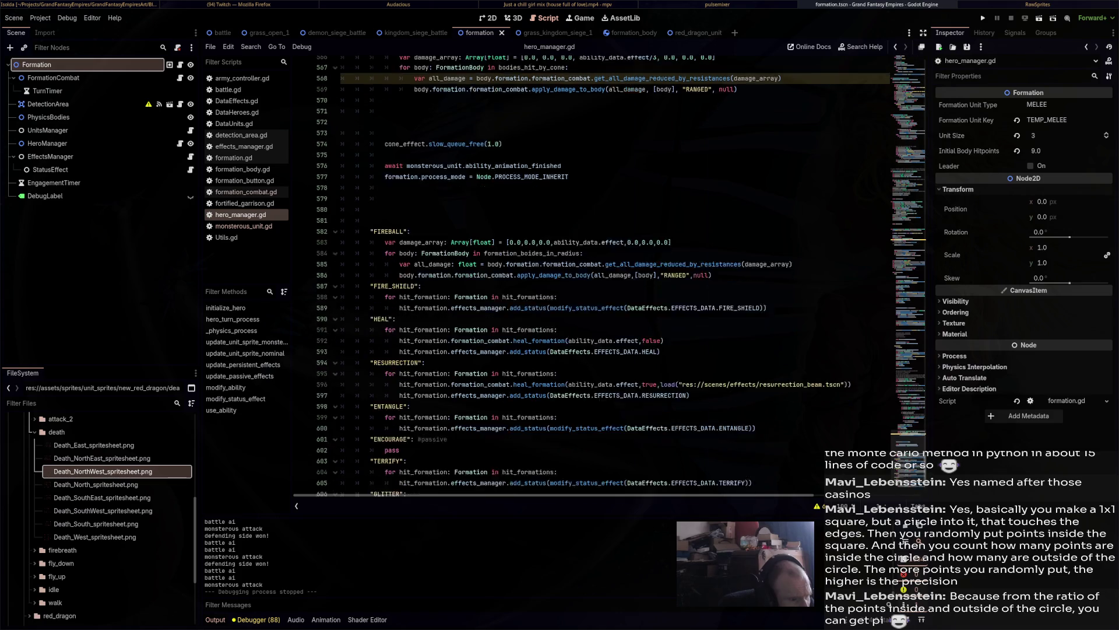
pyautogui.scroll(14, 615, 274)
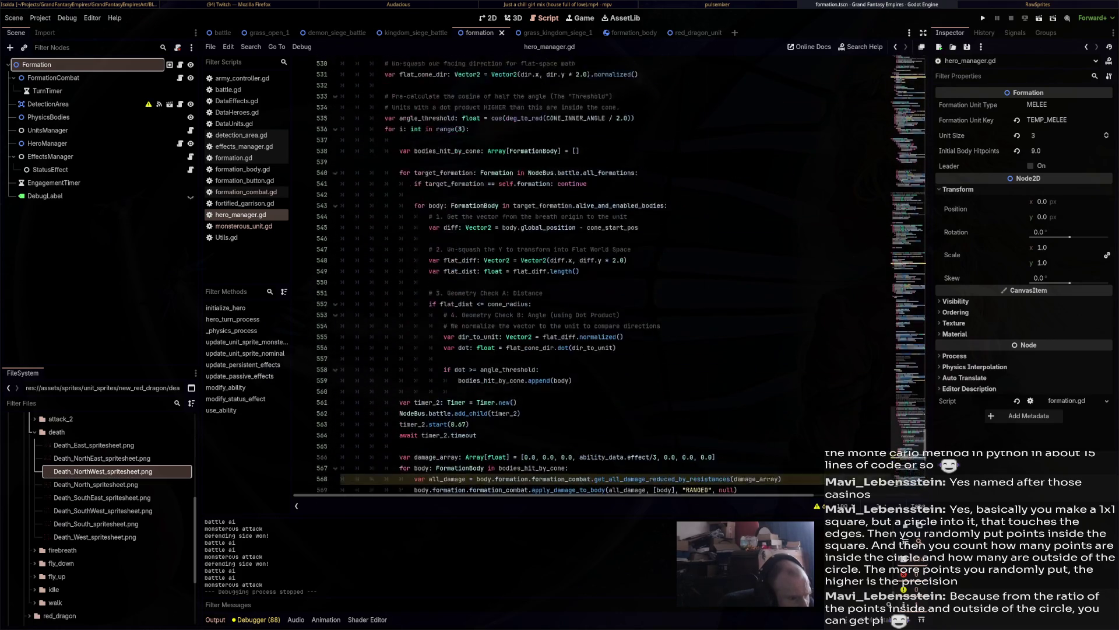
pyautogui.scroll(5, 615, 274)
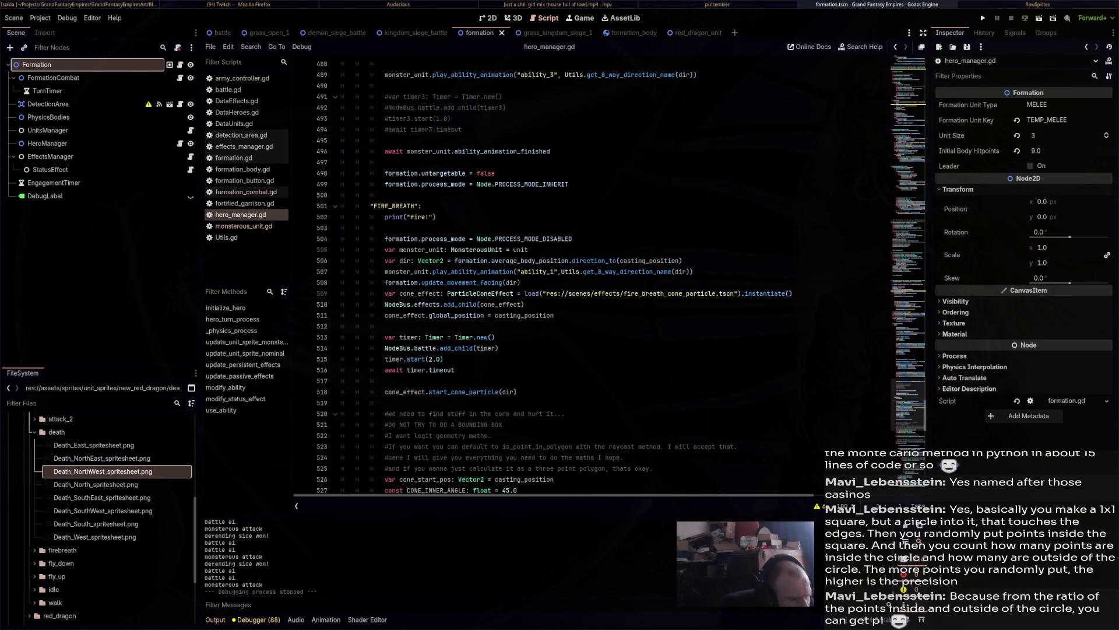
pyautogui.scroll(3, 615, 274)
pyautogui.scroll(-3, 615, 274)
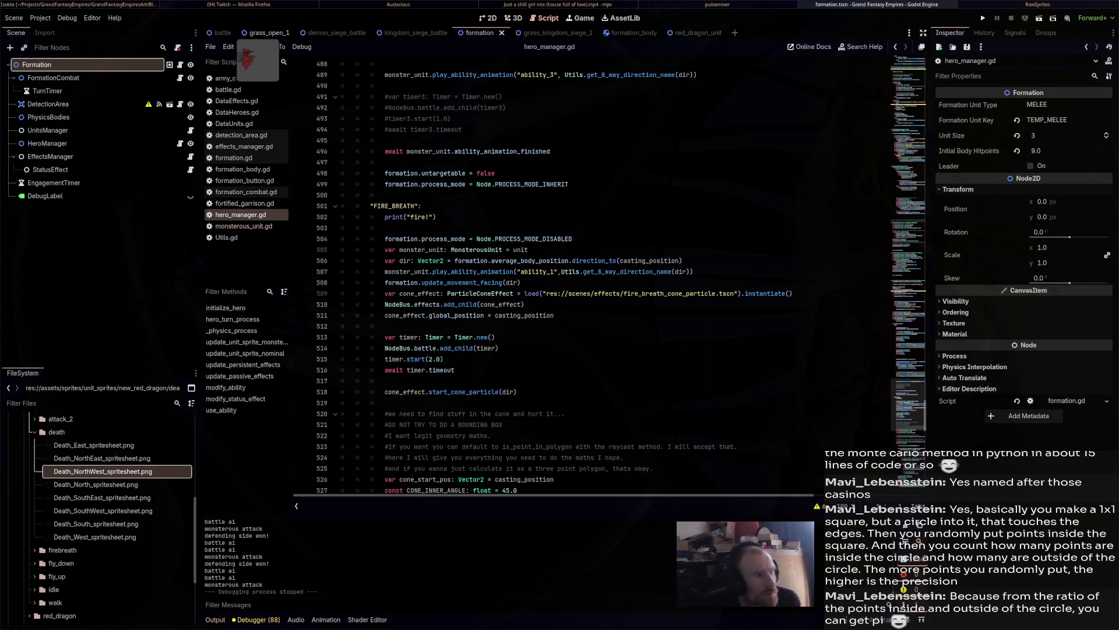
# Untick Ai Control on both AttackingArmy and DefendingArmy in the grass_open_1 scene.
pyautogui.click(265, 33)
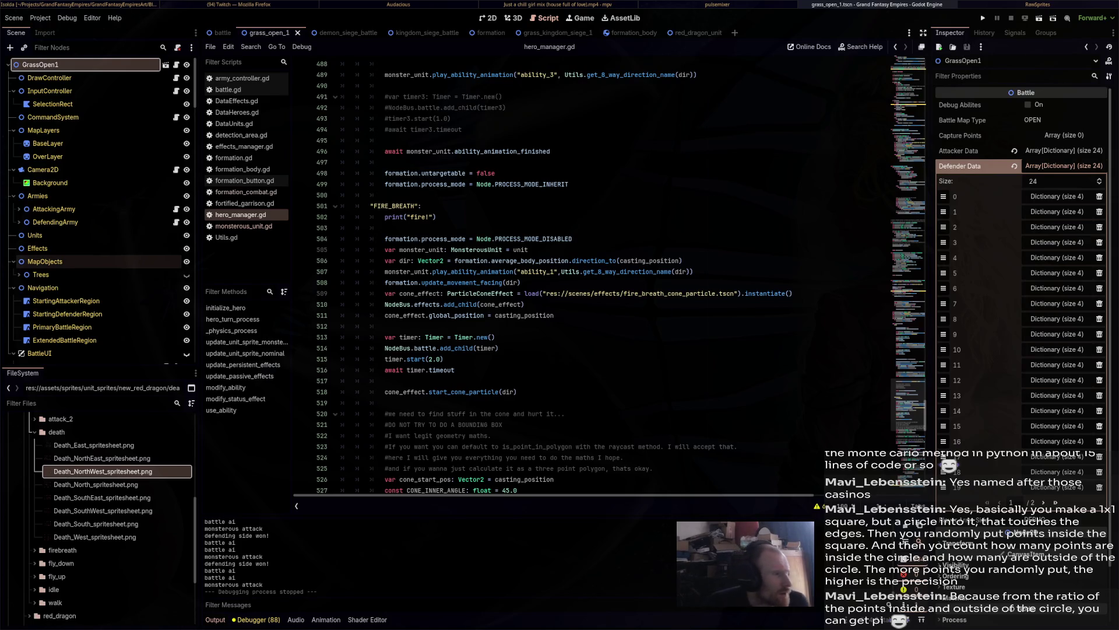
pyautogui.click(54, 208)
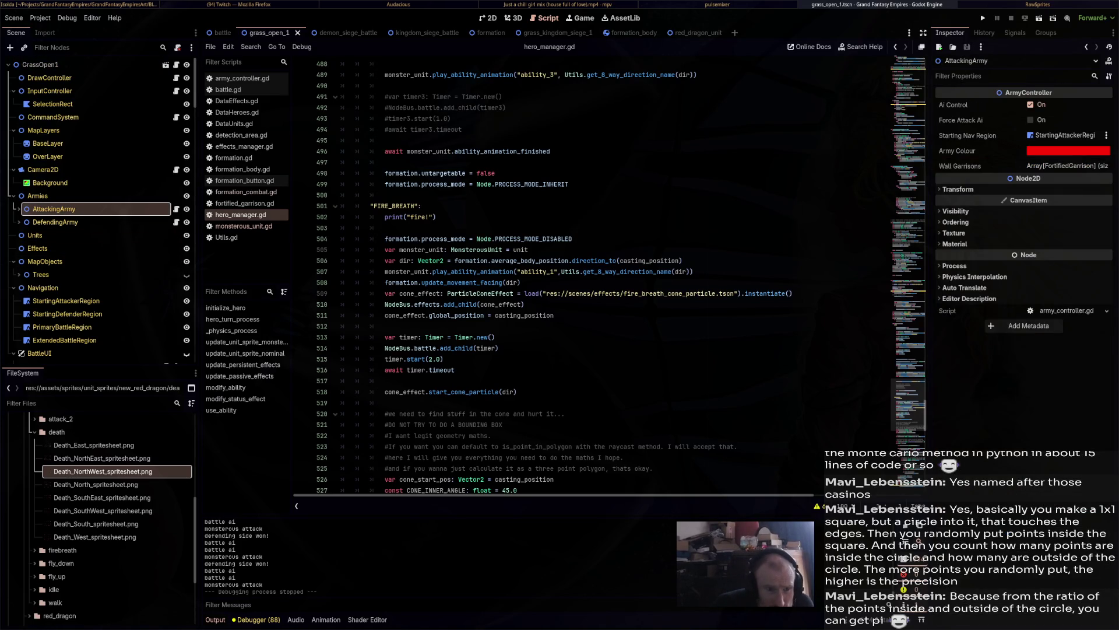
pyautogui.click(1031, 104)
pyautogui.click(55, 222)
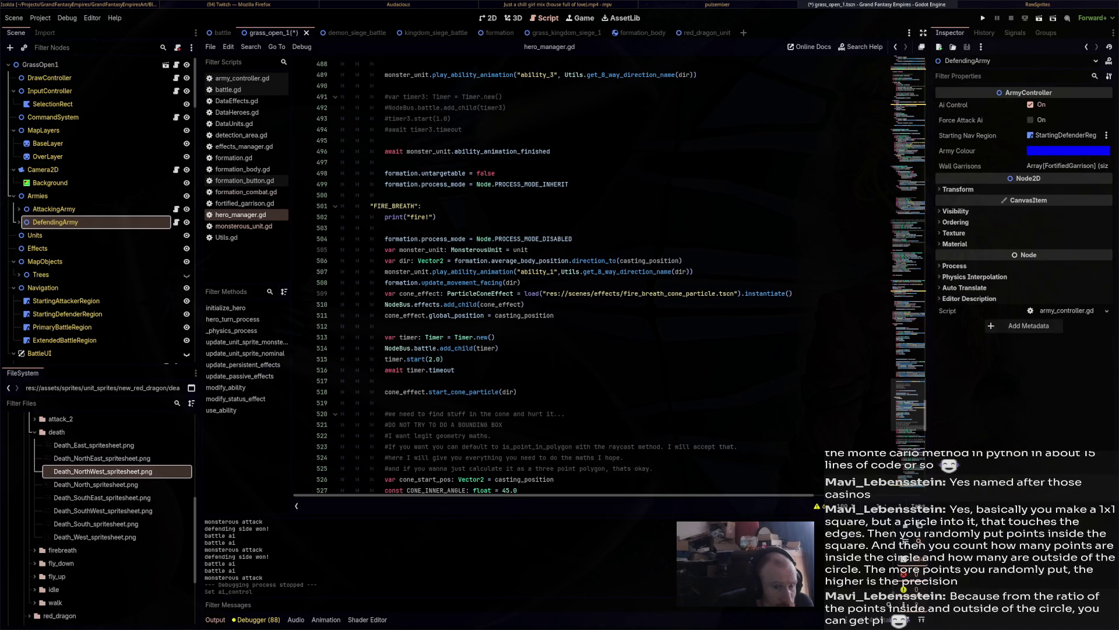
pyautogui.click(1030, 104)
# Enable Debug Abilites on GrassOpen1, save the scene, and run the game.
pyautogui.click(40, 65)
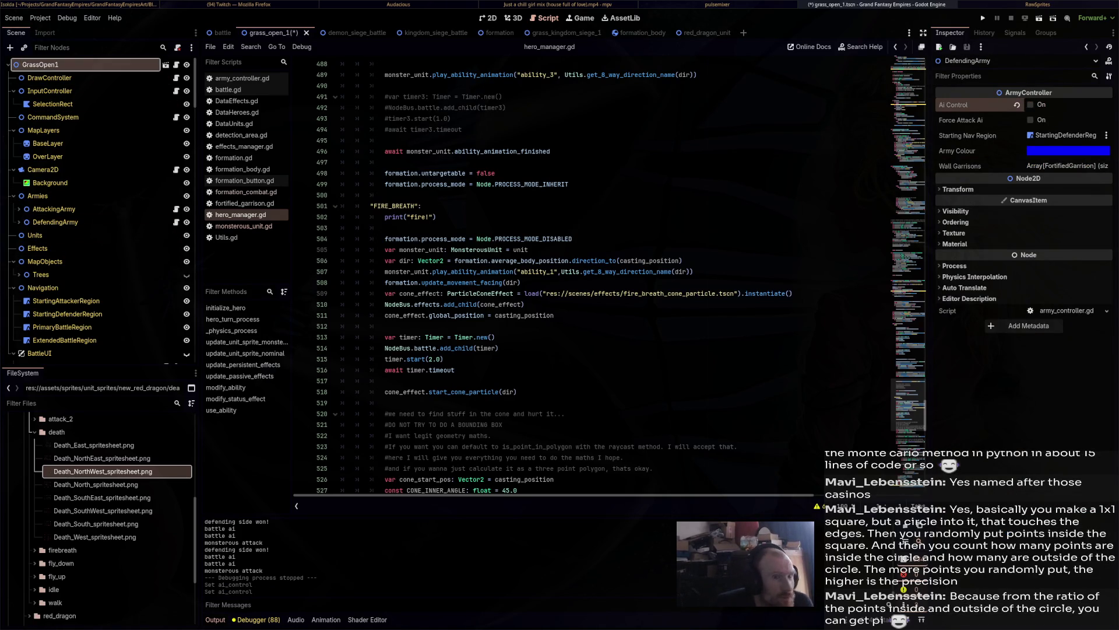
pyautogui.click(1027, 105)
pyautogui.hotkey('ctrl', 's')
pyautogui.click(1054, 18)
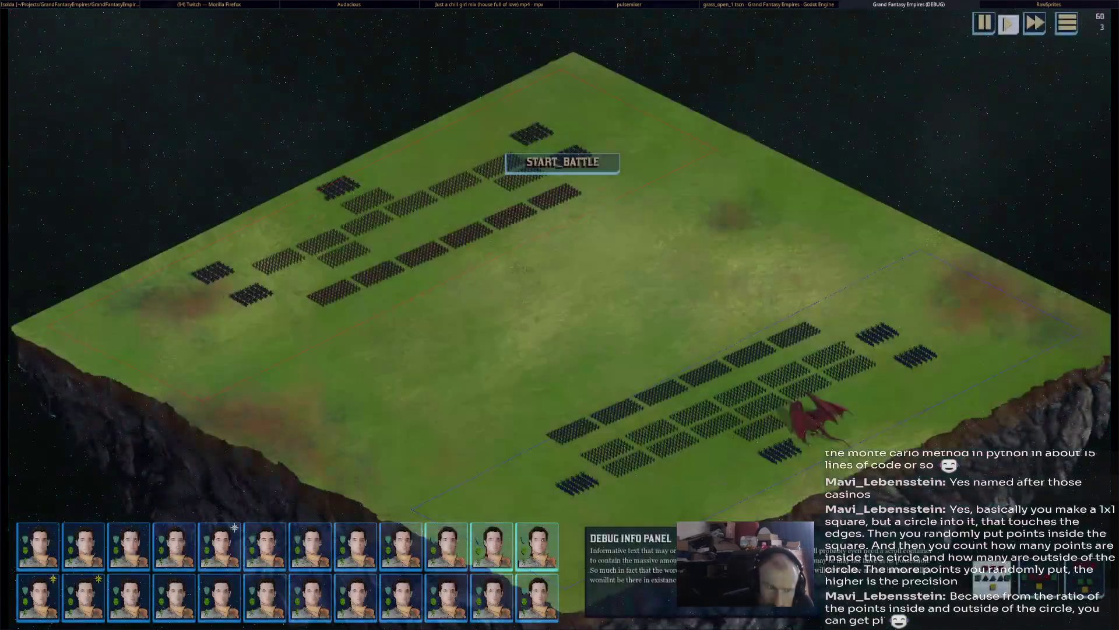
# Start the battle, focus the camera on the red dragon via its portrait, then close the game.
pyautogui.click(629, 158)
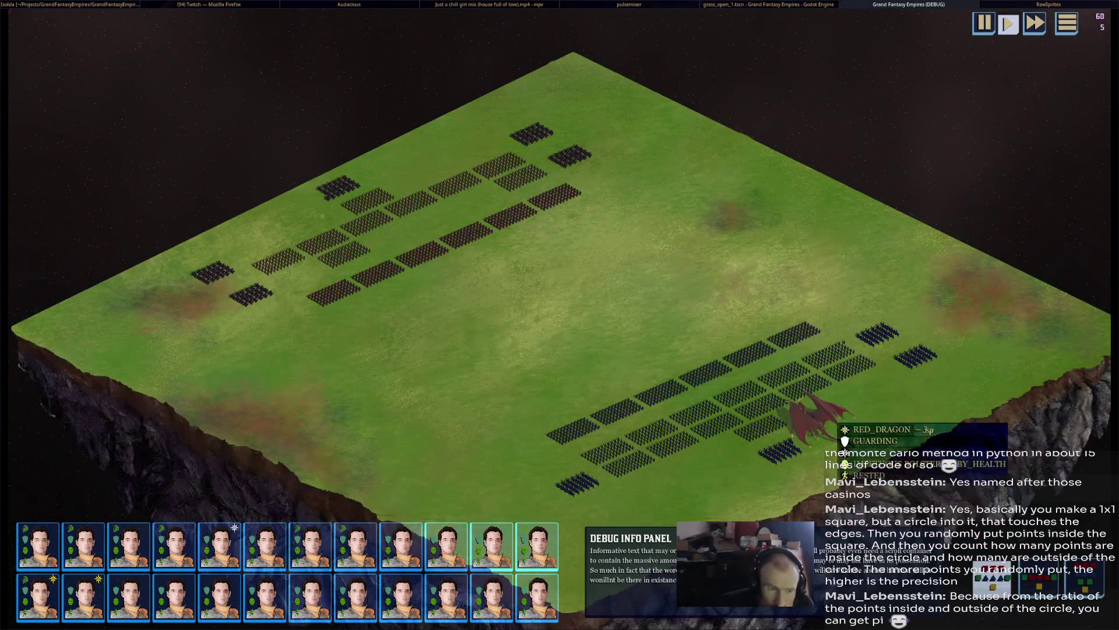
pyautogui.doubleClick(82, 597)
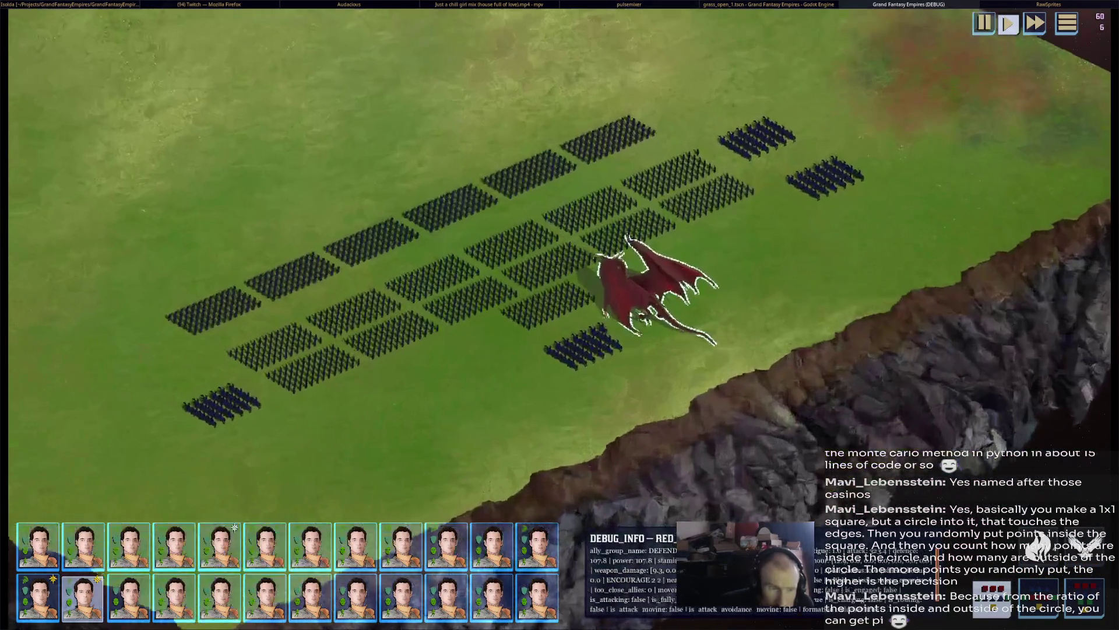
pyautogui.moveTo(661, 279)
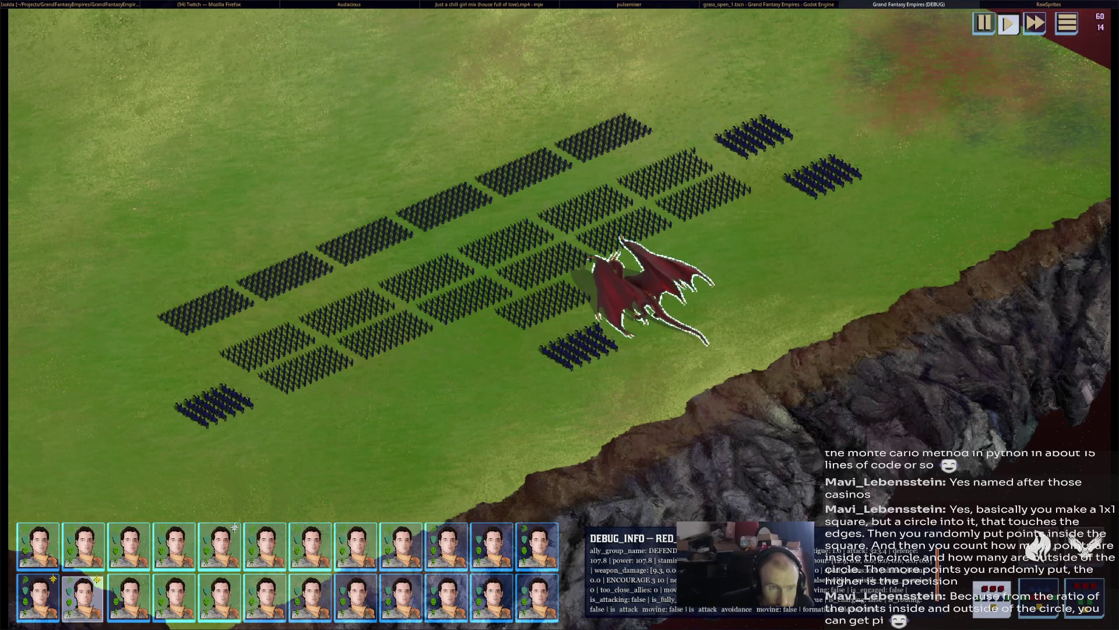
pyautogui.hotkey('alt', 'F4')
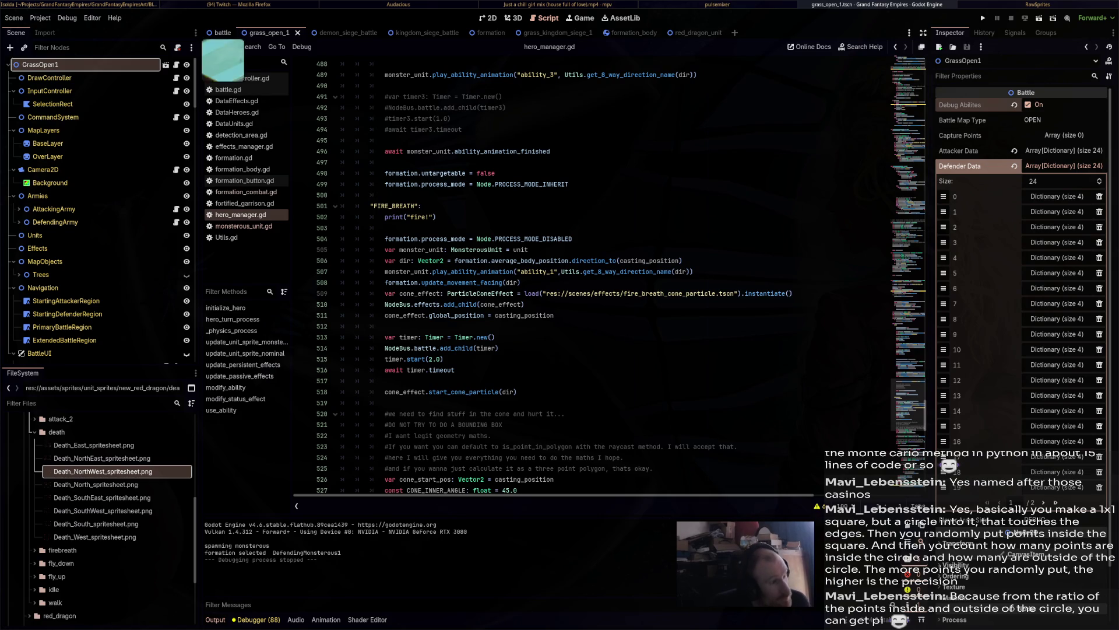
# Return to the Script workspace and open formation_combat.gd from the script list.
pyautogui.click(228, 46)
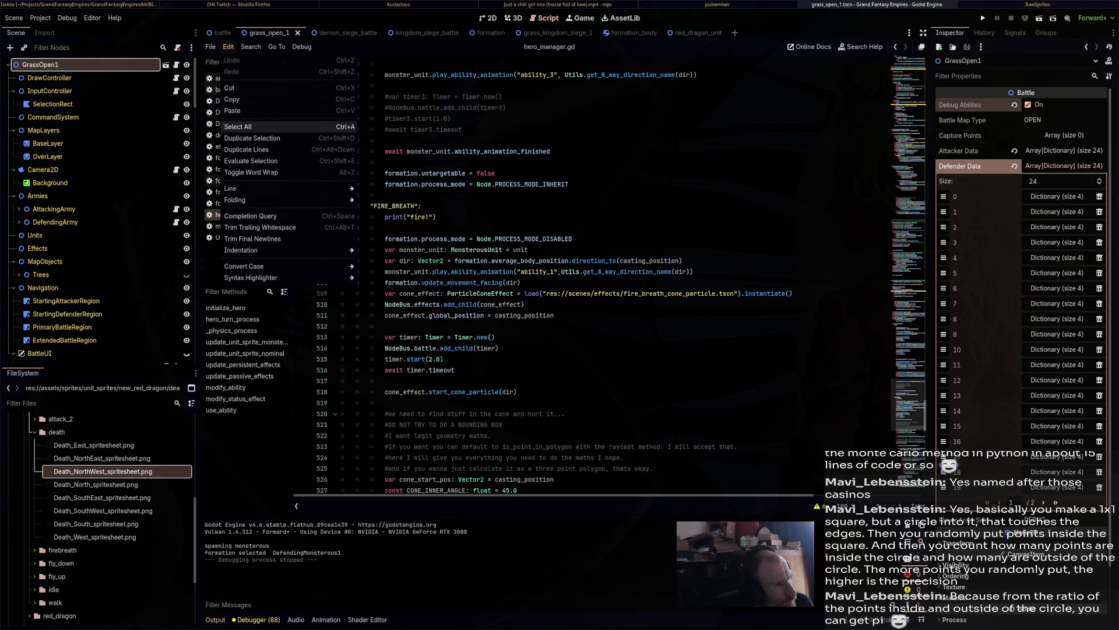
pyautogui.click(513, 18)
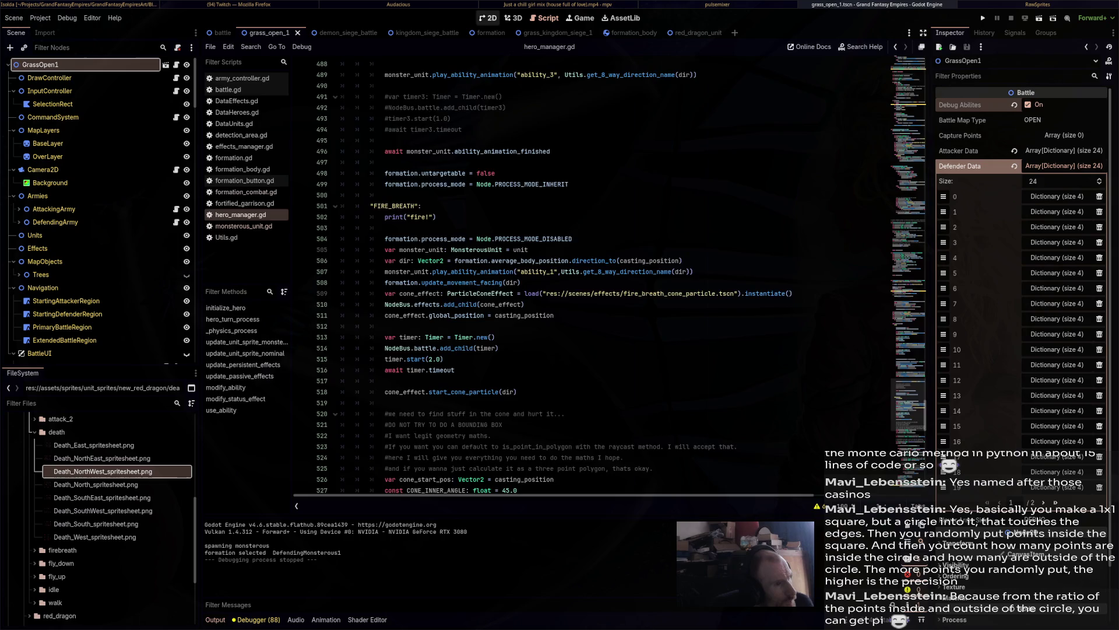
pyautogui.click(488, 18)
pyautogui.click(544, 18)
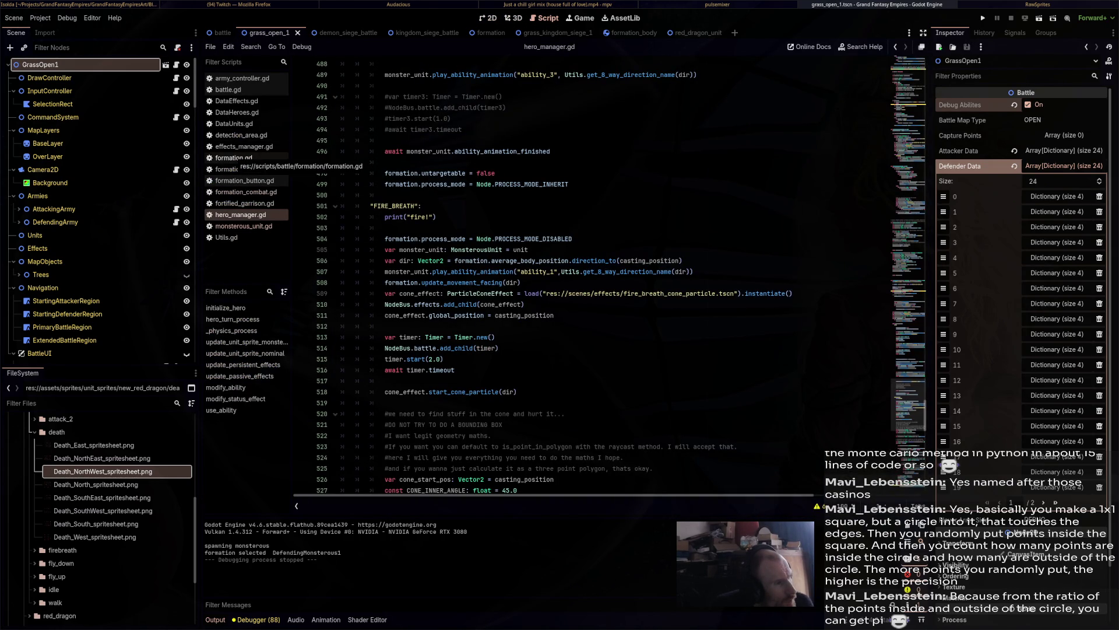
pyautogui.click(241, 192)
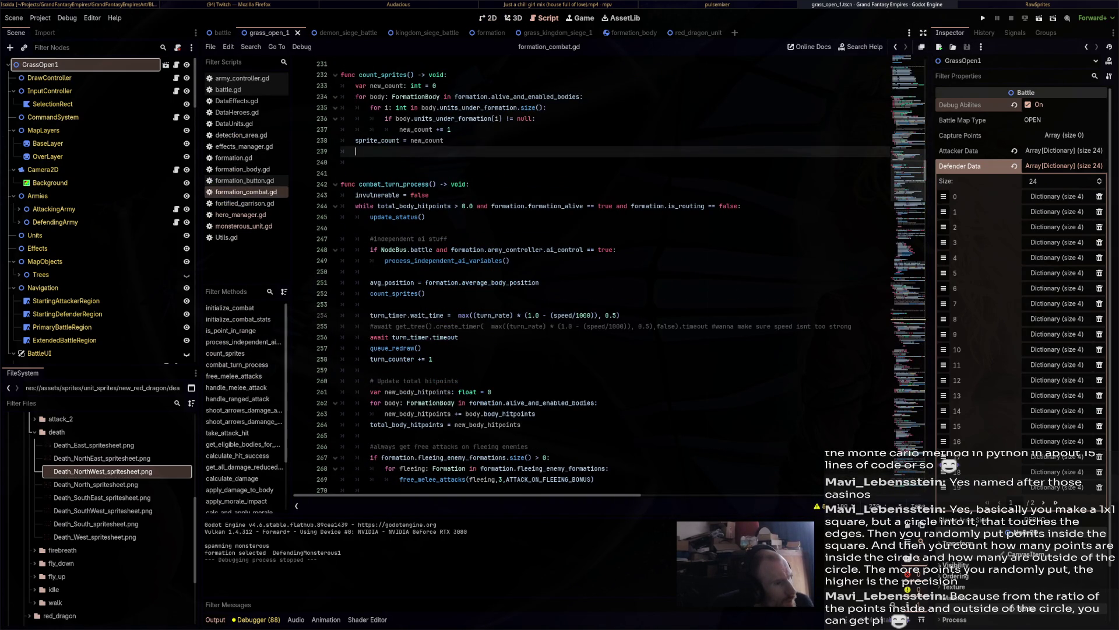
pyautogui.scroll(-3, 622, 274)
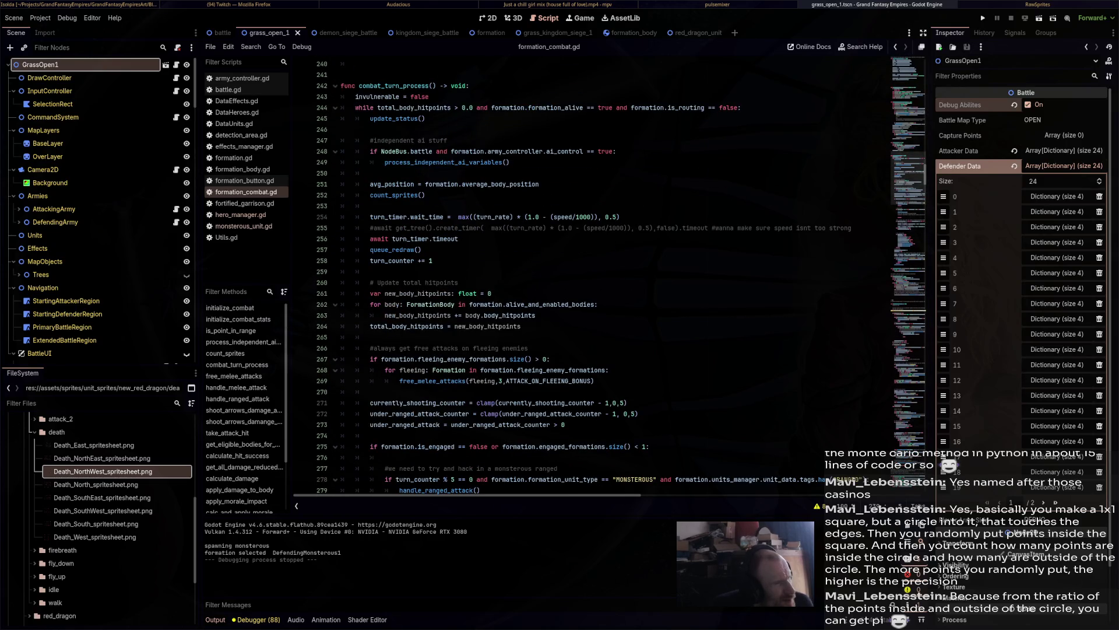
pyautogui.scroll(-3, 583, 274)
pyautogui.scroll(-2, 583, 274)
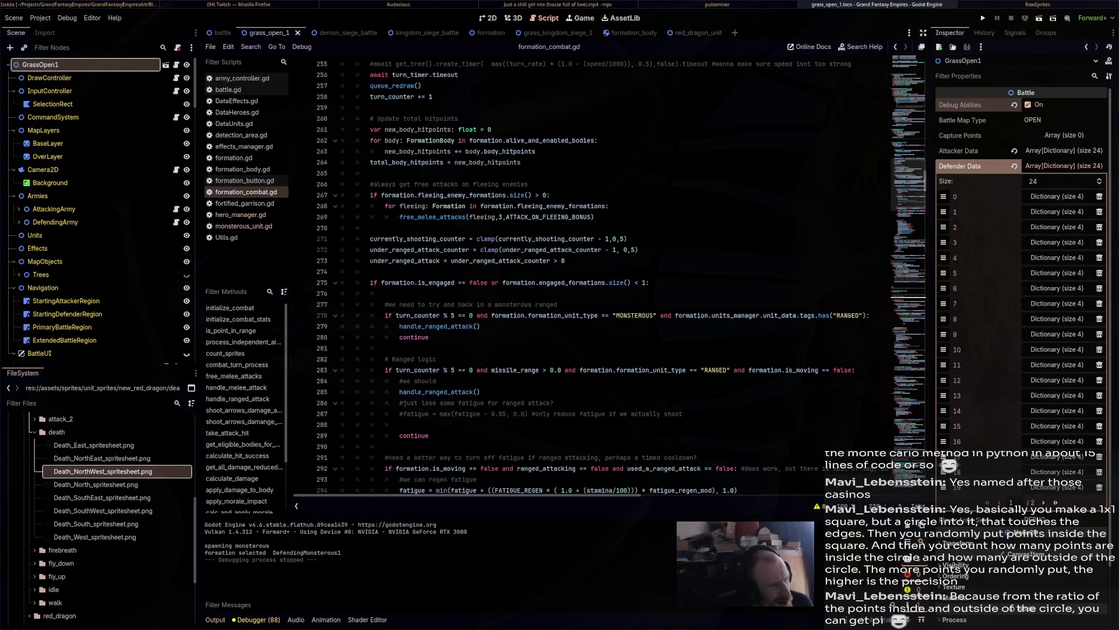
pyautogui.scroll(-3, 621, 274)
pyautogui.scroll(-2, 622, 275)
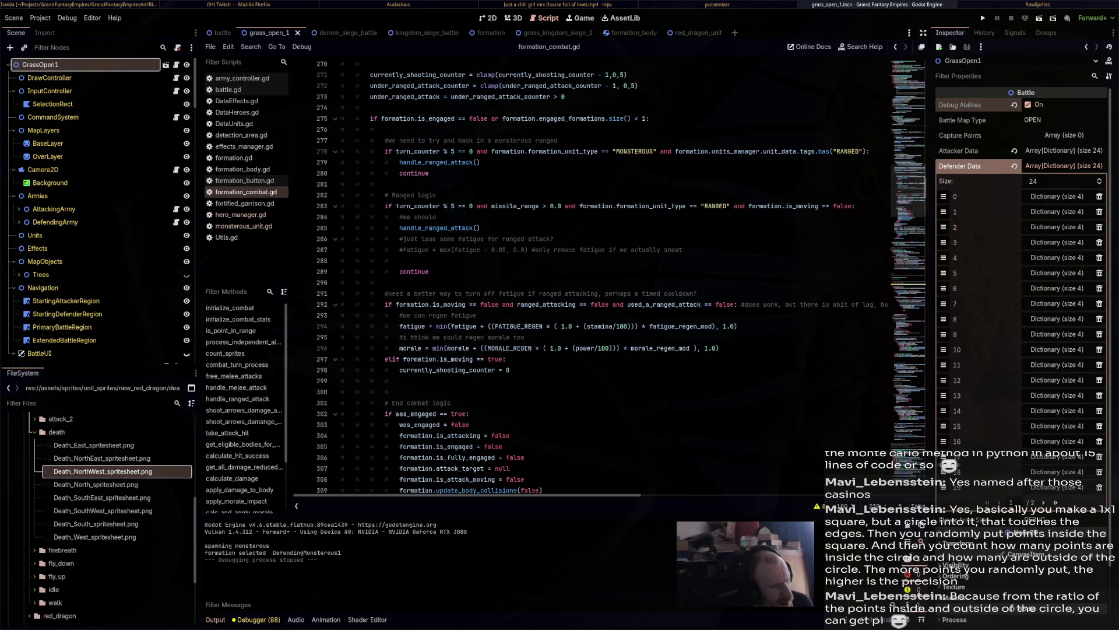
pyautogui.scroll(-3, 621, 277)
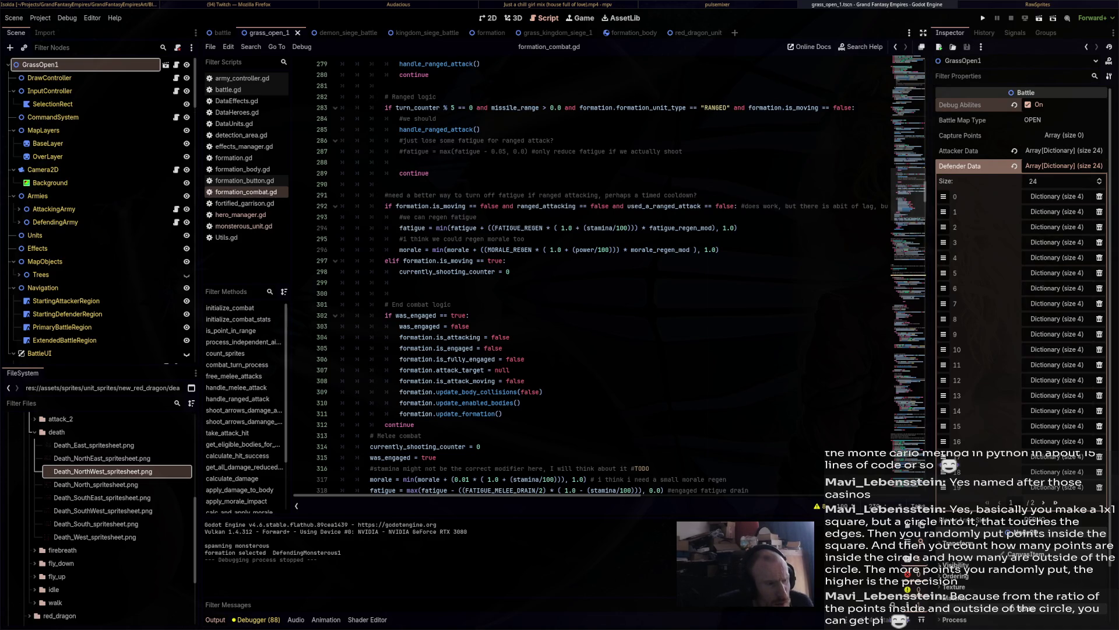
# Insert line 295 after the fatigue regen line reading 'if NodeBus.battle.debug_abilites == true:'.
pyautogui.click(478, 217)
pyautogui.click(740, 227)
pyautogui.press('Return')
pyautogui.write('if')
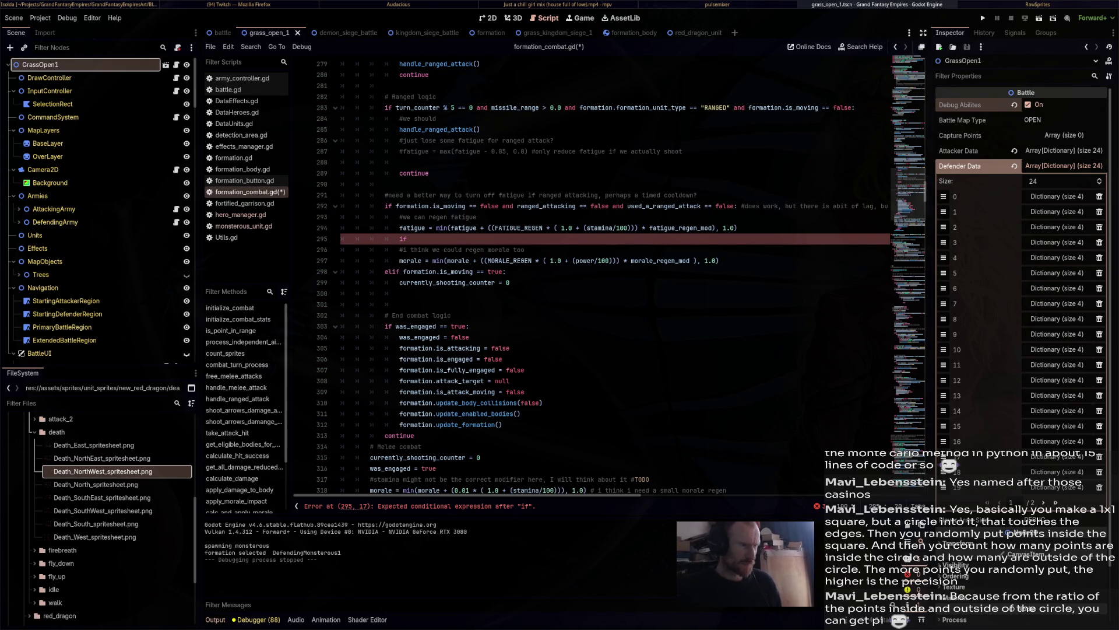
pyautogui.write('battle')
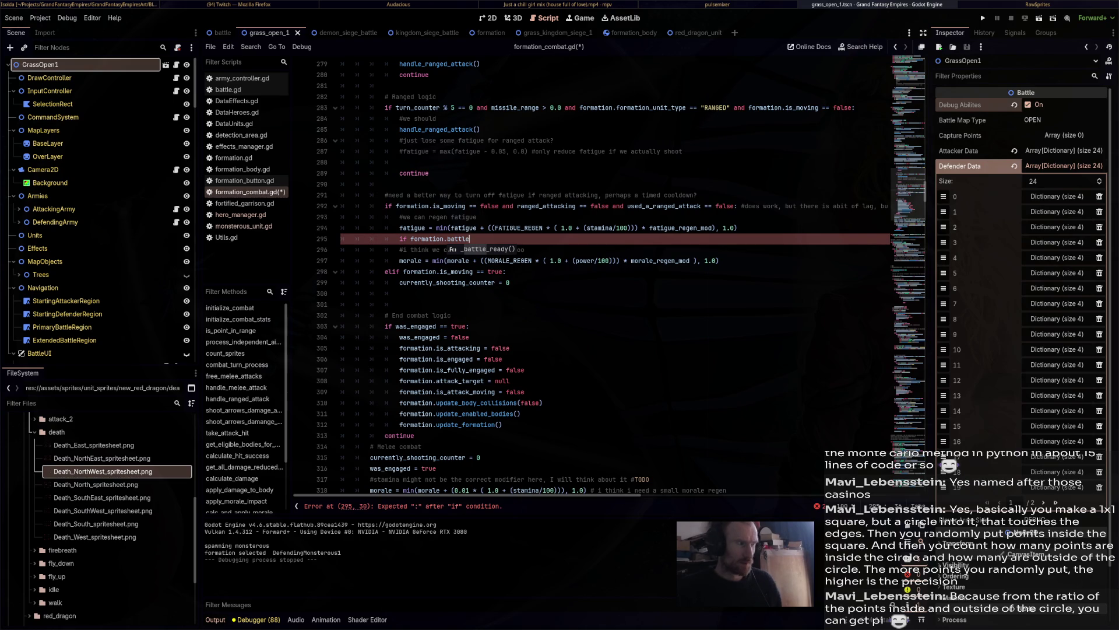
pyautogui.press('BackSpace')
pyautogui.press('BackSpace')
pyautogui.press('BackSpace')
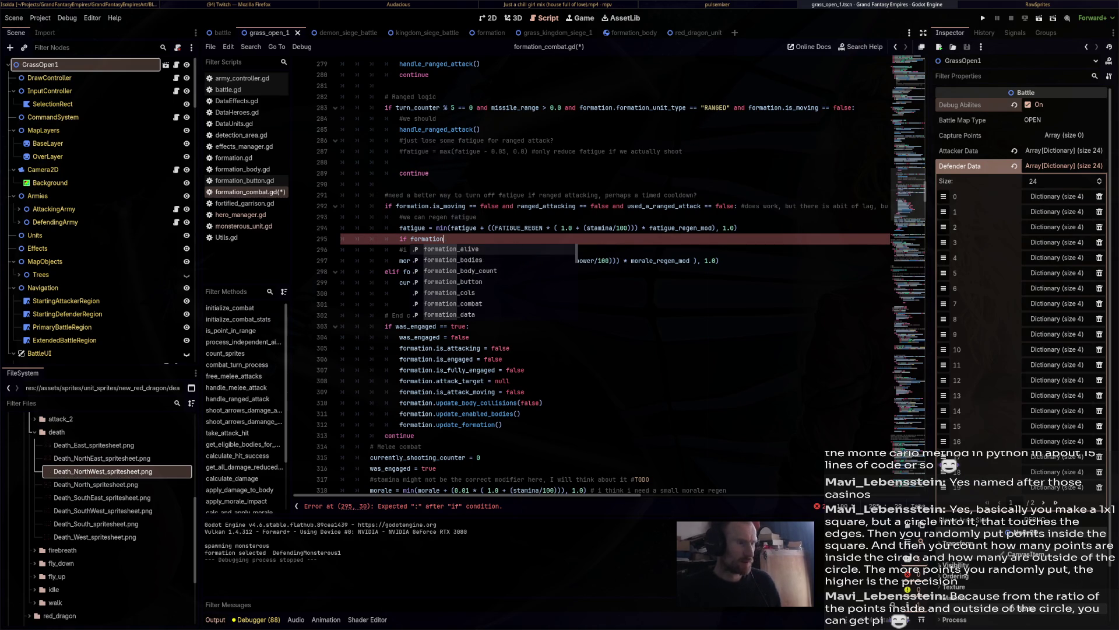
pyautogui.press('BackSpace')
pyautogui.press('BackSpace')
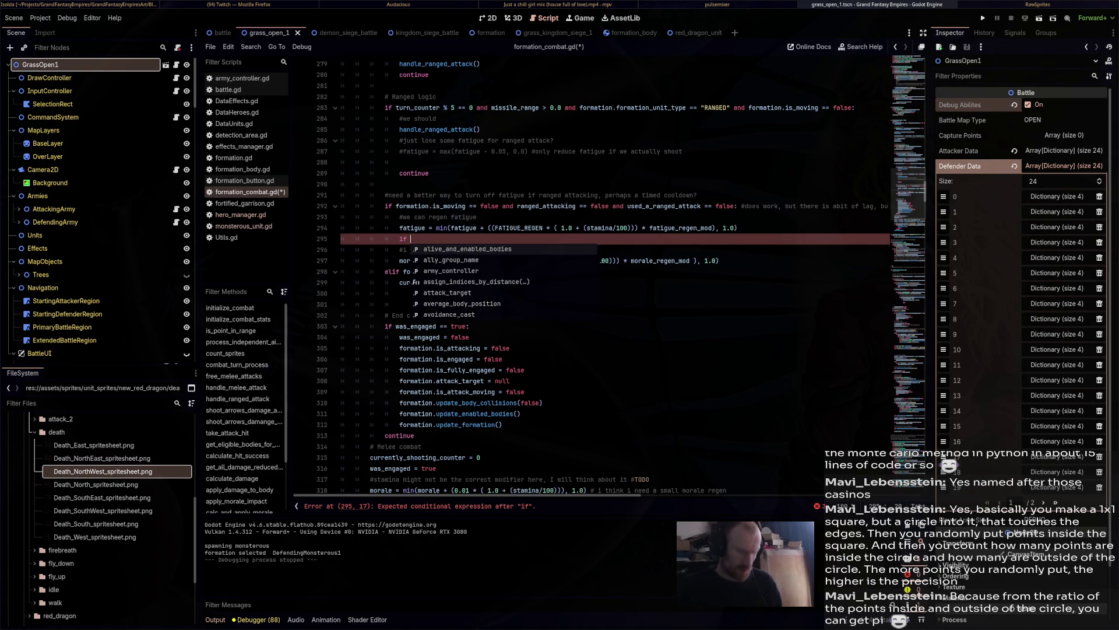
pyautogui.write('Battle')
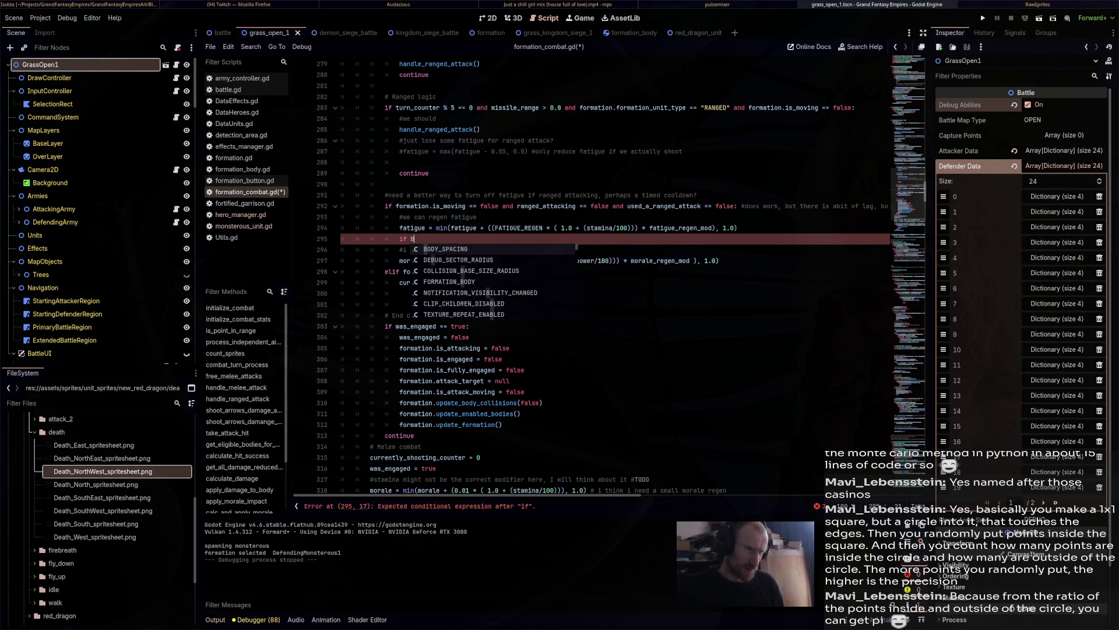
pyautogui.press('BackSpace')
pyautogui.press('BackSpace')
pyautogui.press('BackSpace')
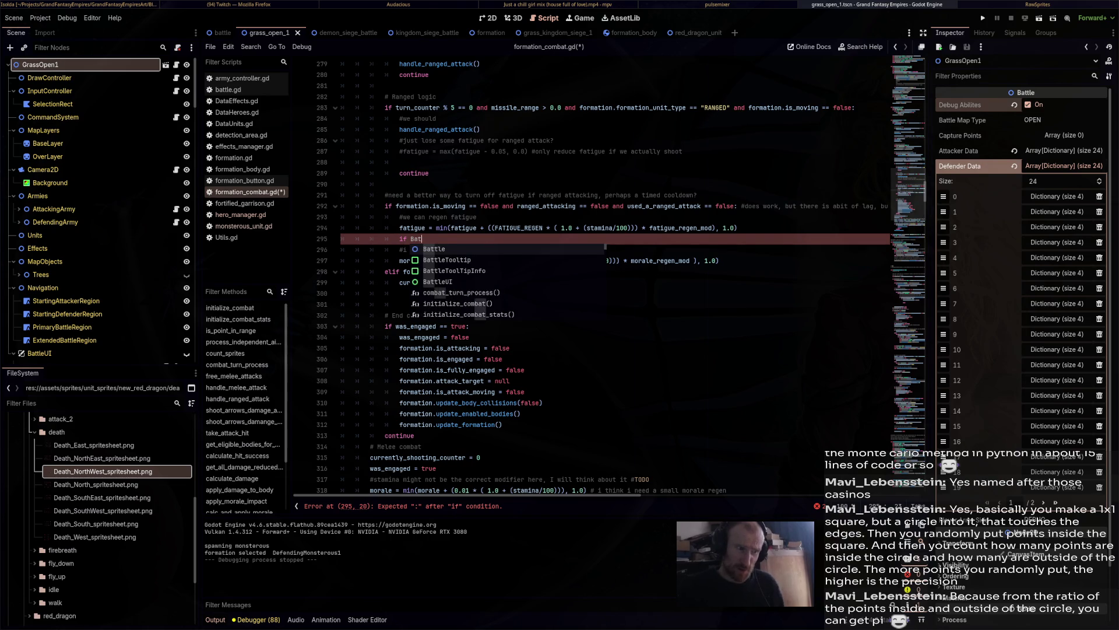
pyautogui.write('No')
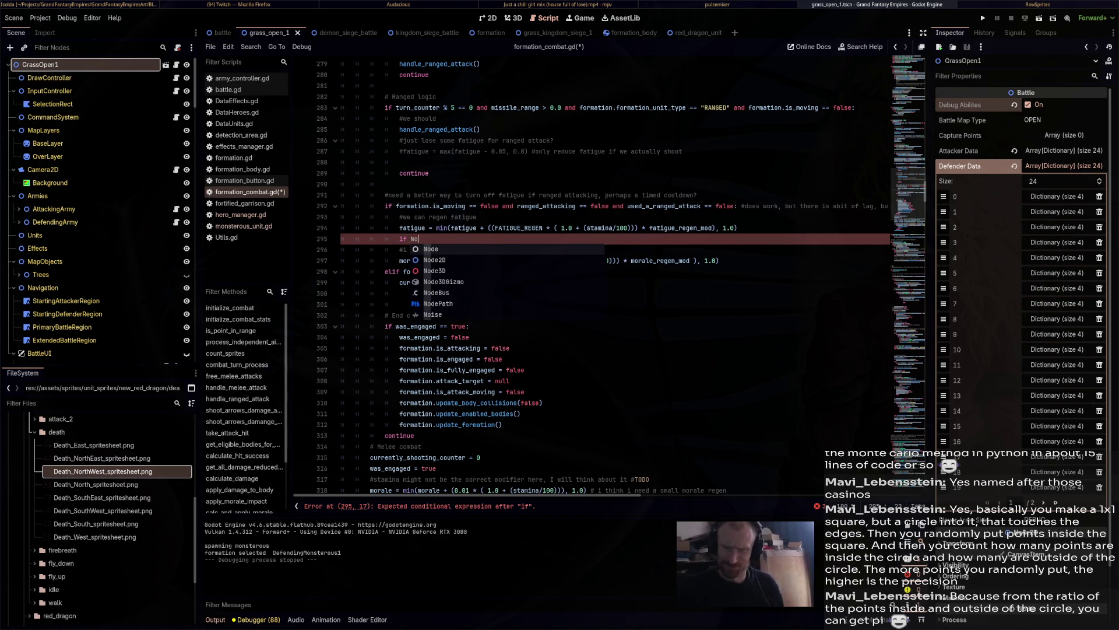
pyautogui.write('deBus.battle.')
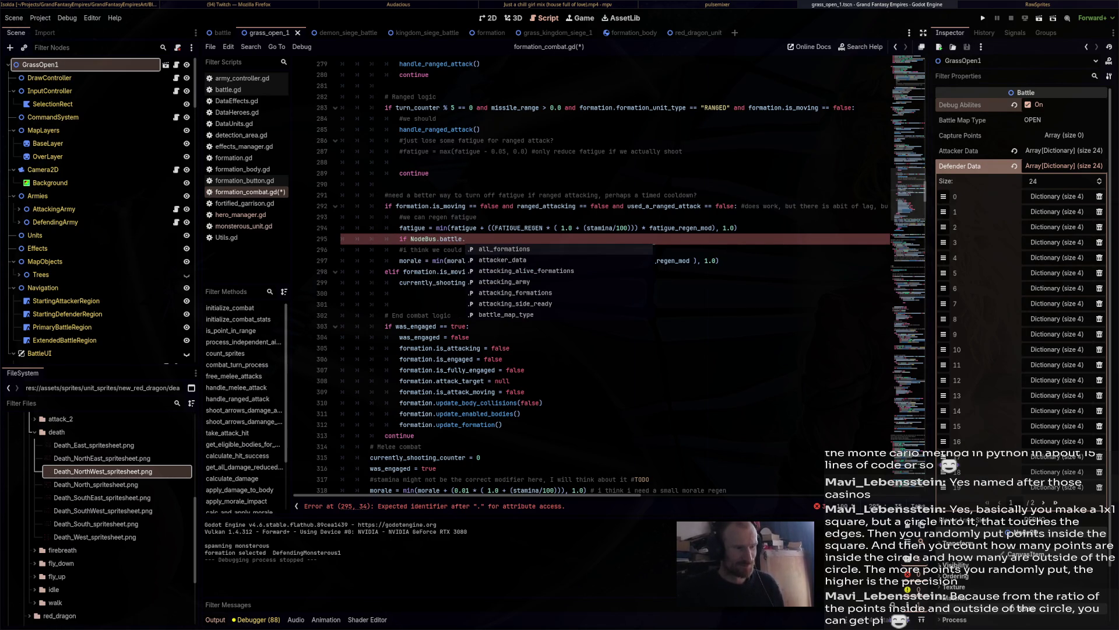
pyautogui.write('debug')
pyautogui.press('Return')
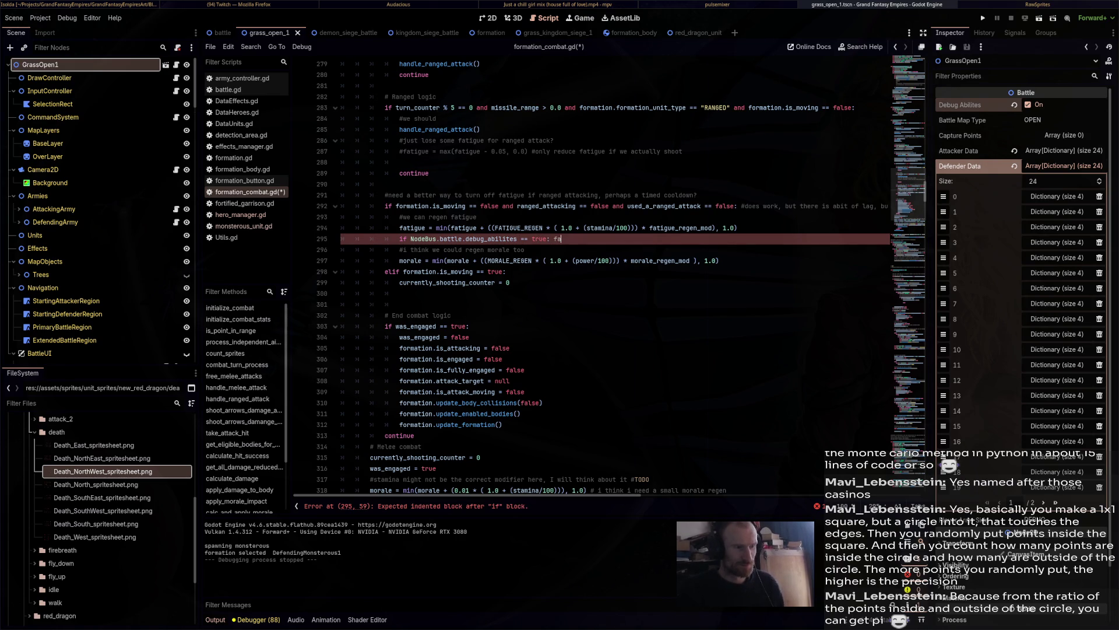
pyautogui.write('fa')
pyautogui.press('BackSpace')
pyautogui.press('BackSpace')
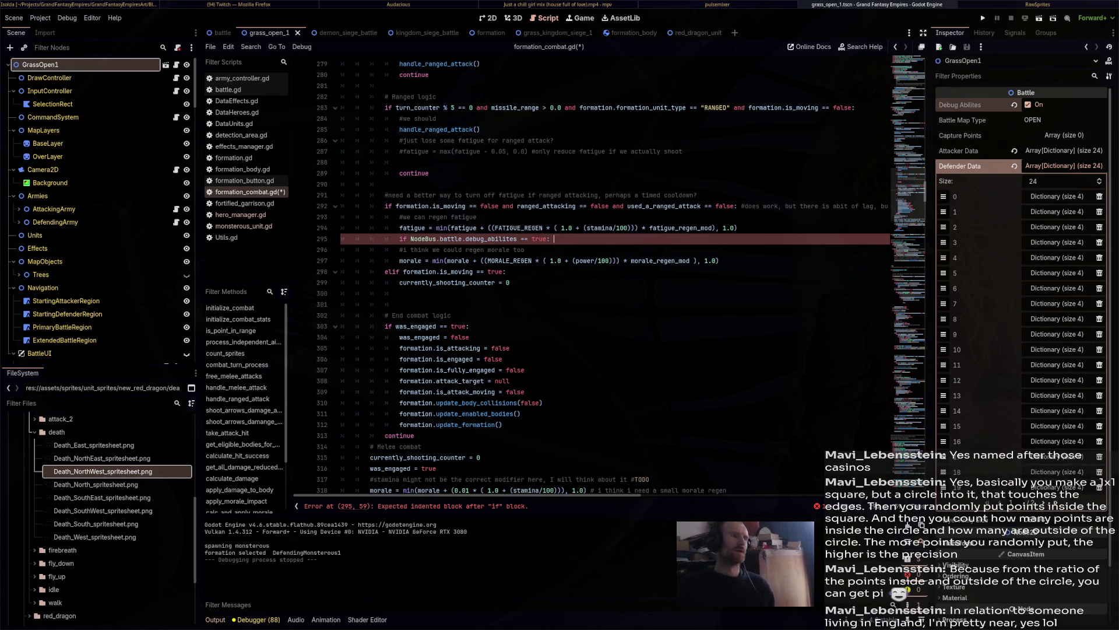
# Scroll through formation_combat.gd to review the fatigue-regen block around the new condition.
pyautogui.scroll(-3, 612, 274)
pyautogui.scroll(-2, 621, 331)
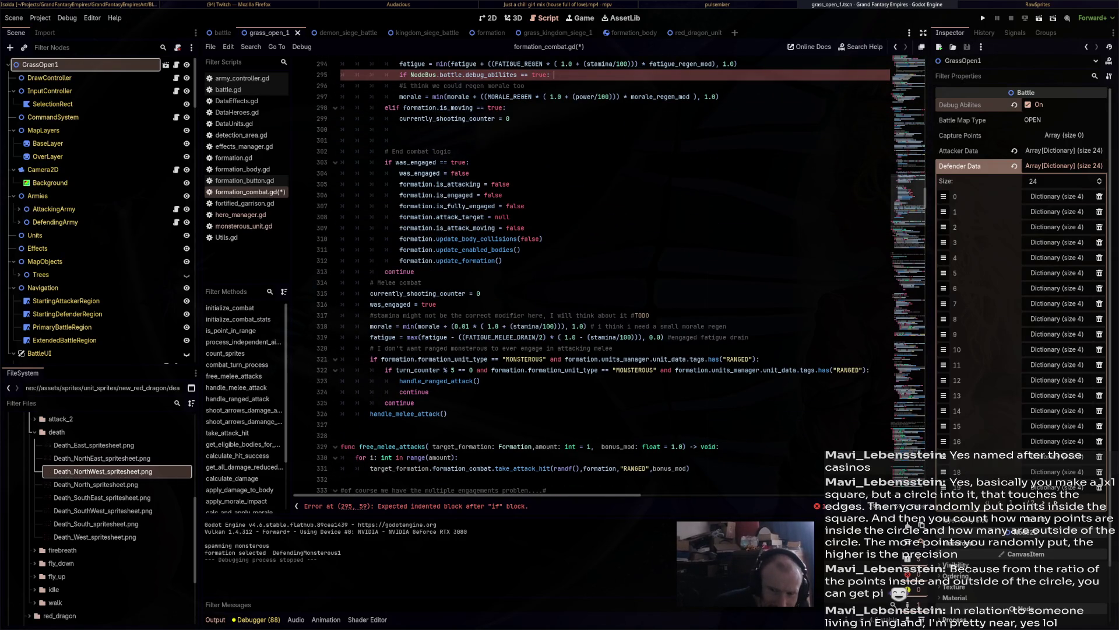
pyautogui.scroll(12, 622, 274)
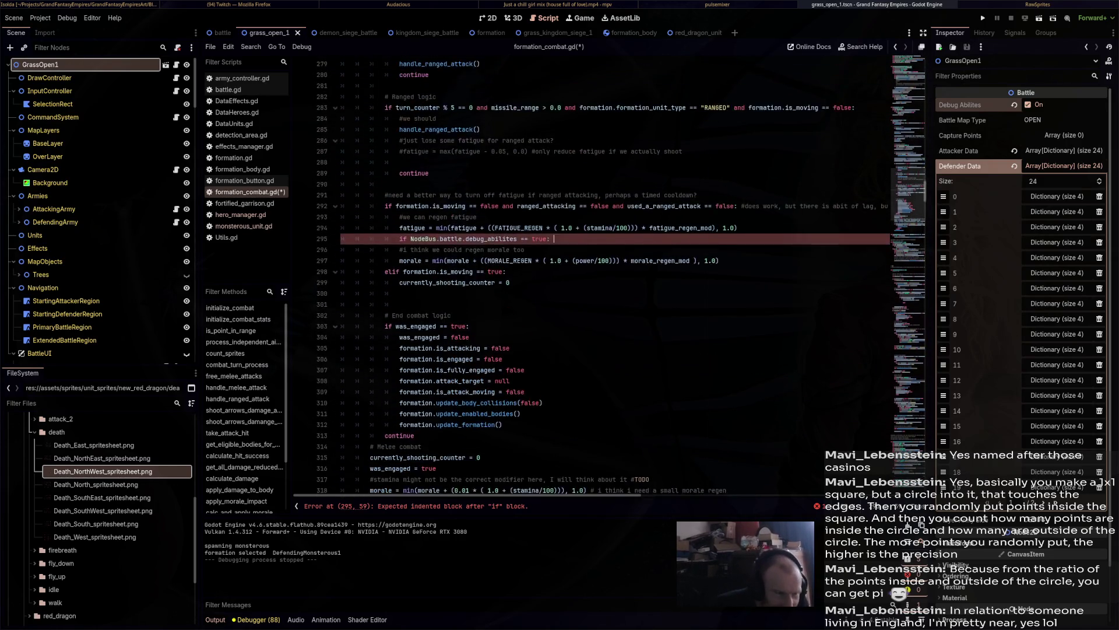
pyautogui.scroll(8, 622, 274)
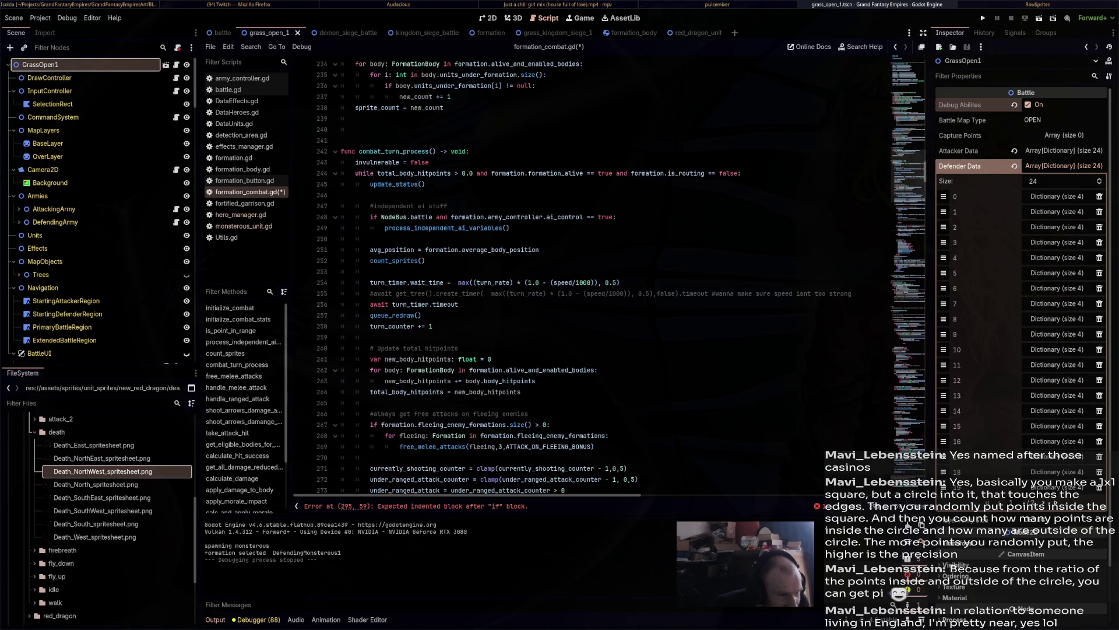
pyautogui.scroll(-3, 621, 274)
pyautogui.scroll(-4, 621, 274)
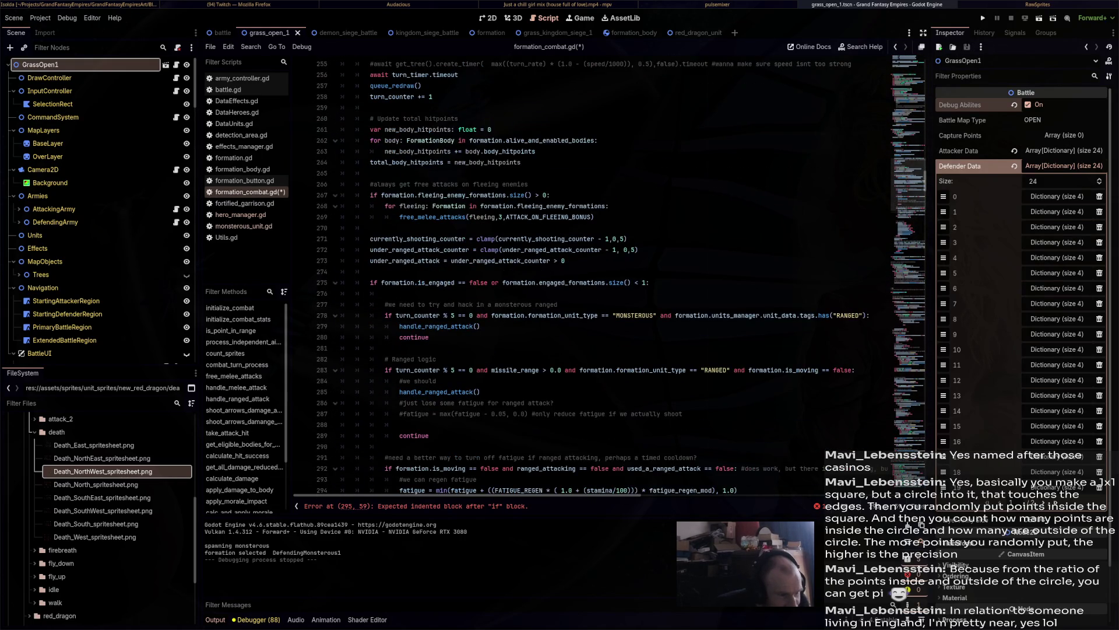
pyautogui.scroll(-5, 621, 274)
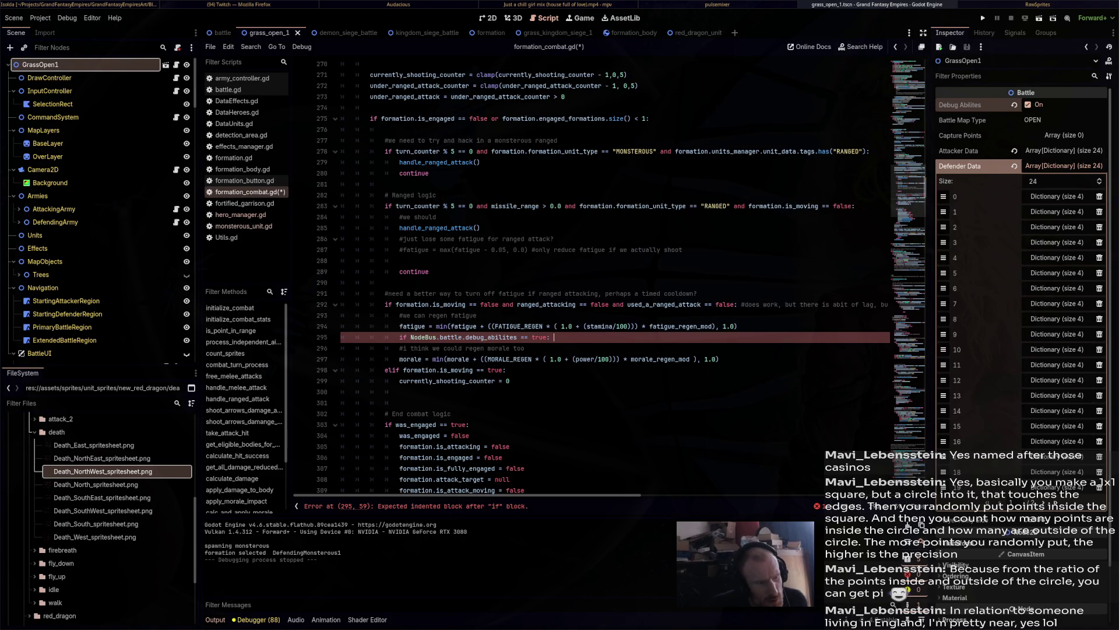
pyautogui.scroll(10, 612, 274)
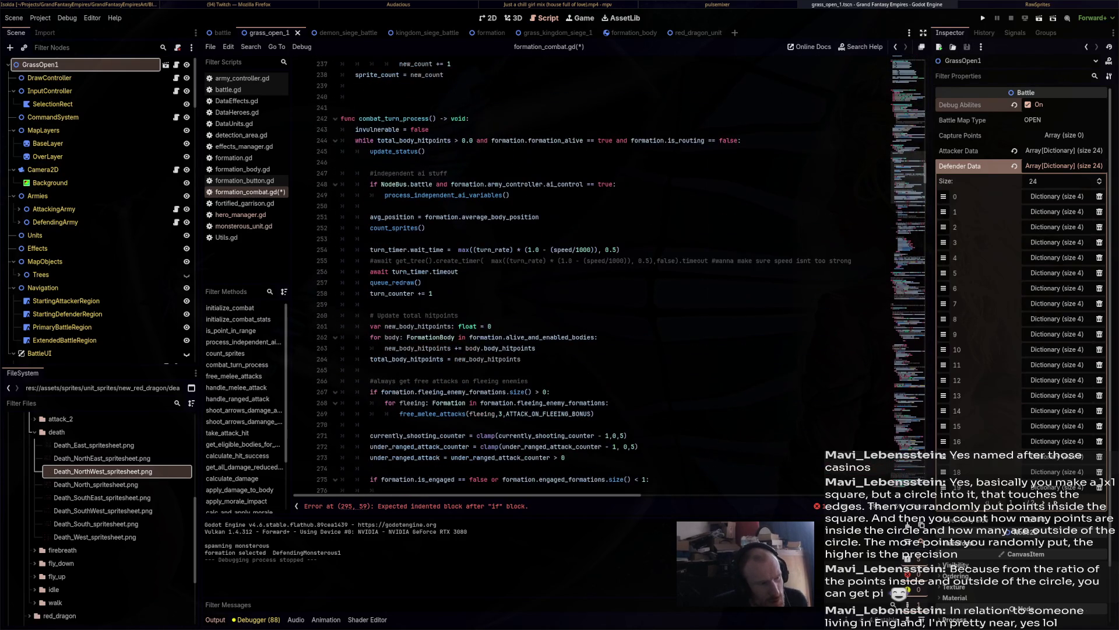
pyautogui.scroll(15, 612, 274)
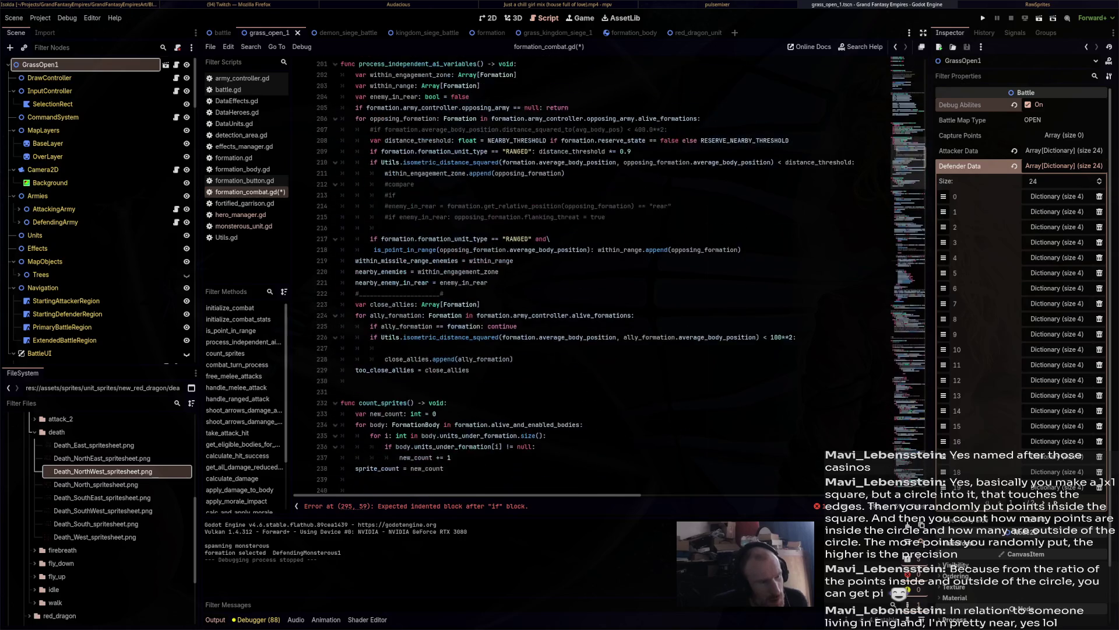
pyautogui.scroll(20, 612, 274)
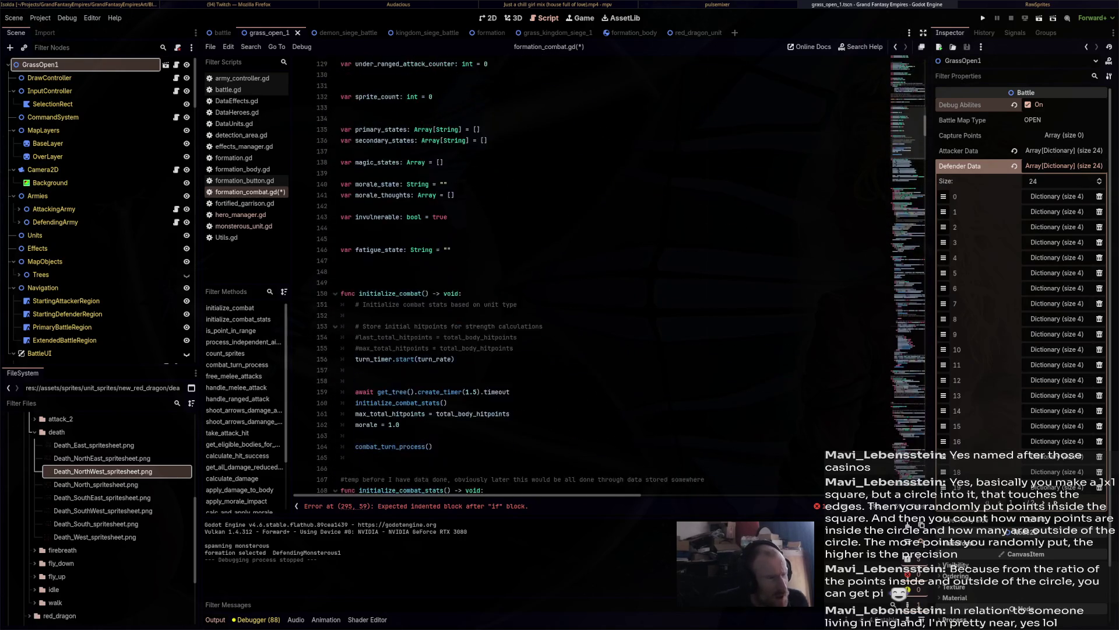
pyautogui.scroll(10, 612, 274)
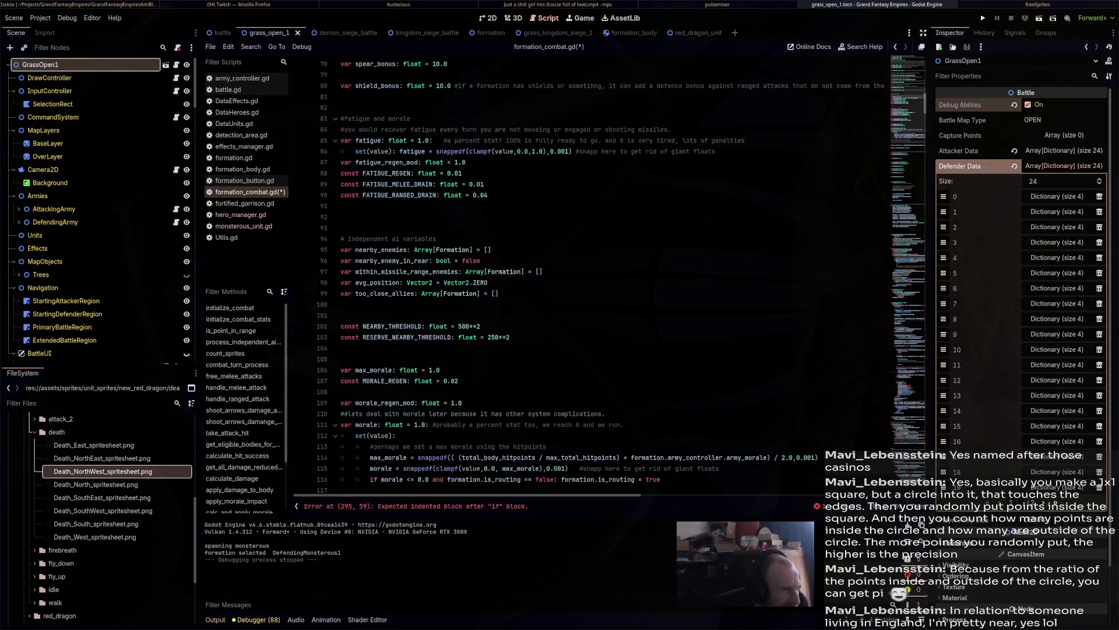
pyautogui.scroll(5, 612, 274)
pyautogui.scroll(9, 612, 274)
pyautogui.scroll(5, 612, 274)
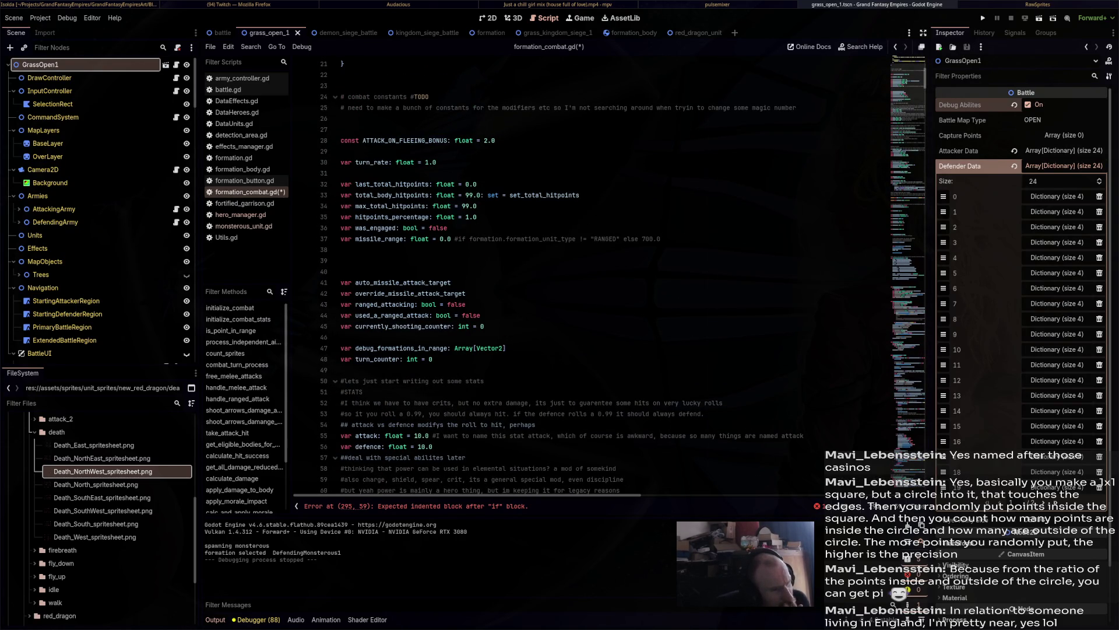
pyautogui.scroll(7, 612, 274)
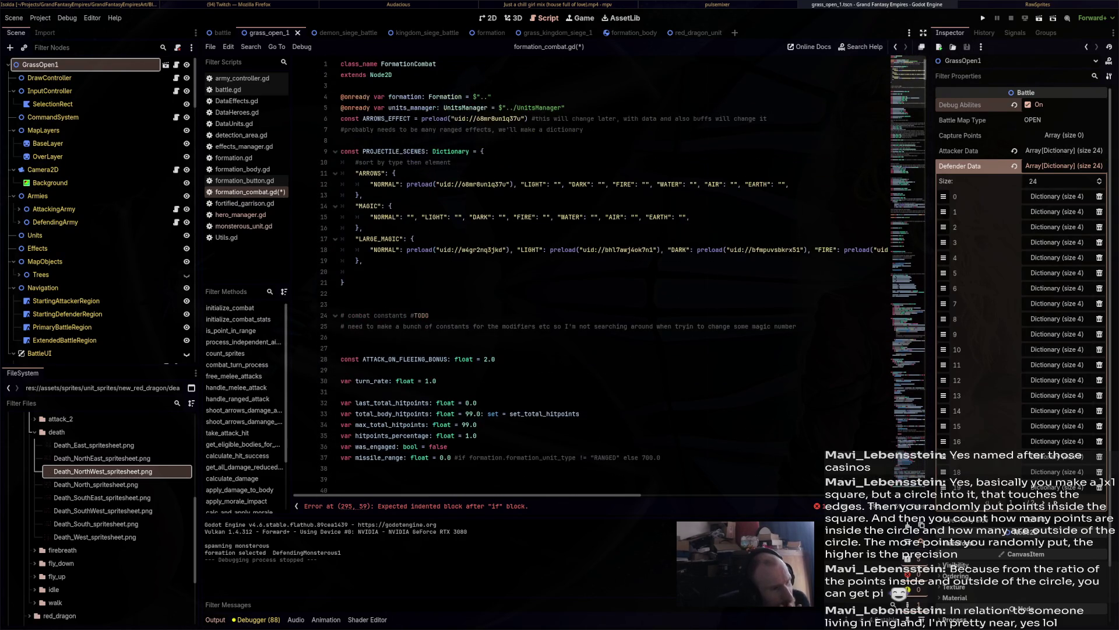
pyautogui.scroll(-20, 612, 274)
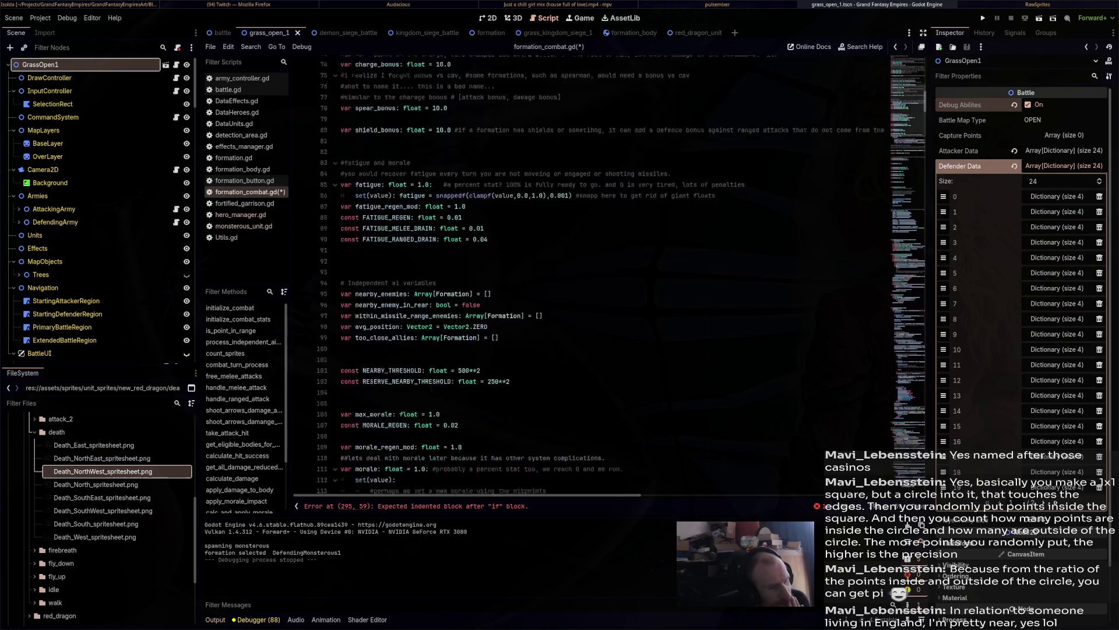
pyautogui.scroll(-20, 612, 273)
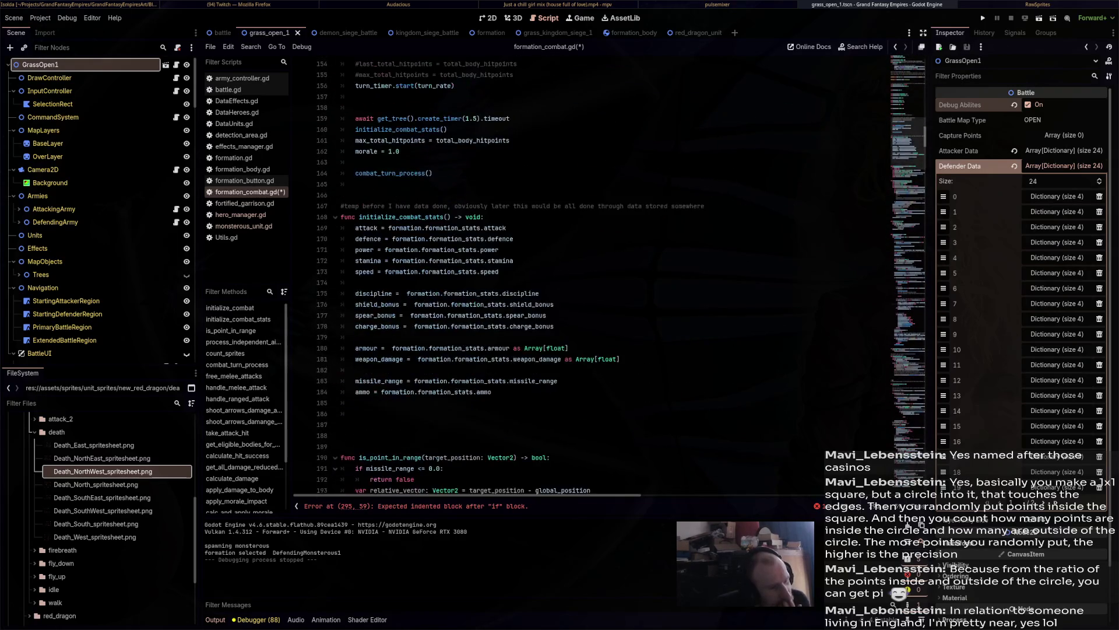
pyautogui.scroll(-15, 612, 274)
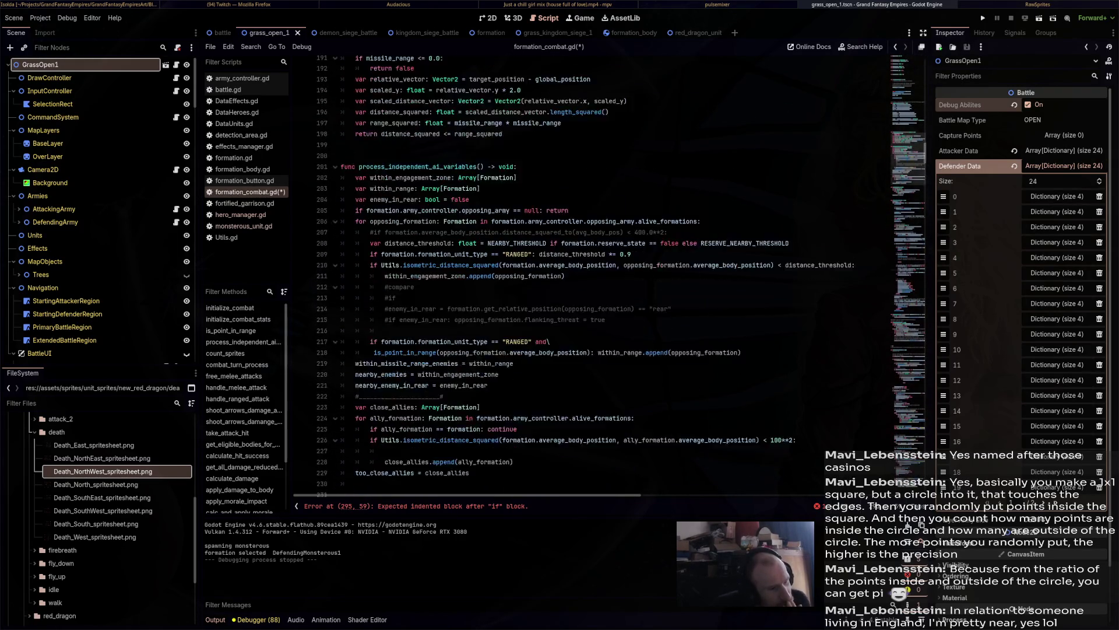
pyautogui.scroll(-13, 612, 273)
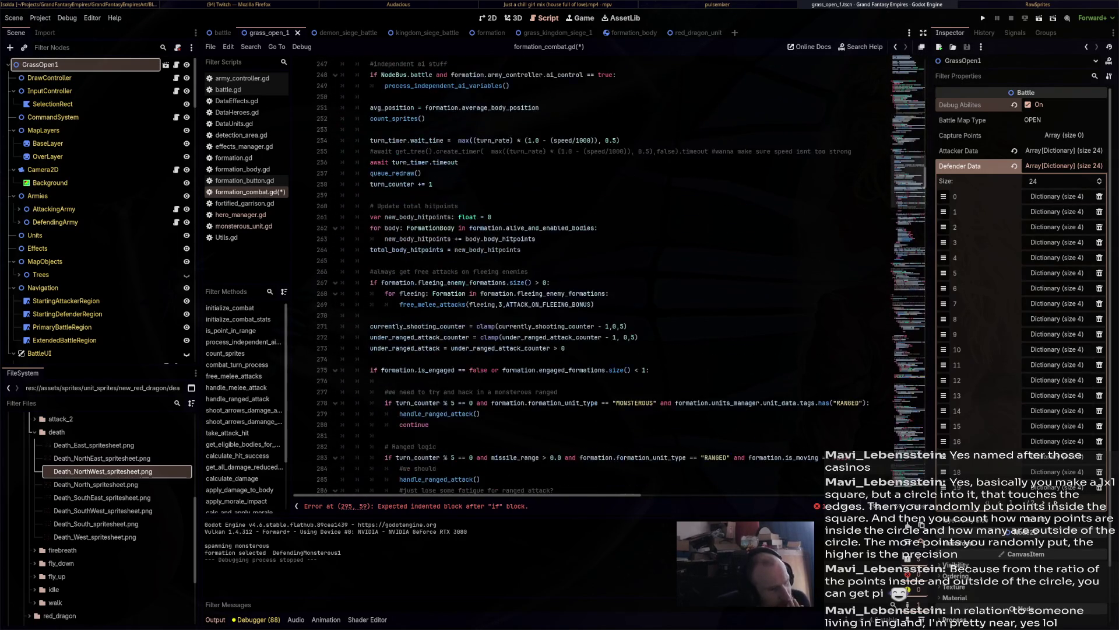
pyautogui.scroll(-7, 612, 274)
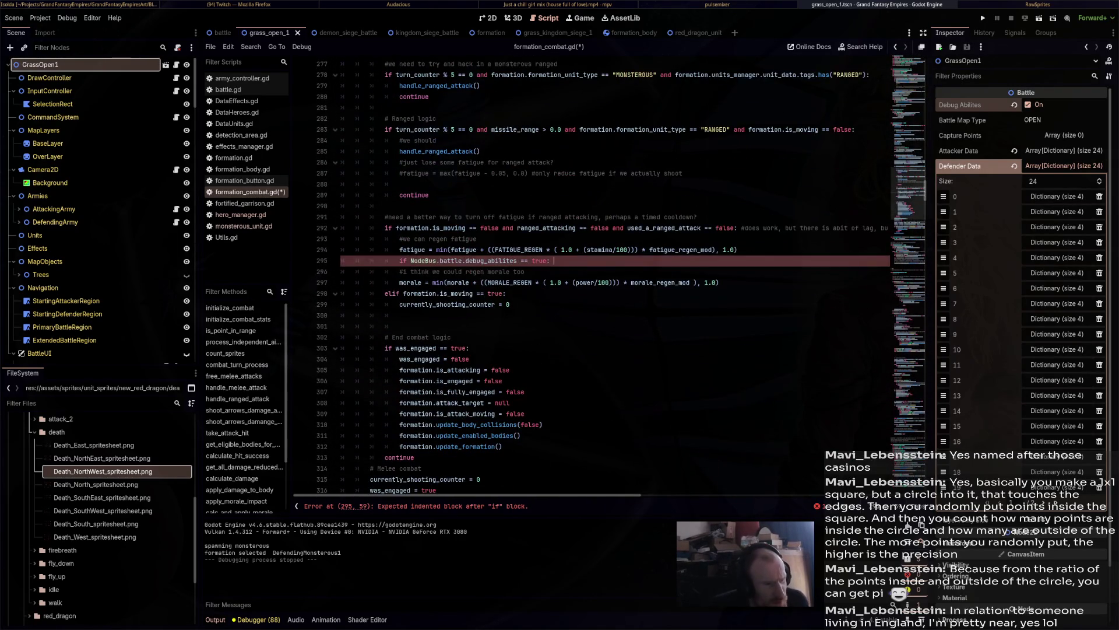
# Delete the debug_abilites condition on line 295, save formation_combat.gd, and switch to the formation scene.
pyautogui.press('BackSpace')
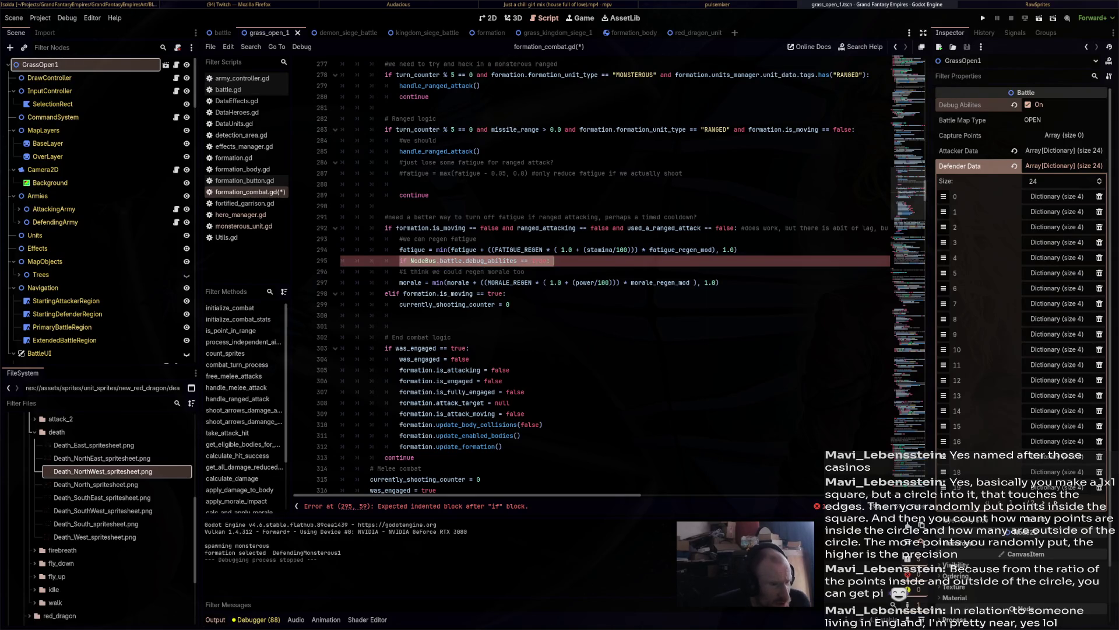
pyautogui.hotkey('ctrl', 's')
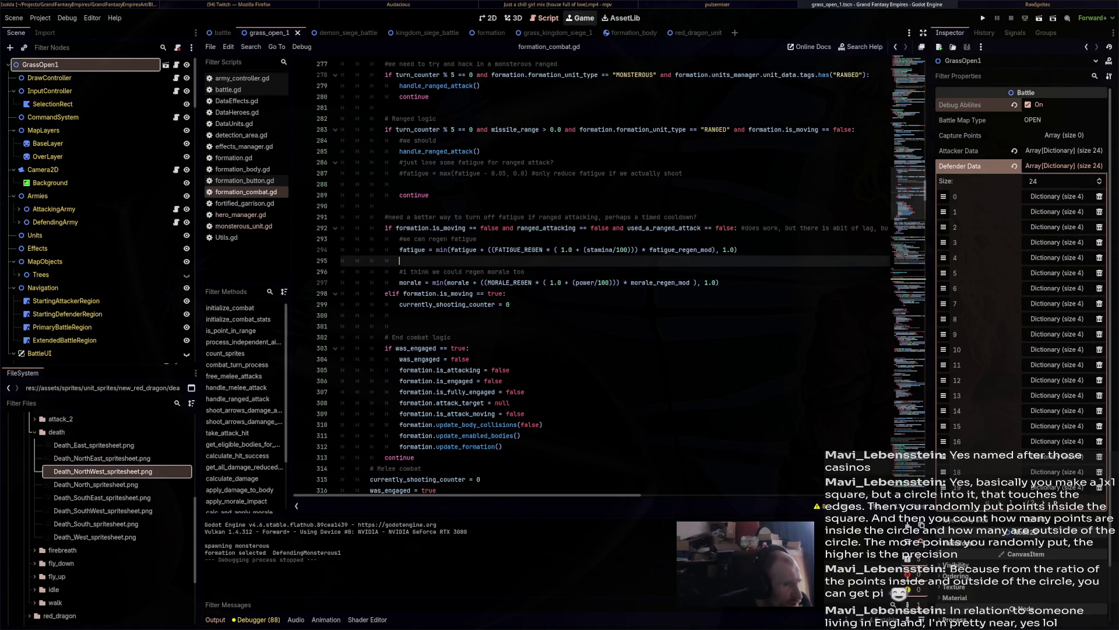
pyautogui.click(688, 33)
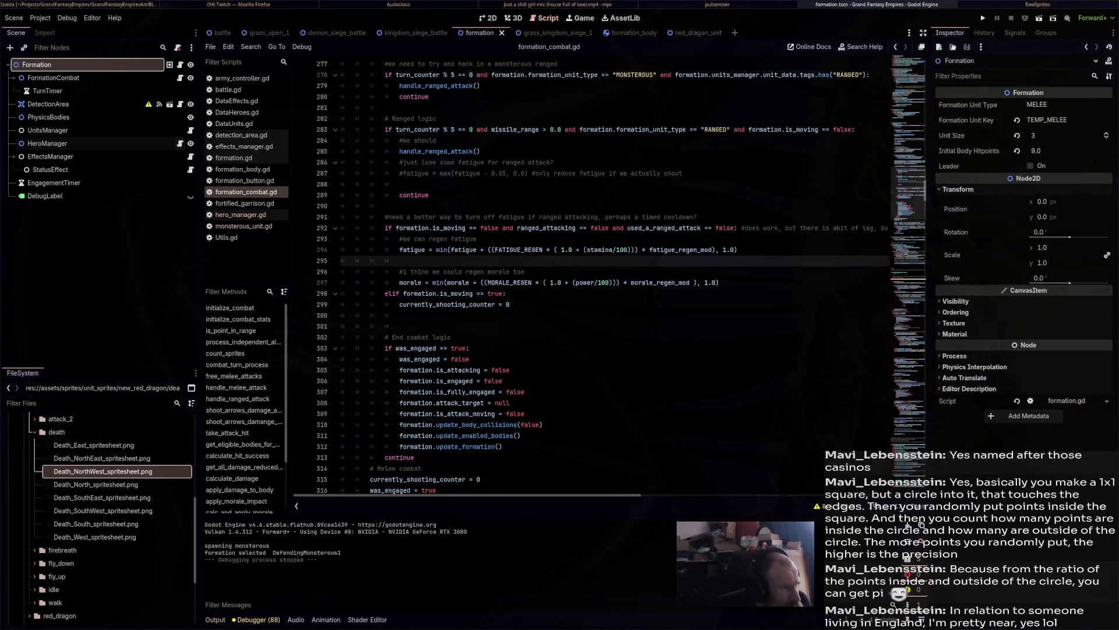
# Open hero_manager.gd and scroll up to the HeroManager class declaration and hero variables.
pyautogui.click(179, 143)
pyautogui.scroll(20, 559, 274)
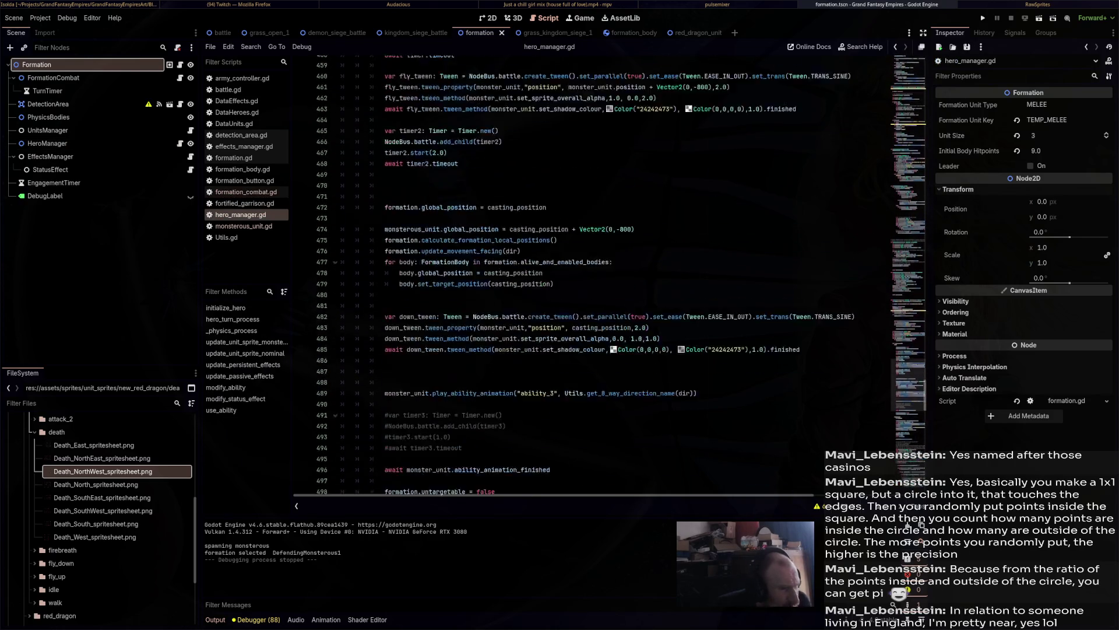
pyautogui.scroll(5, 560, 274)
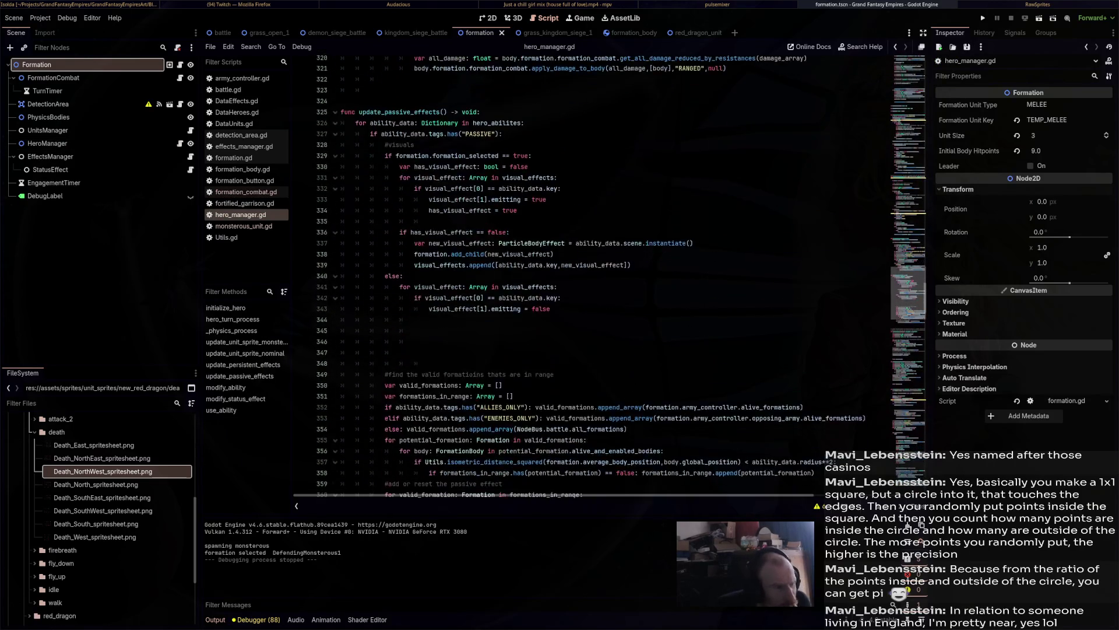
pyautogui.scroll(12, 621, 274)
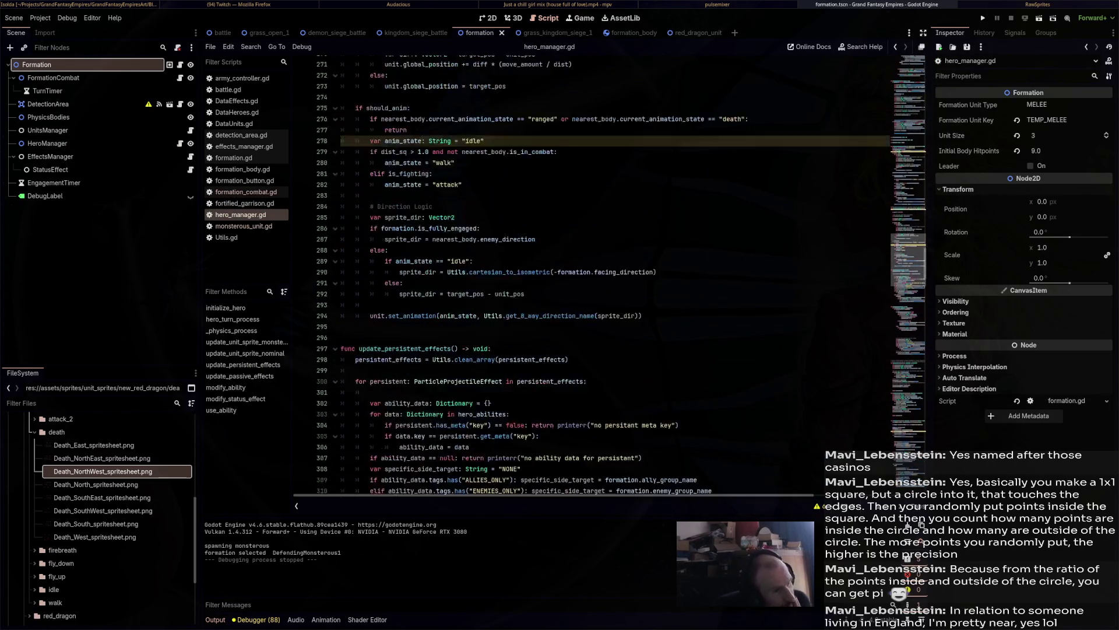
pyautogui.scroll(12, 622, 274)
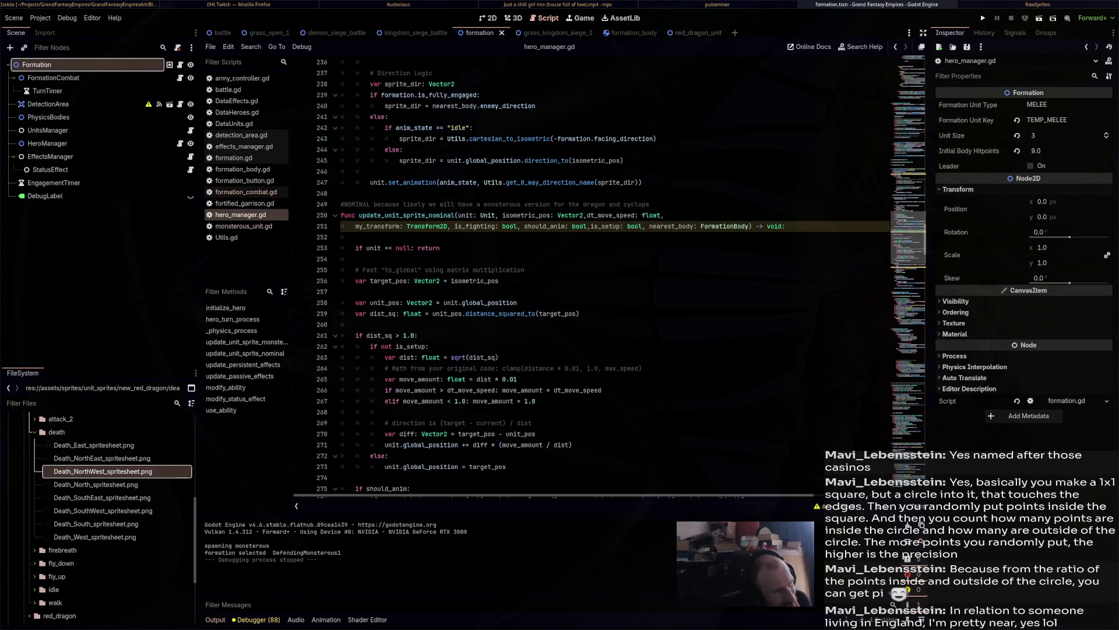
pyautogui.scroll(11, 622, 274)
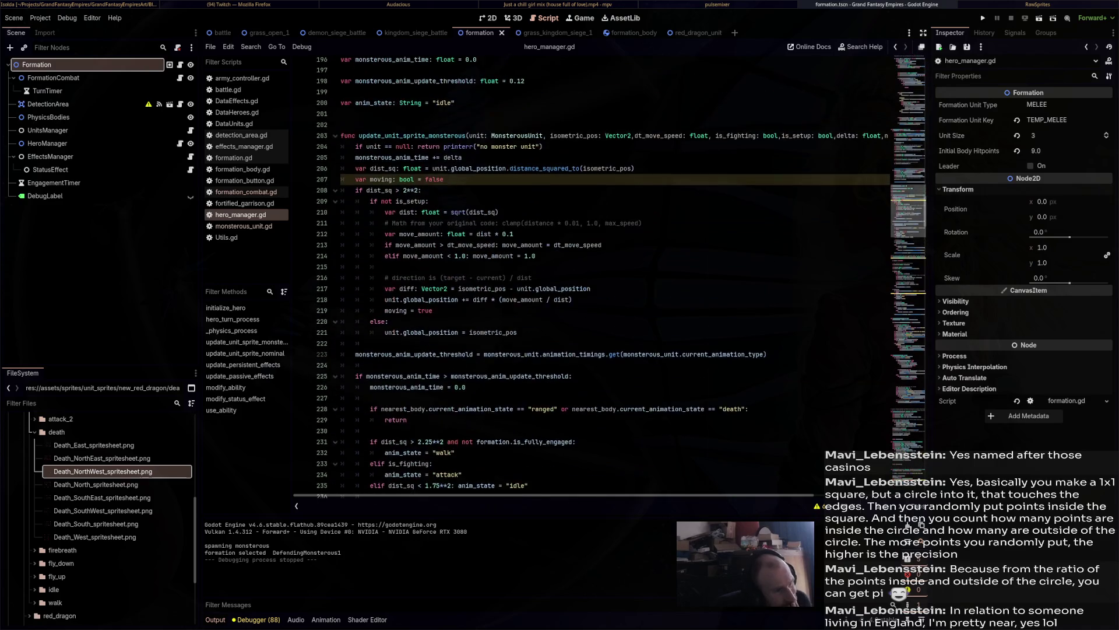
pyautogui.scroll(11, 621, 274)
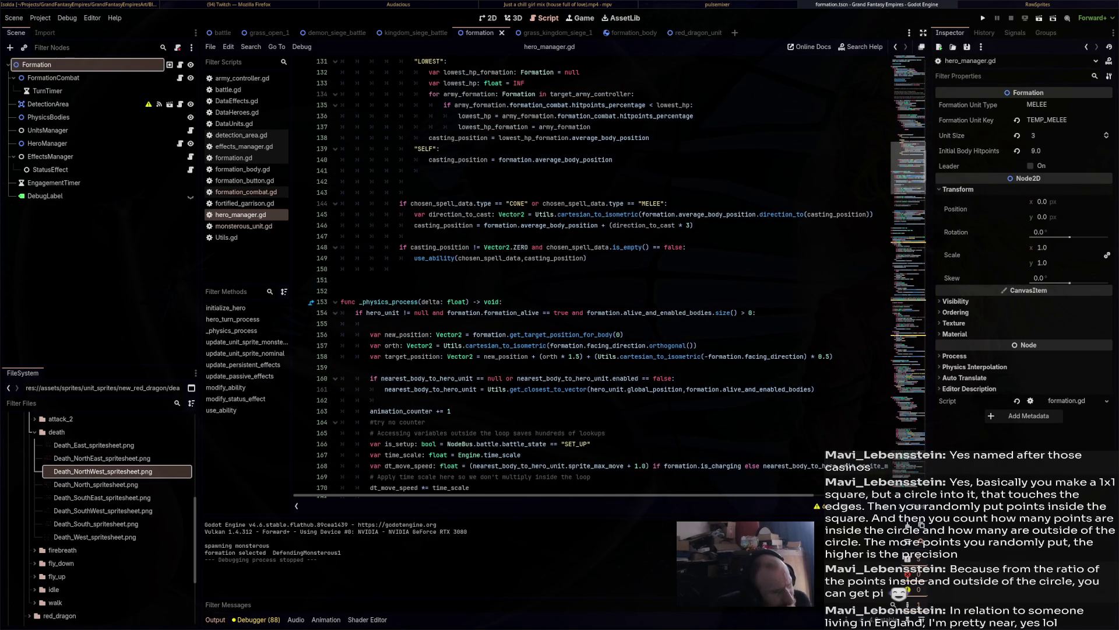
pyautogui.scroll(-8, 621, 274)
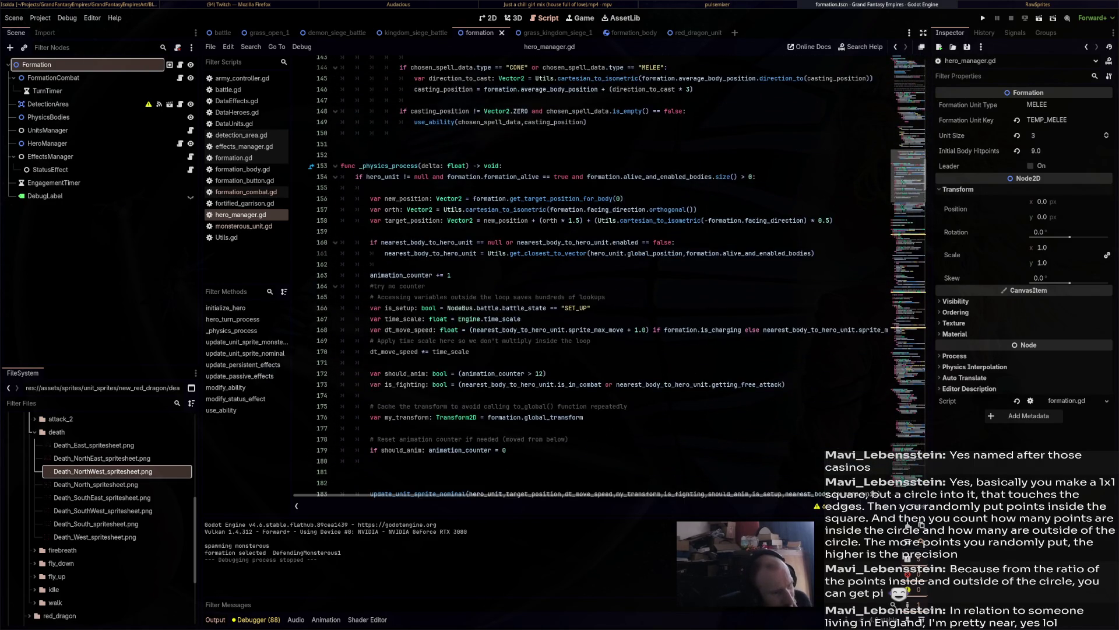
pyautogui.scroll(-2, 622, 274)
pyautogui.scroll(20, 621, 274)
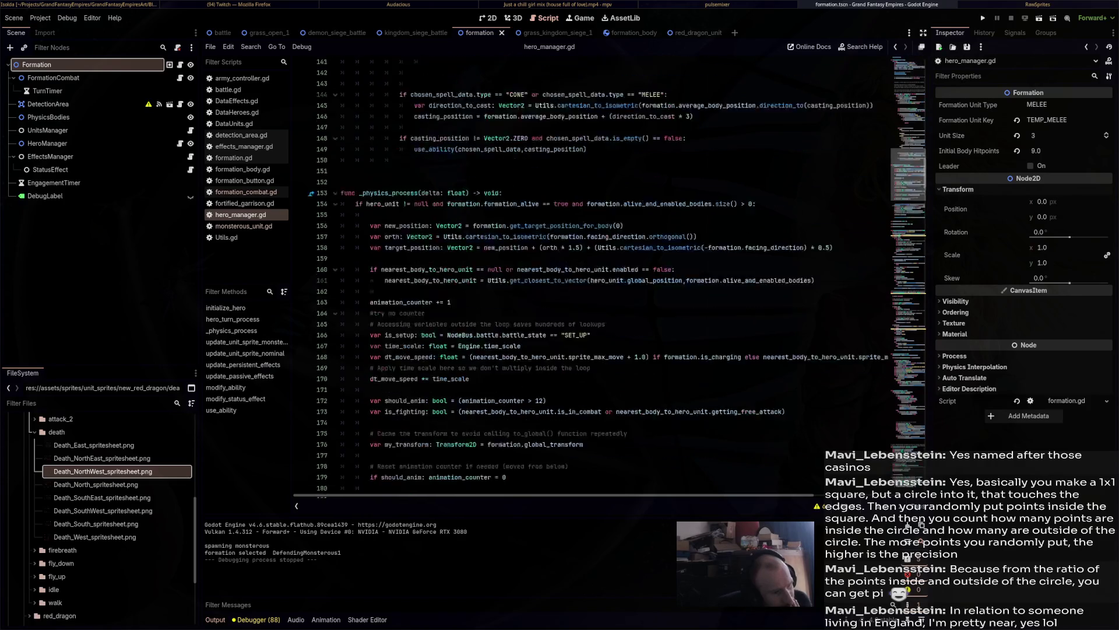
pyautogui.scroll(1, 621, 274)
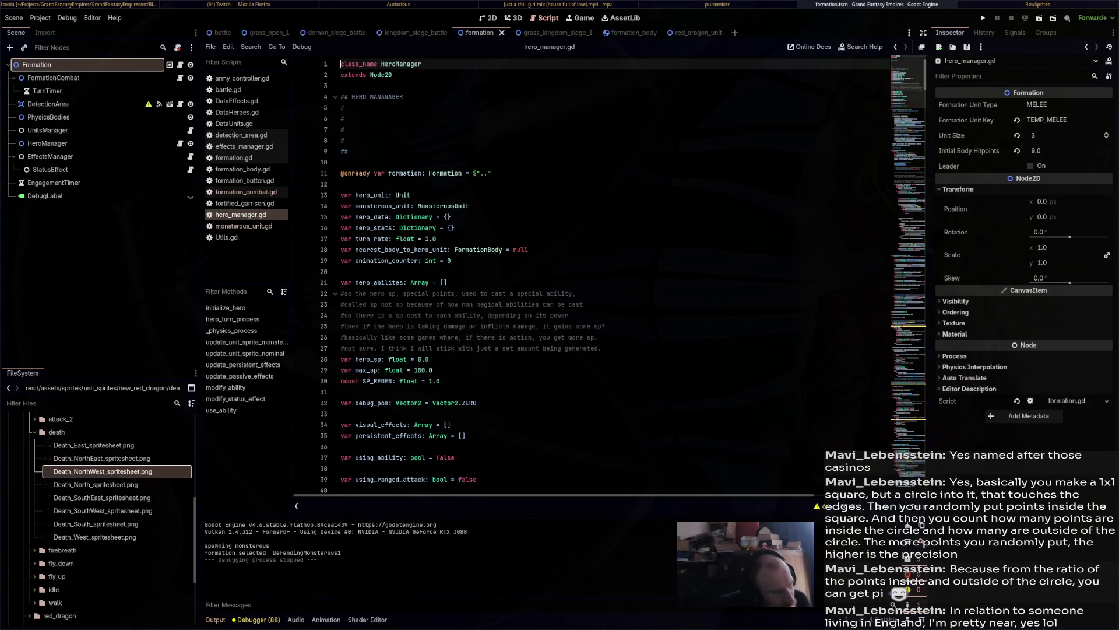
pyautogui.hotkey('ctrl', 'f')
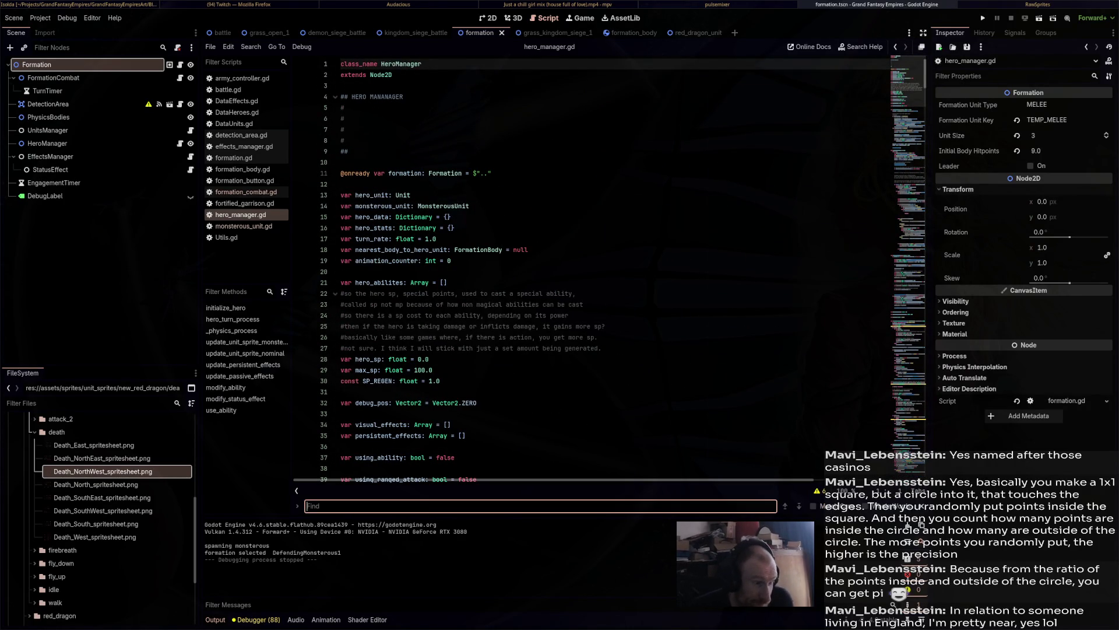
# Search hero_manager.gd for hero_sp to find the stamina code in hero_turn_process.
pyautogui.write('hero_se')
pyautogui.press('BackSpace')
pyautogui.write('p')
pyautogui.press('Return')
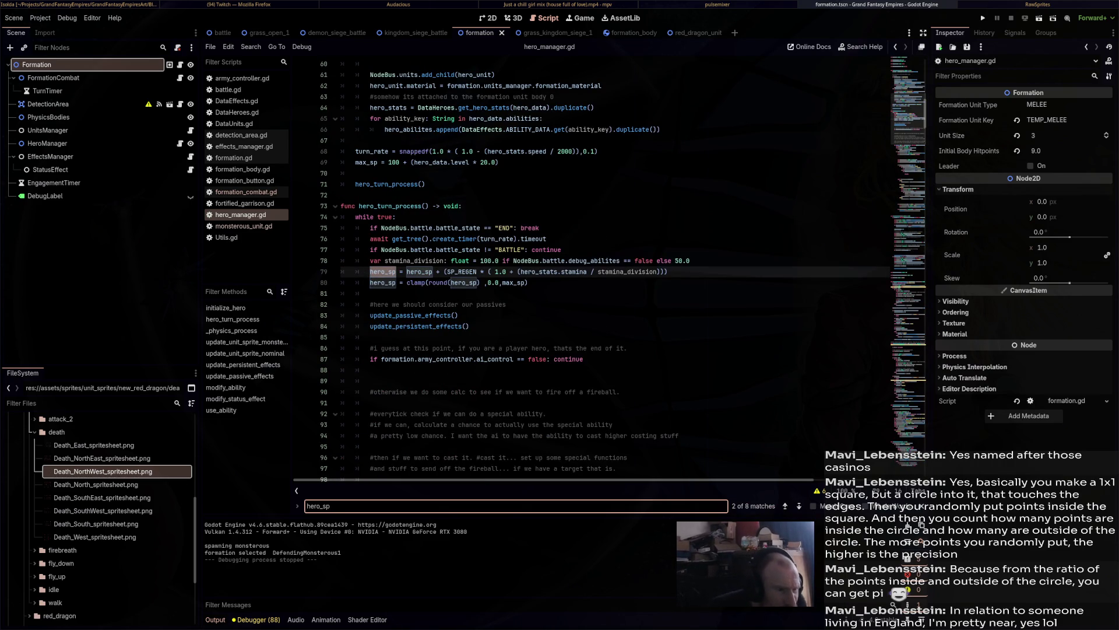
pyautogui.click(370, 293)
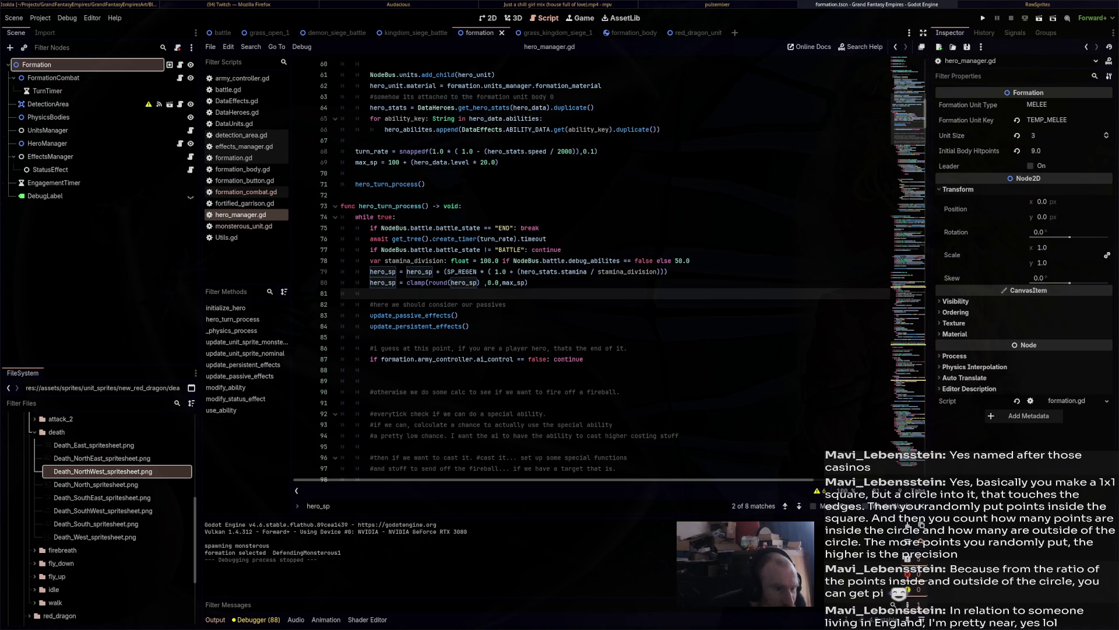
# Change the stamina divisor on line 78 from 50.0 to 1.0 and relaunch the game.
pyautogui.doubleClick(677, 261)
pyautogui.write('1')
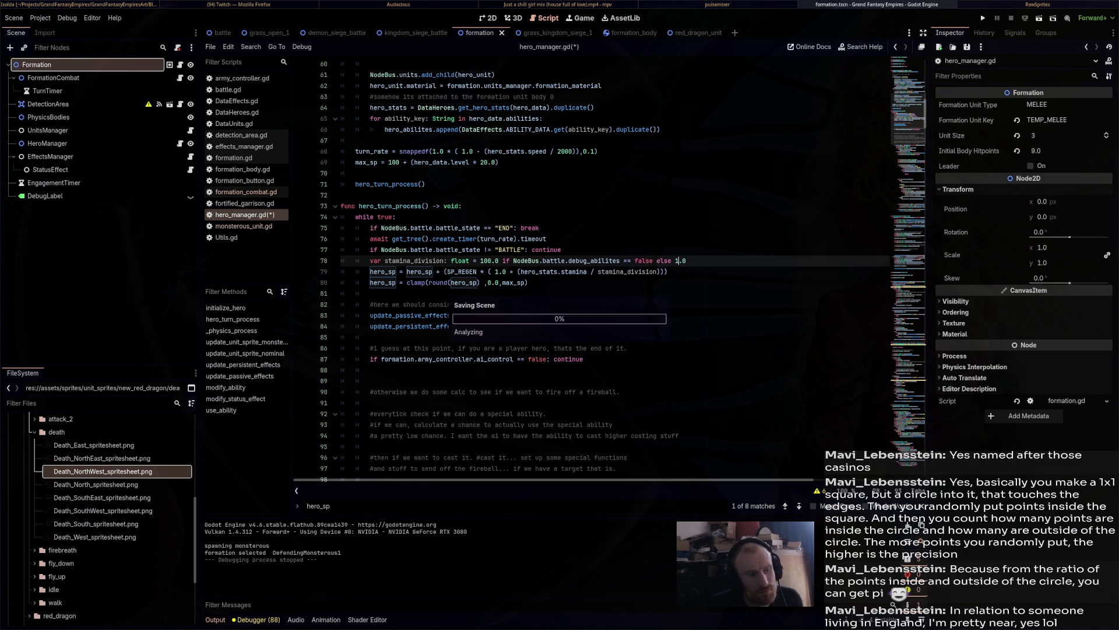
pyautogui.press('F5')
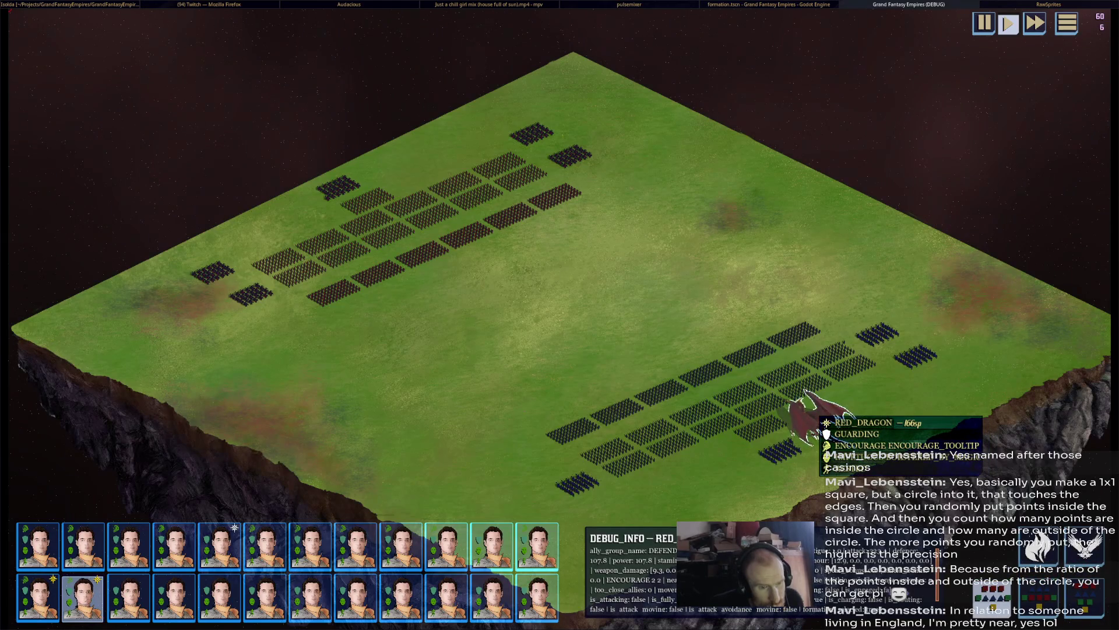
# In the running game, focus the camera on the red dragon and order it to use FLY.
pyautogui.doubleClick(805, 391)
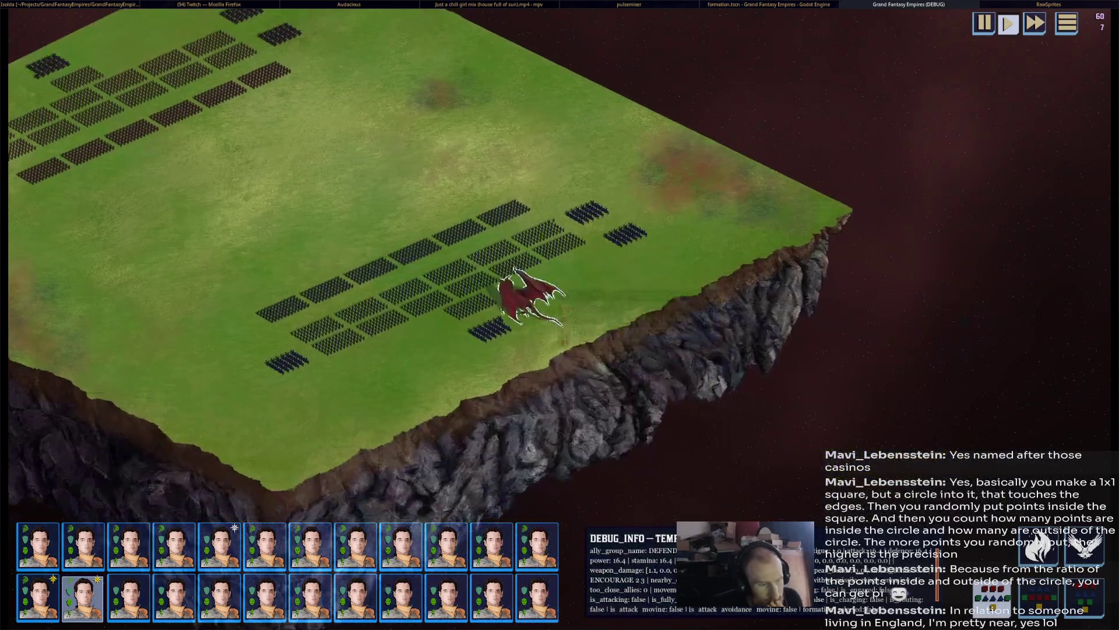
pyautogui.scroll(1, 525, 298)
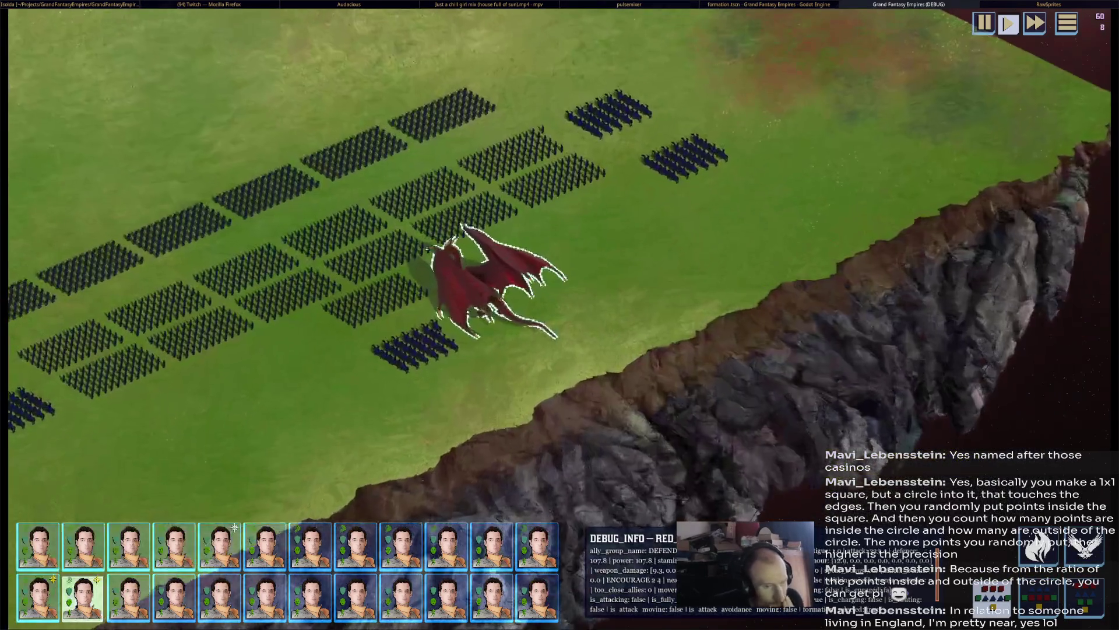
pyautogui.scroll(1, 525, 297)
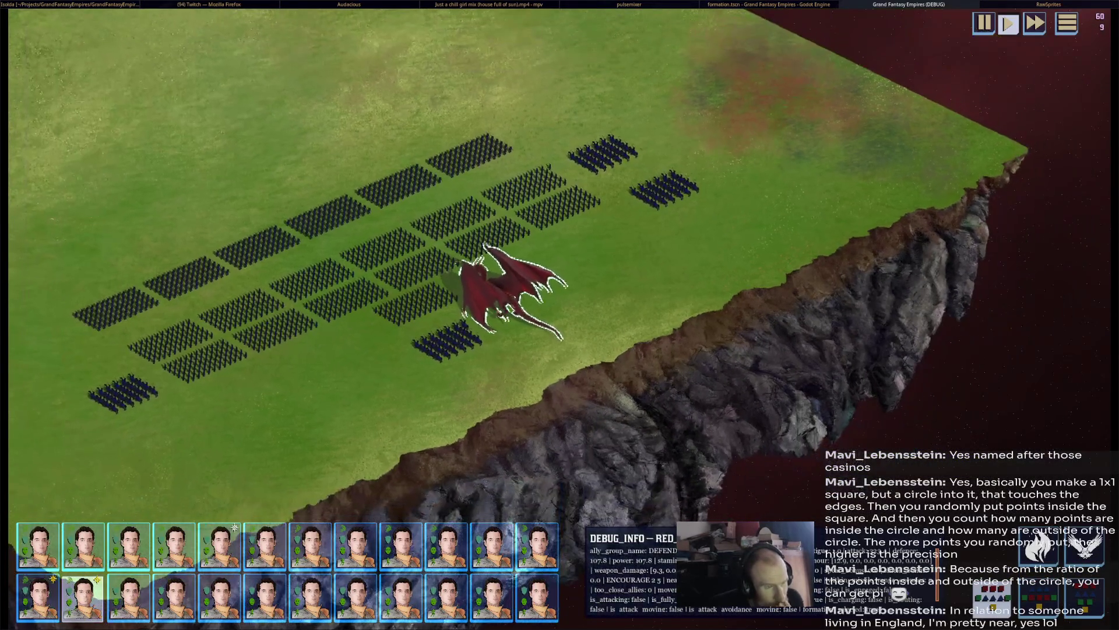
pyautogui.scroll(1, 525, 291)
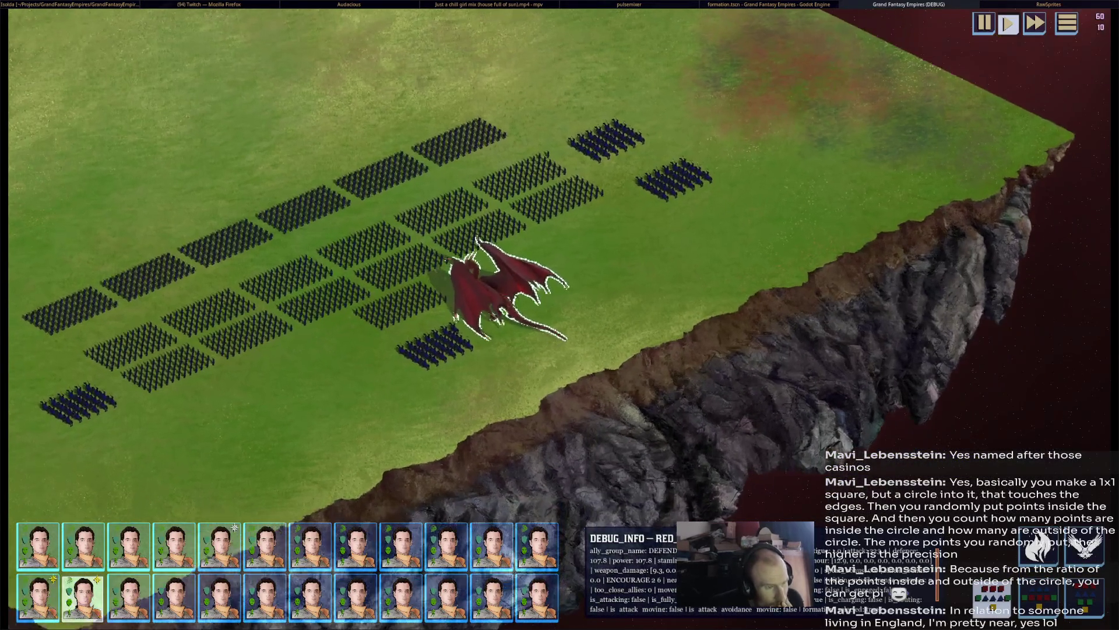
pyautogui.rightClick(763, 215)
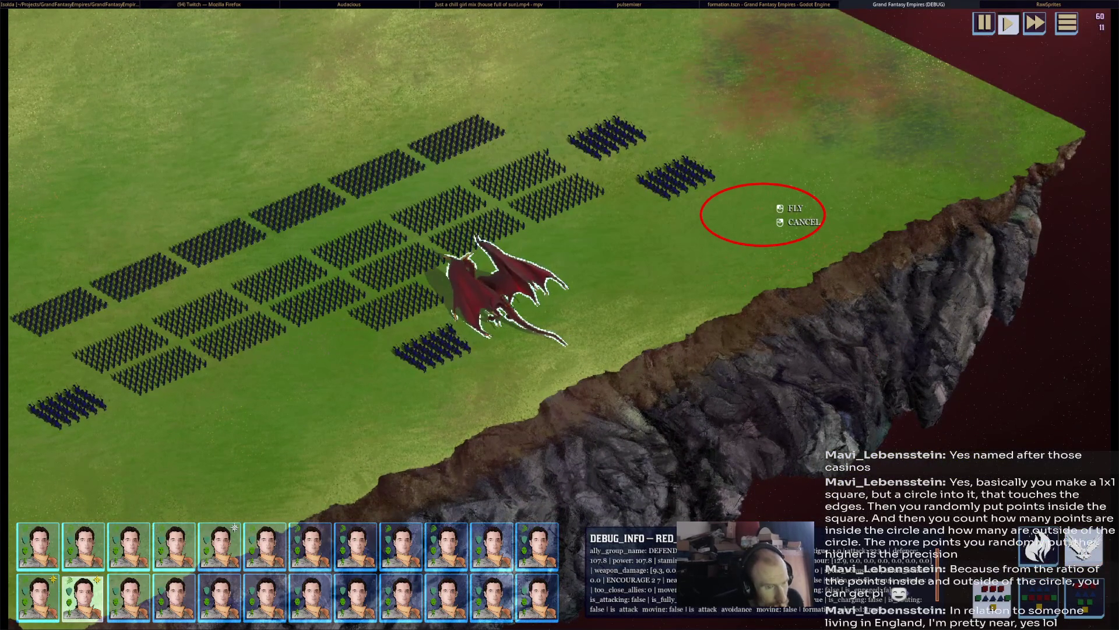
pyautogui.click(793, 209)
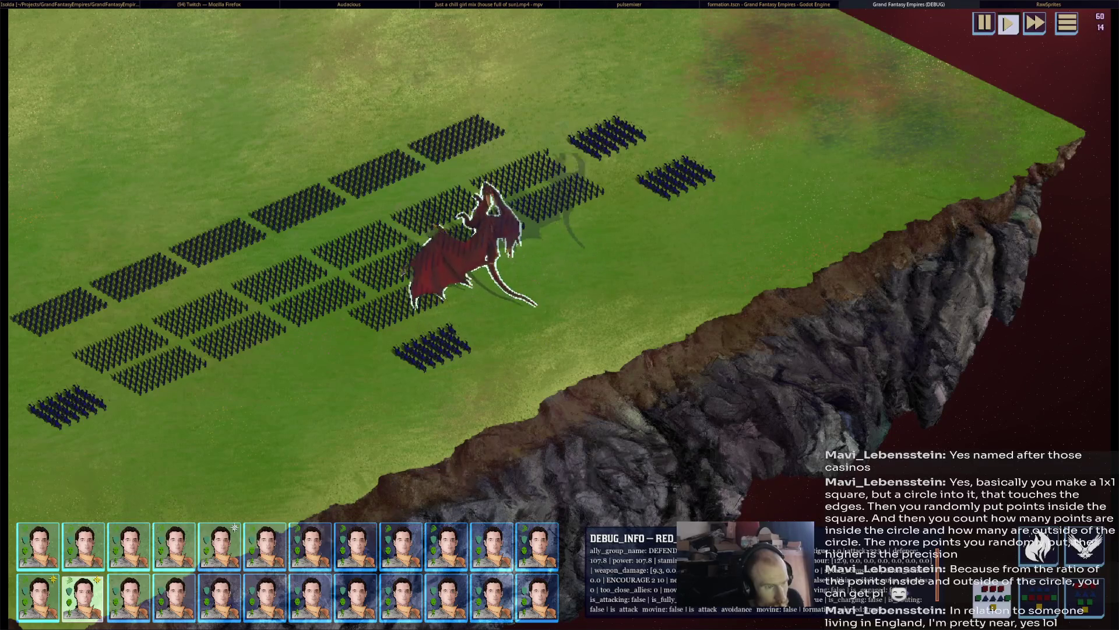
# Stop the game, swap line 498's untargetable for formation_combat.invulnerable, and save hero_manager.gd.
pyautogui.press('Escape')
pyautogui.write('formation.formation_combat.invulnerable')
pyautogui.hotkey('ctrl', 's')
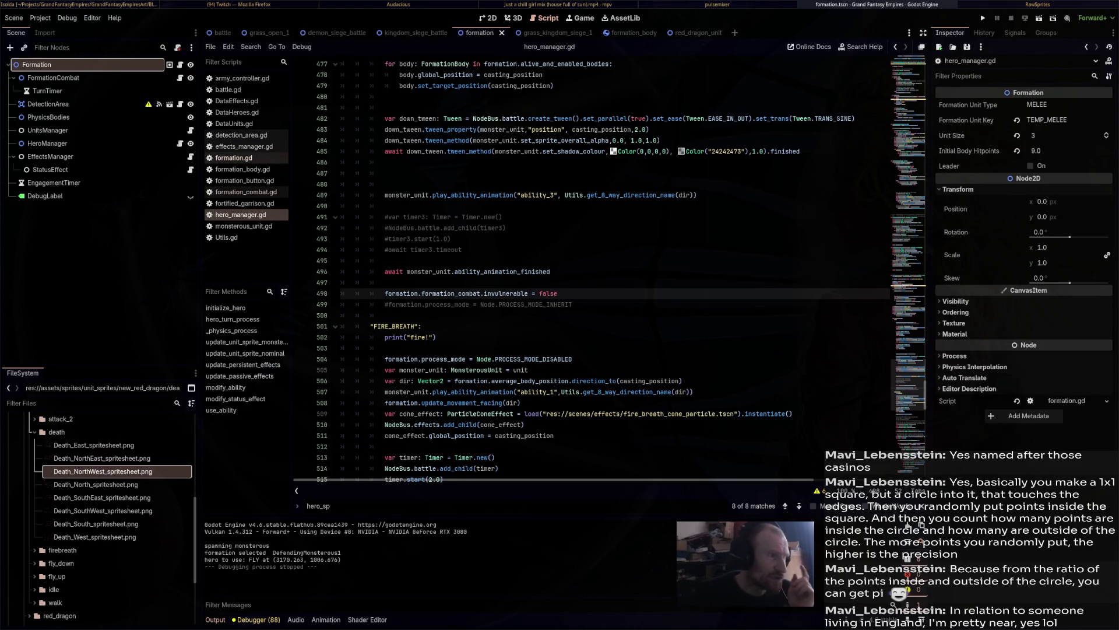
# Add a new frozen bool flag on line 145 among formation.gd's variable declarations.
pyautogui.click(233, 157)
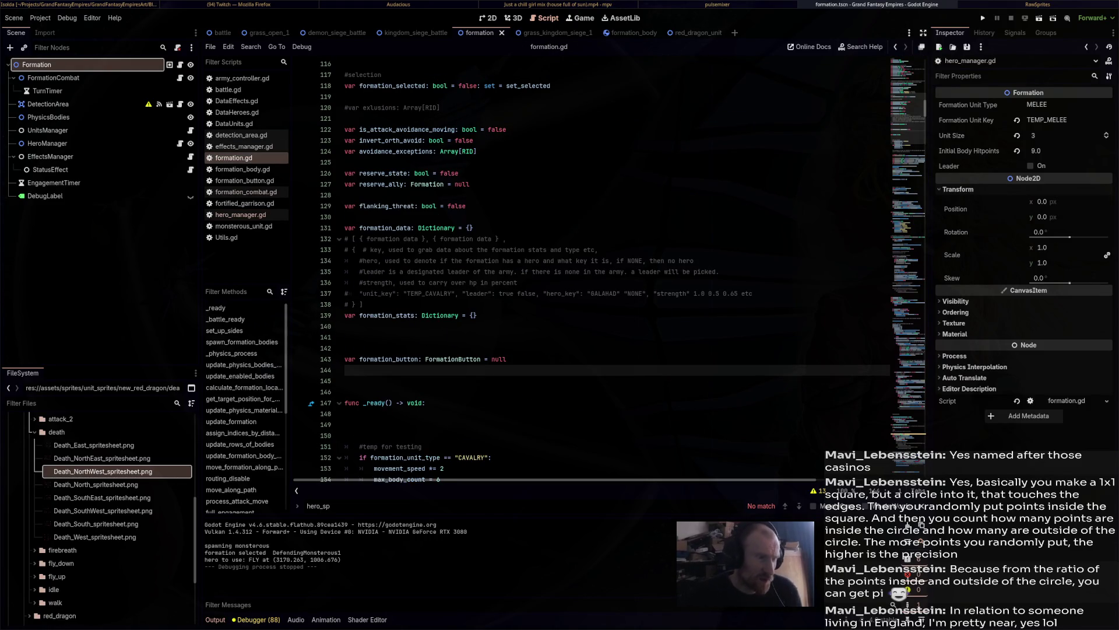
pyautogui.scroll(-5, 604, 271)
pyautogui.scroll(10, 604, 271)
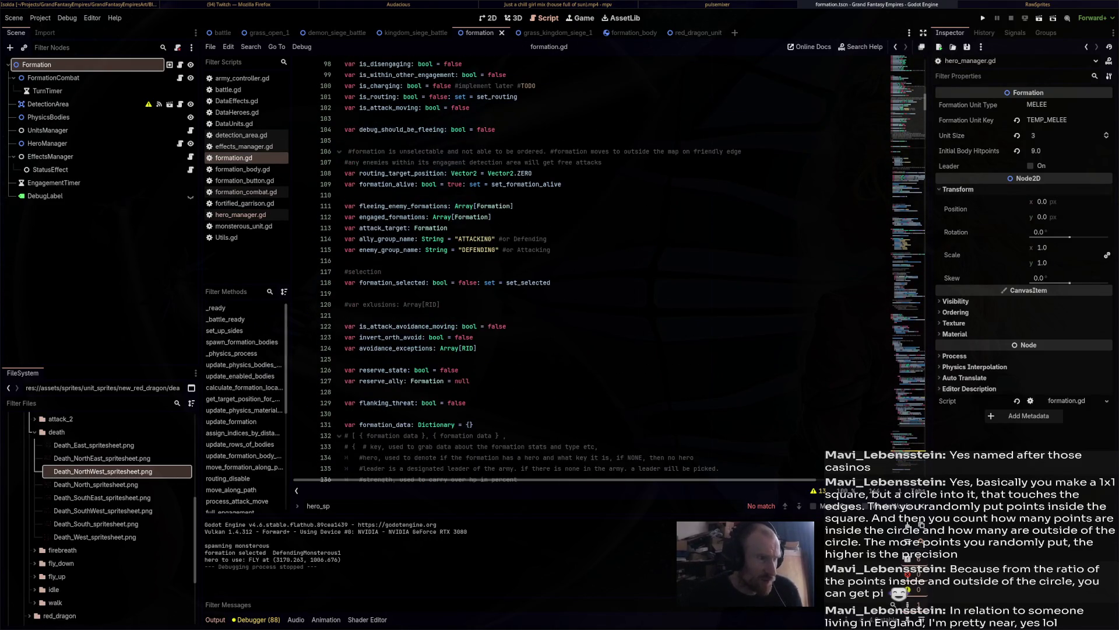
pyautogui.hotkey('ctrl', 'f')
pyautogui.scroll(-6, 604, 271)
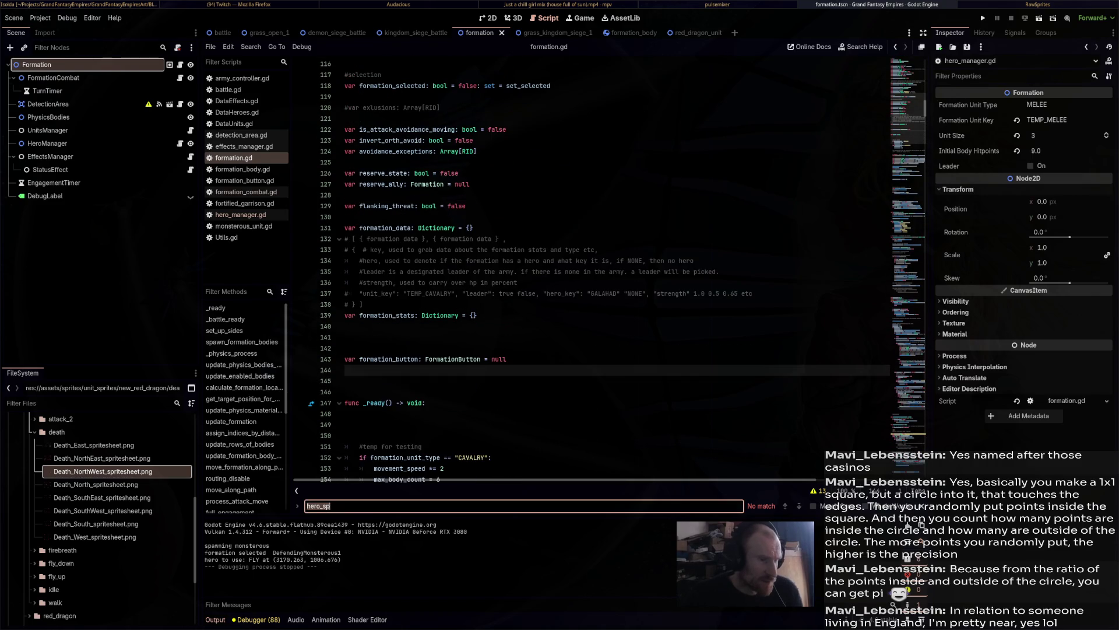
pyautogui.click(346, 337)
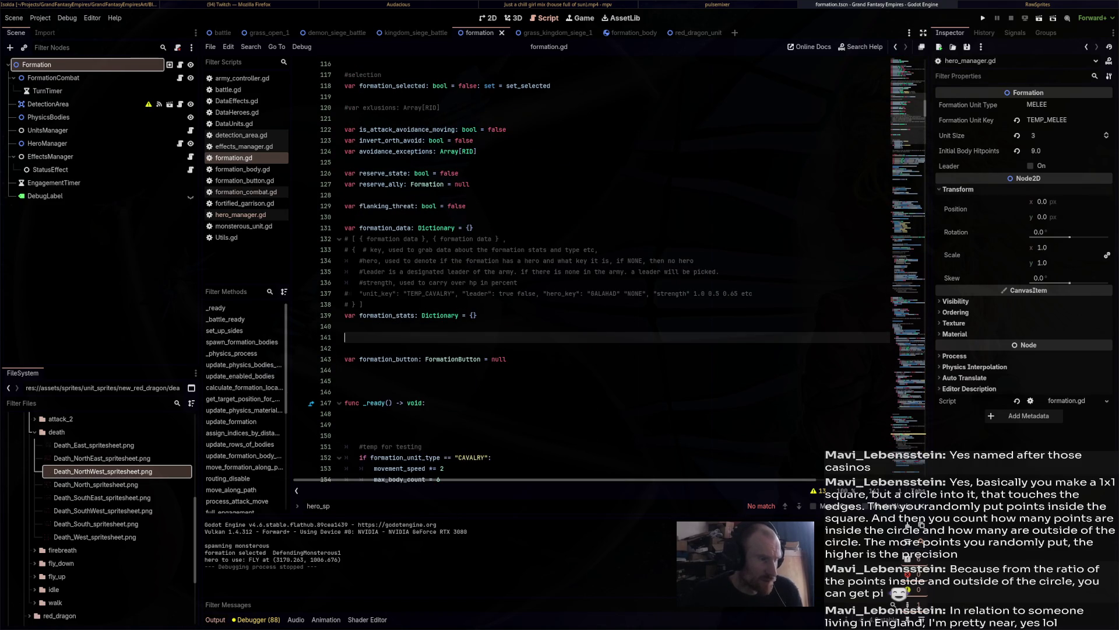
pyautogui.click(346, 381)
pyautogui.write('var frozen: b')
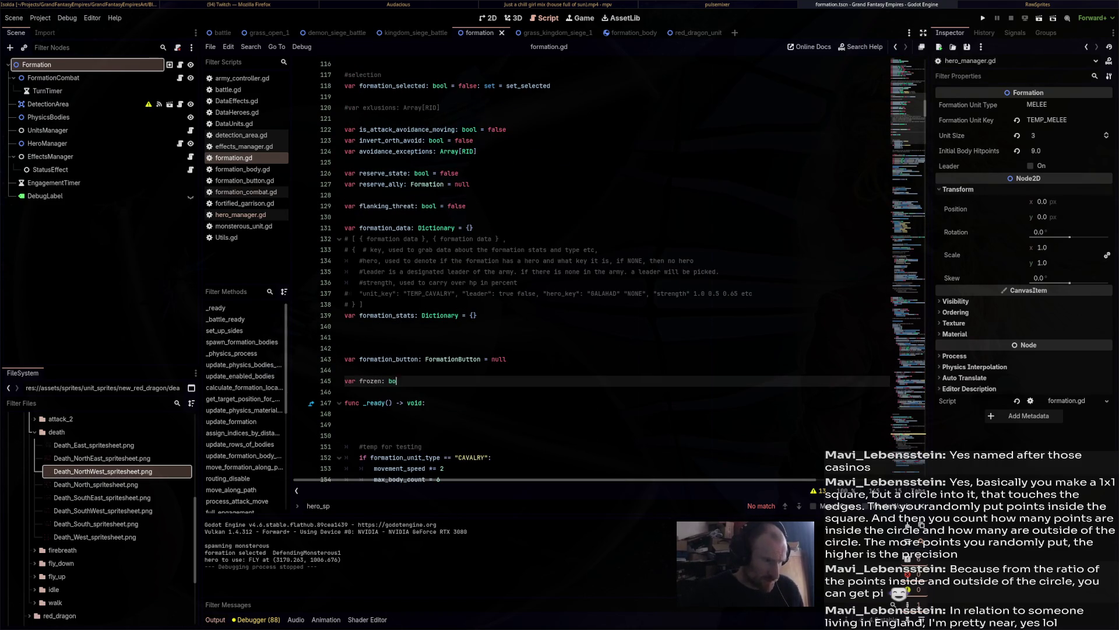
pyautogui.write('ol ')
pyautogui.write('se')
# Go back to hero_manager.gd and place the caret inside the FLY case.
pyautogui.click(240, 214)
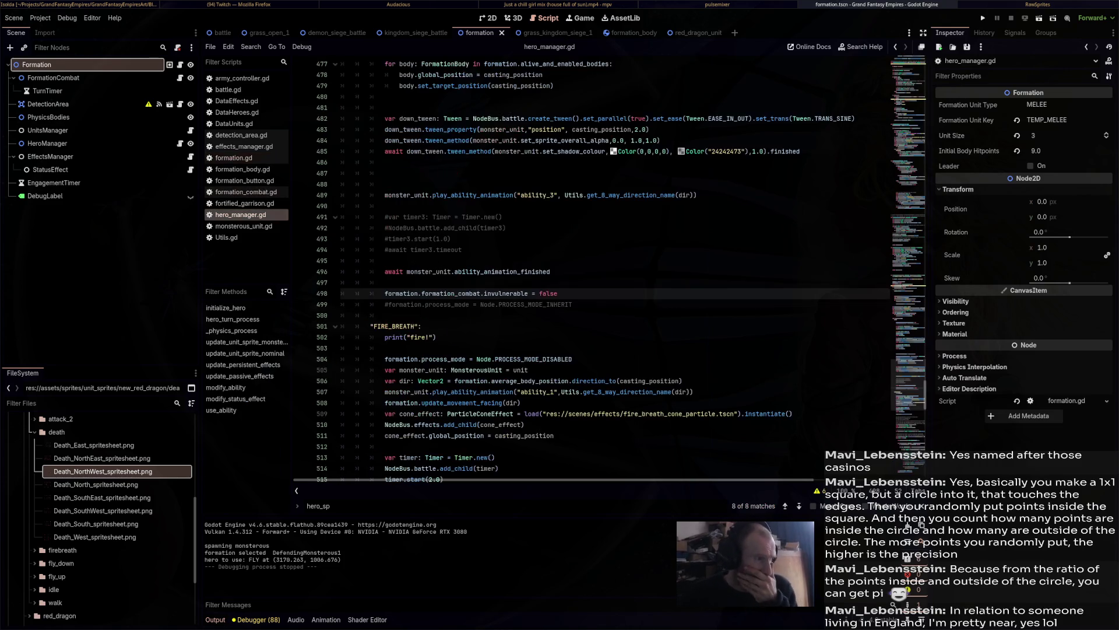
pyautogui.scroll(5, 612, 269)
pyautogui.scroll(10, 612, 268)
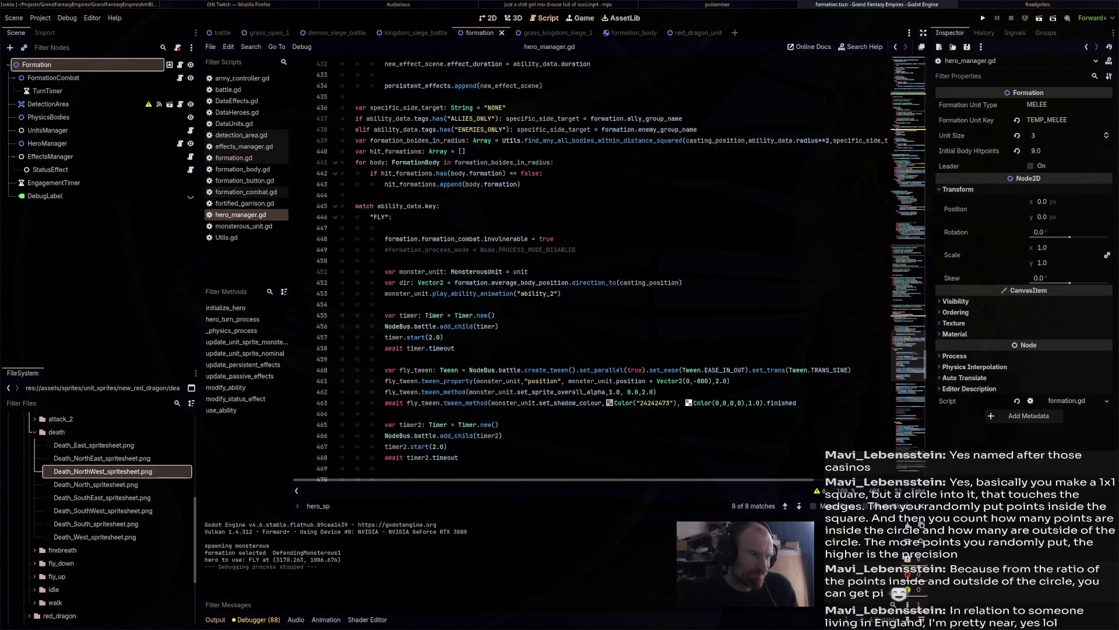
pyautogui.click(386, 228)
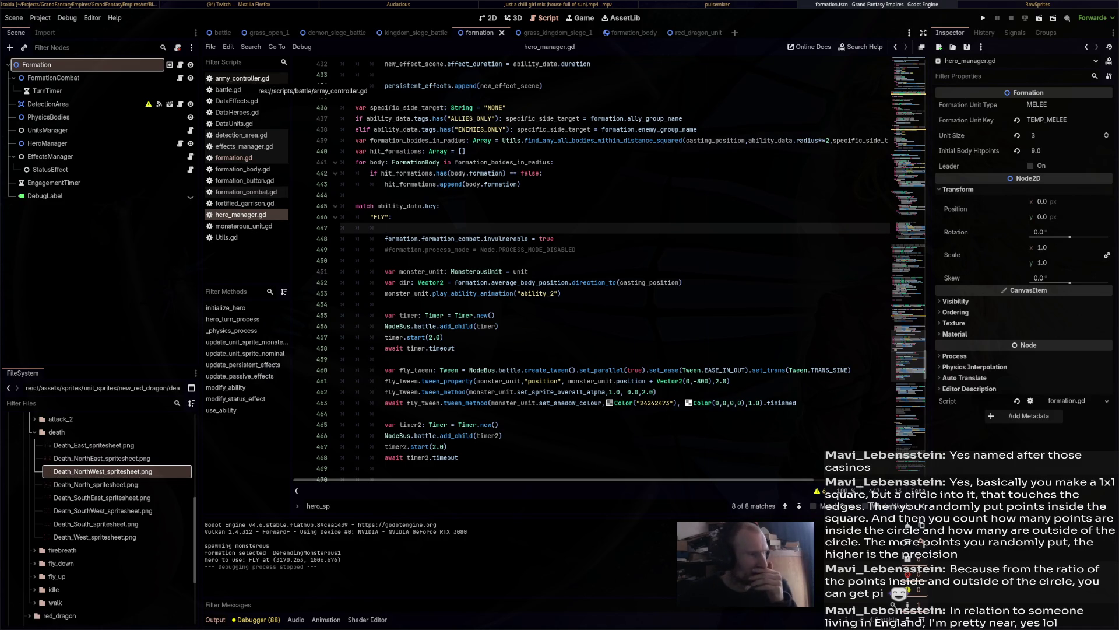
# In formation.gd, rename the frozen variable to disabled and select its declaration line.
pyautogui.click(234, 158)
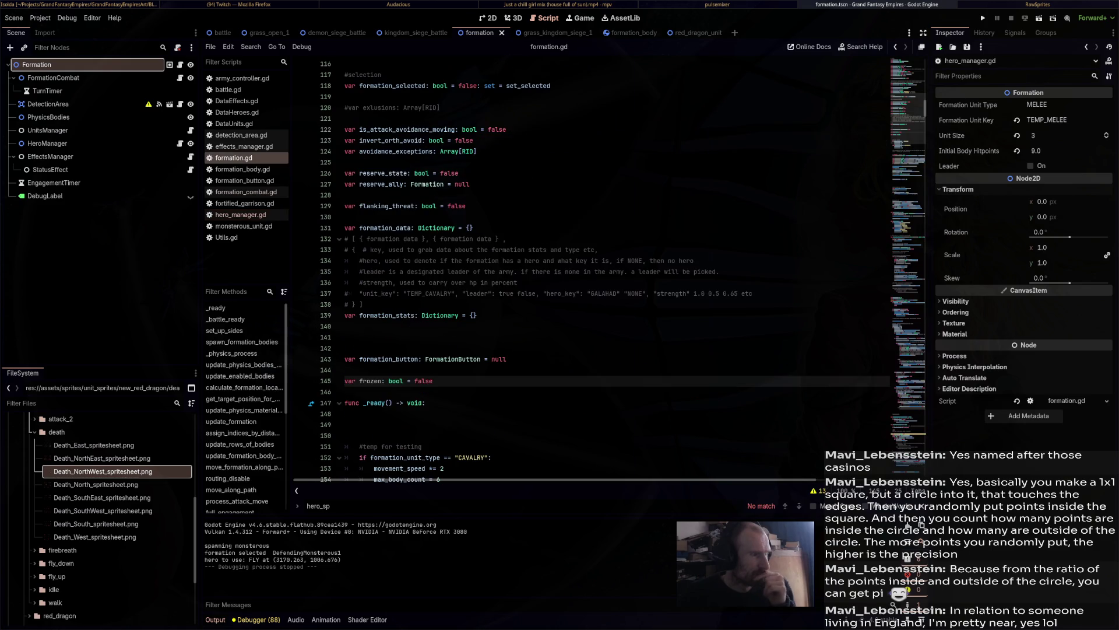
pyautogui.doubleClick(371, 381)
pyautogui.write('disabled')
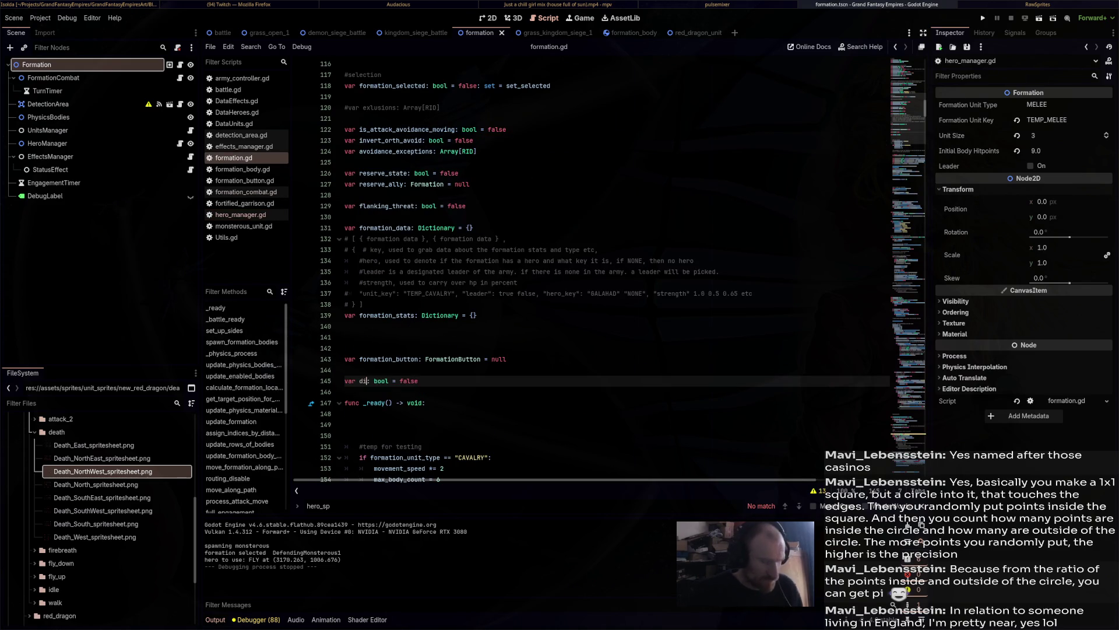
pyautogui.press('End')
pyautogui.hotkey('shift', 'Home')
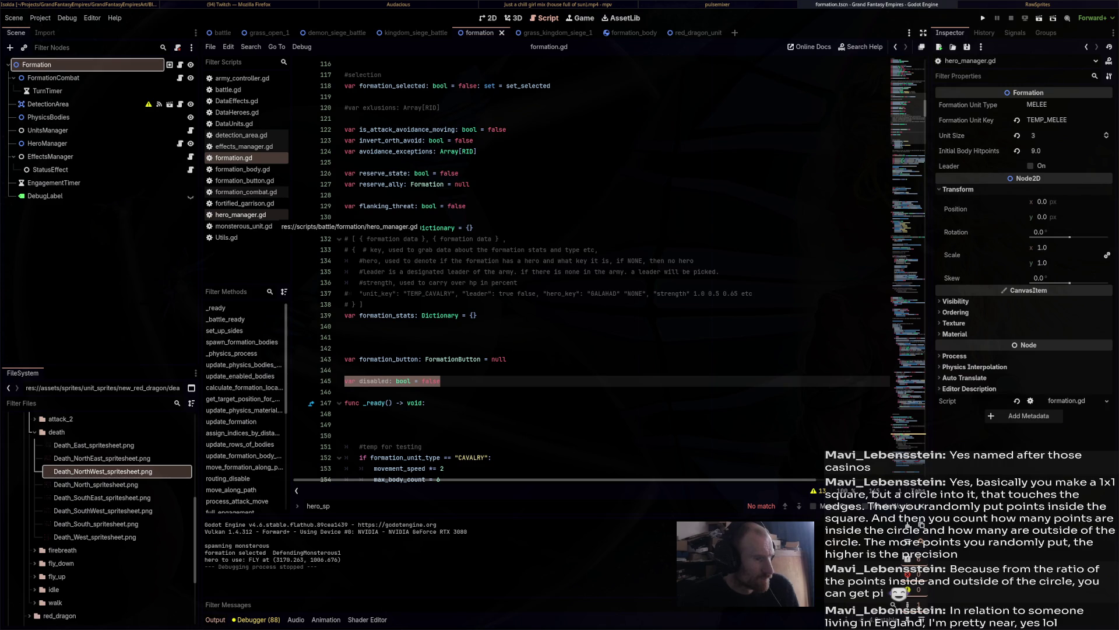
pyautogui.click(240, 214)
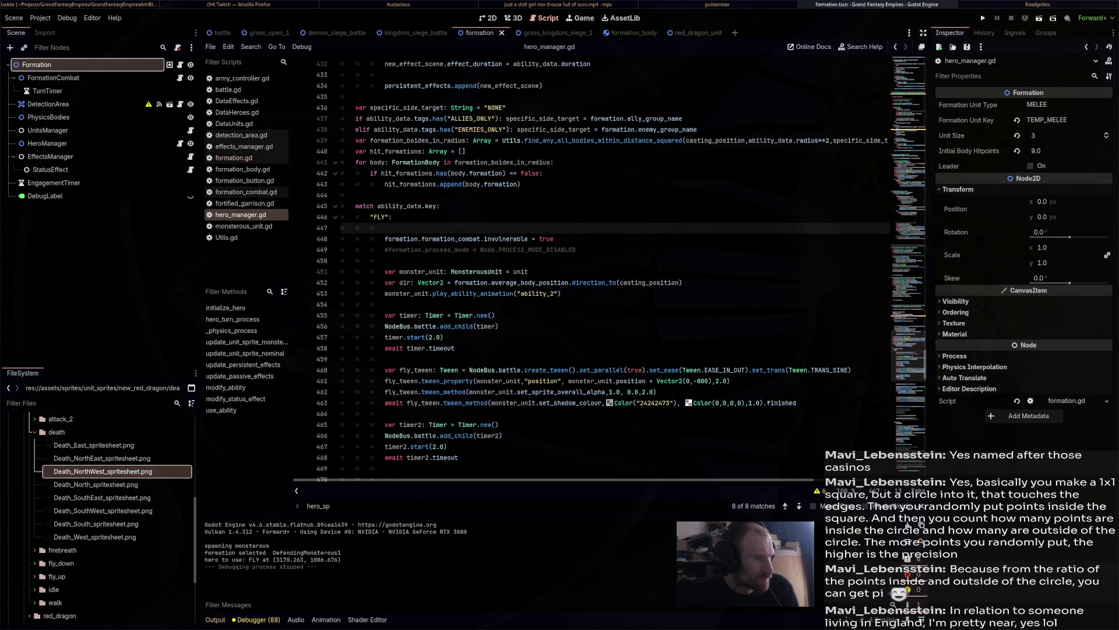
# Add formation.disabled = true in the FLY branch and formation.disabled = false after landing, then save.
pyautogui.write('formatiopn')
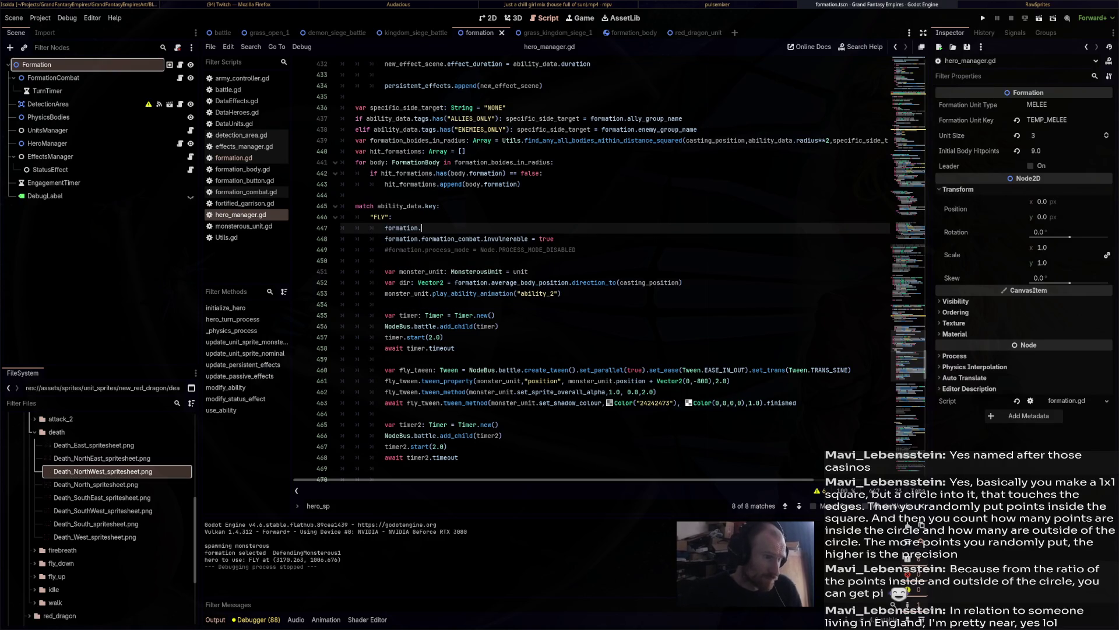
pyautogui.write('disabled = true')
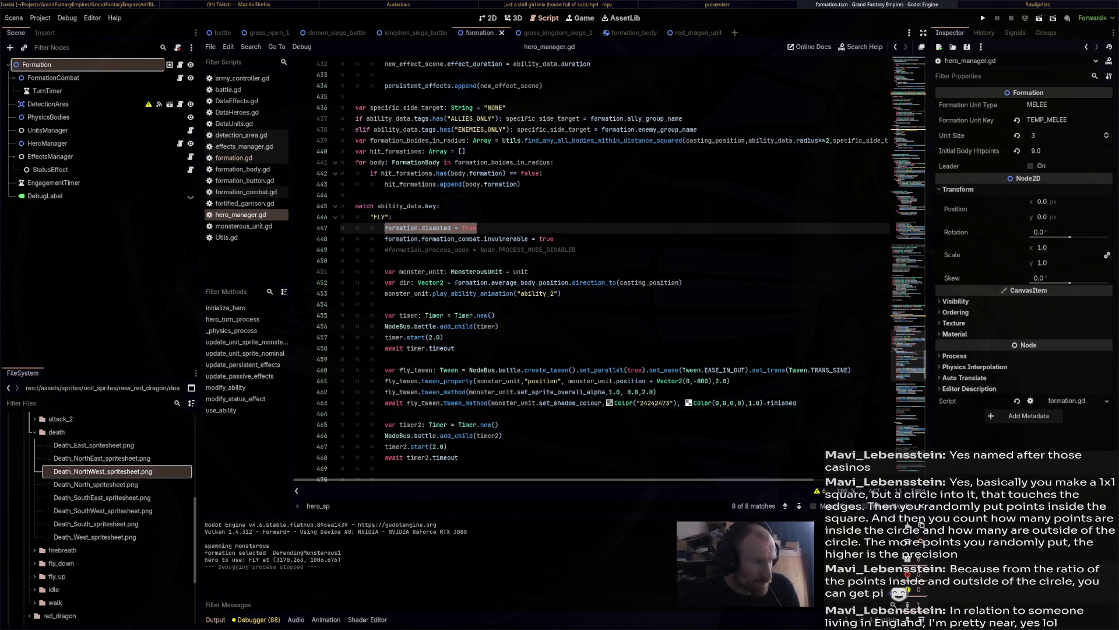
pyautogui.scroll(-15, 612, 269)
pyautogui.click(385, 221)
pyautogui.write('formation.disabled = true')
pyautogui.hotkey('ctrl', 'shift', 'Return')
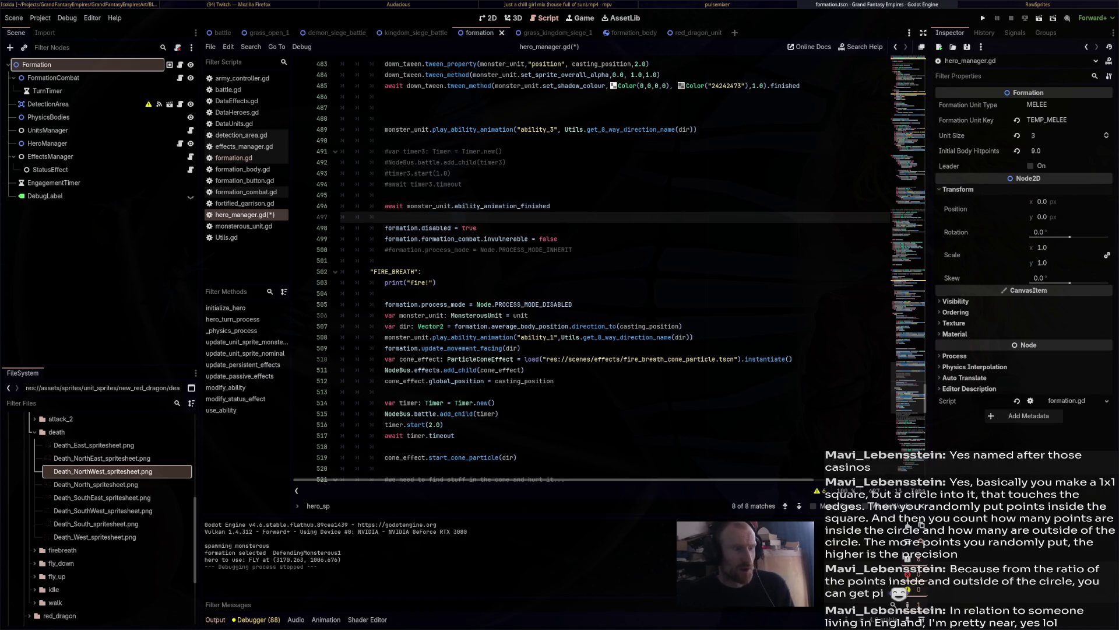
pyautogui.click(458, 228)
pyautogui.hotkey('ctrl', 's')
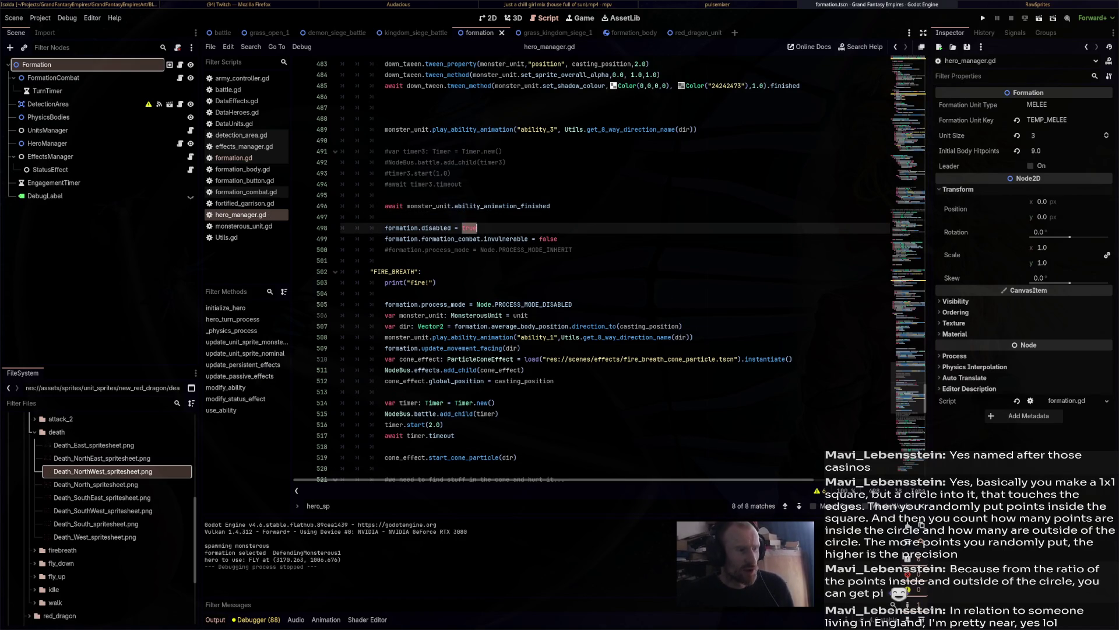
# Check the invulnerability reset line, then jump to the disabled declaration in formation.gd.
pyautogui.press('Down')
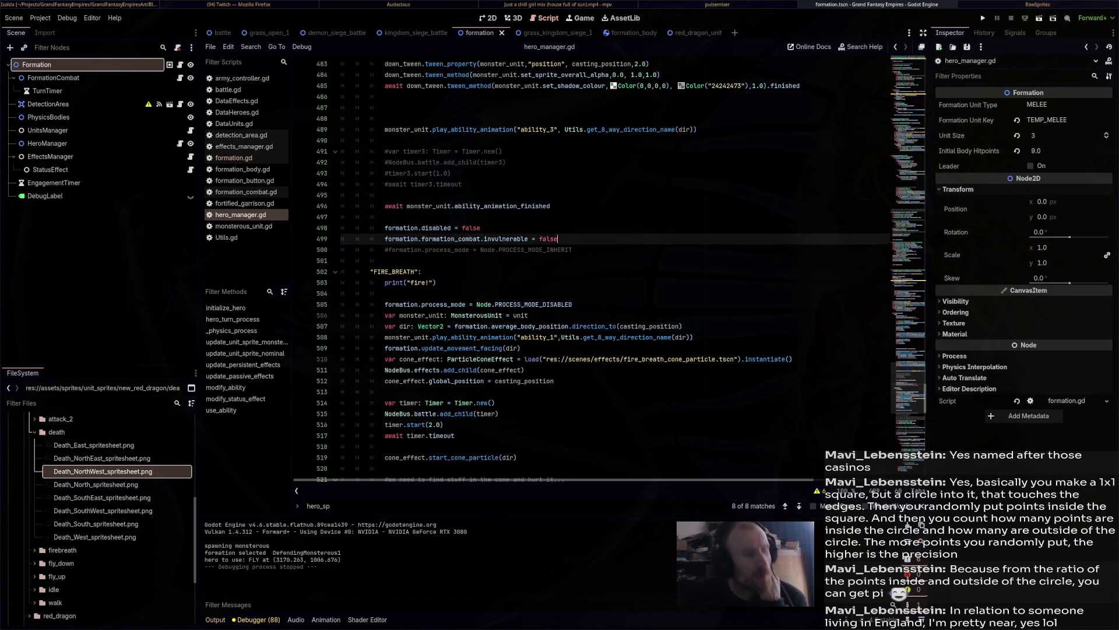
pyautogui.press('End')
pyautogui.hotkey('shift', 'Home')
pyautogui.hotkey('shift', 'Home')
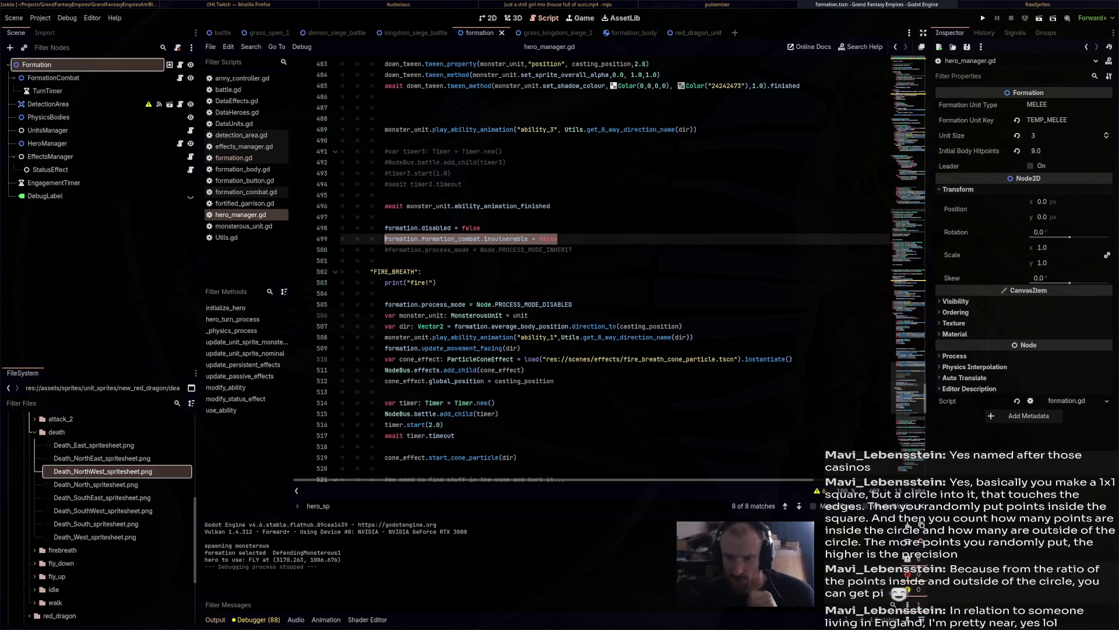
pyautogui.doubleClick(548, 238)
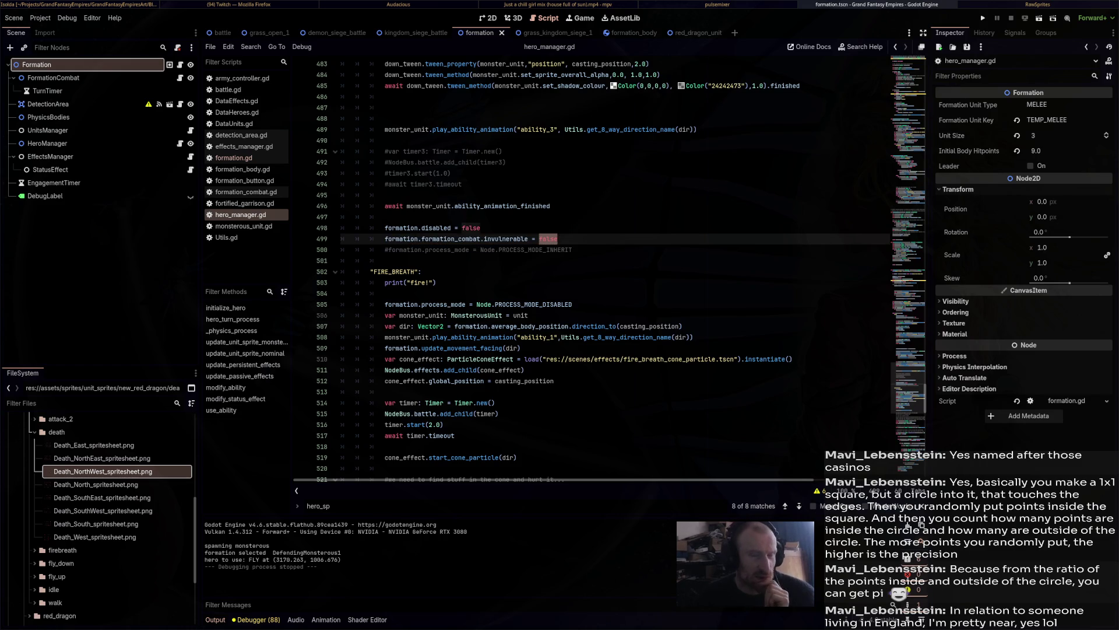
pyautogui.scroll(19, 606, 269)
pyautogui.scroll(-3, 607, 268)
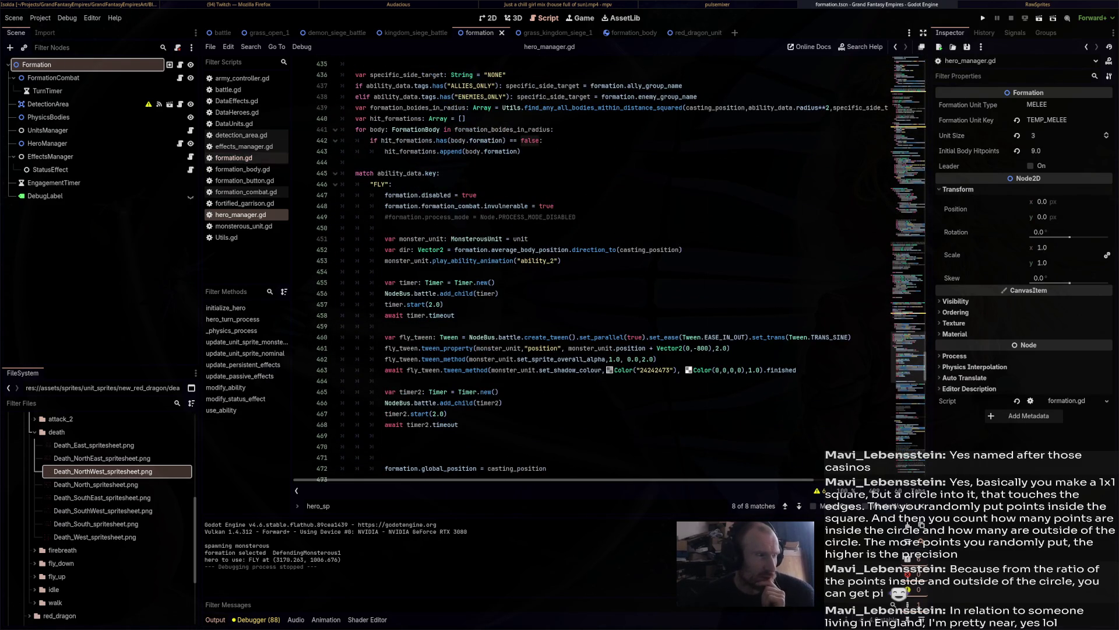
pyautogui.keyDown('ctrl'); pyautogui.click(446, 194); pyautogui.keyUp('ctrl')
pyautogui.scroll(-10, 606, 268)
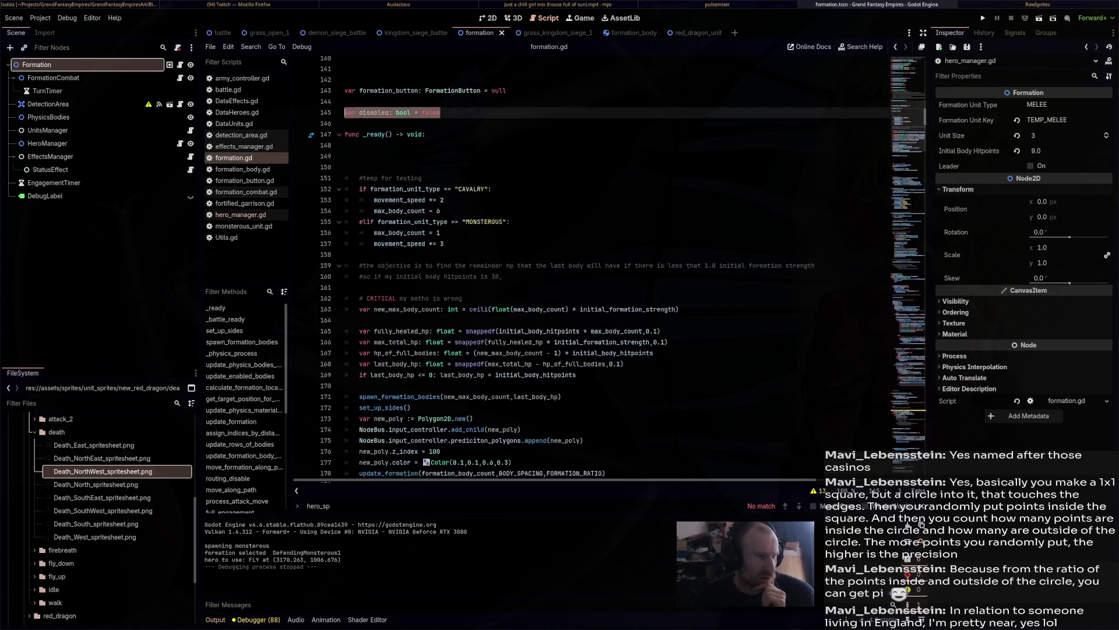
# Fold _ready and spawn_formation_bodies, then search 'process' to reach _physics_process.
pyautogui.scroll(3, 496, 370)
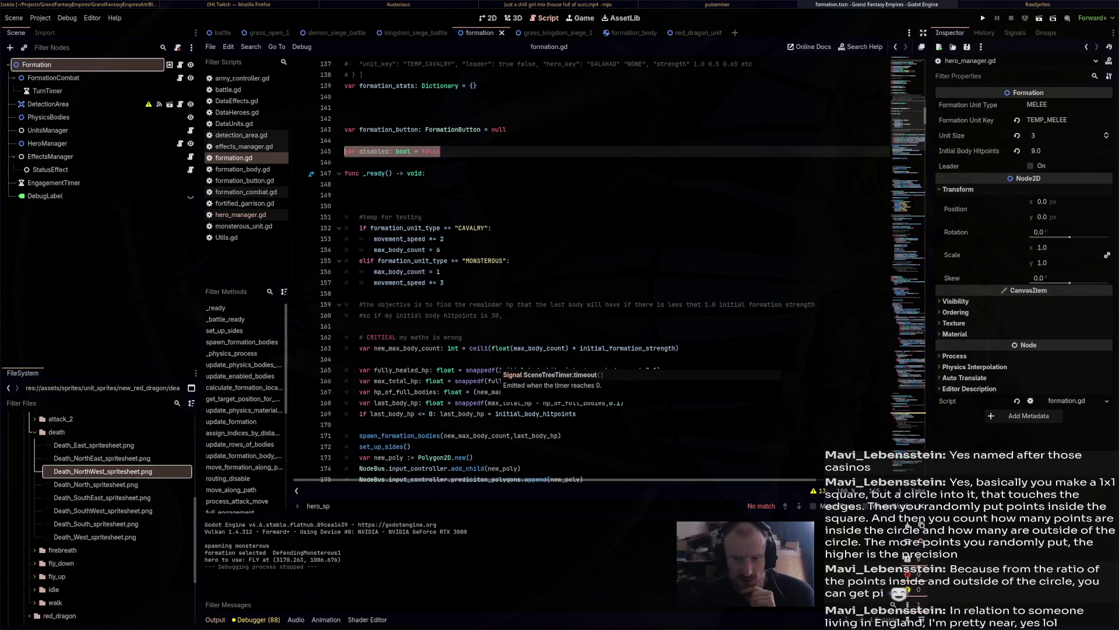
pyautogui.click(339, 174)
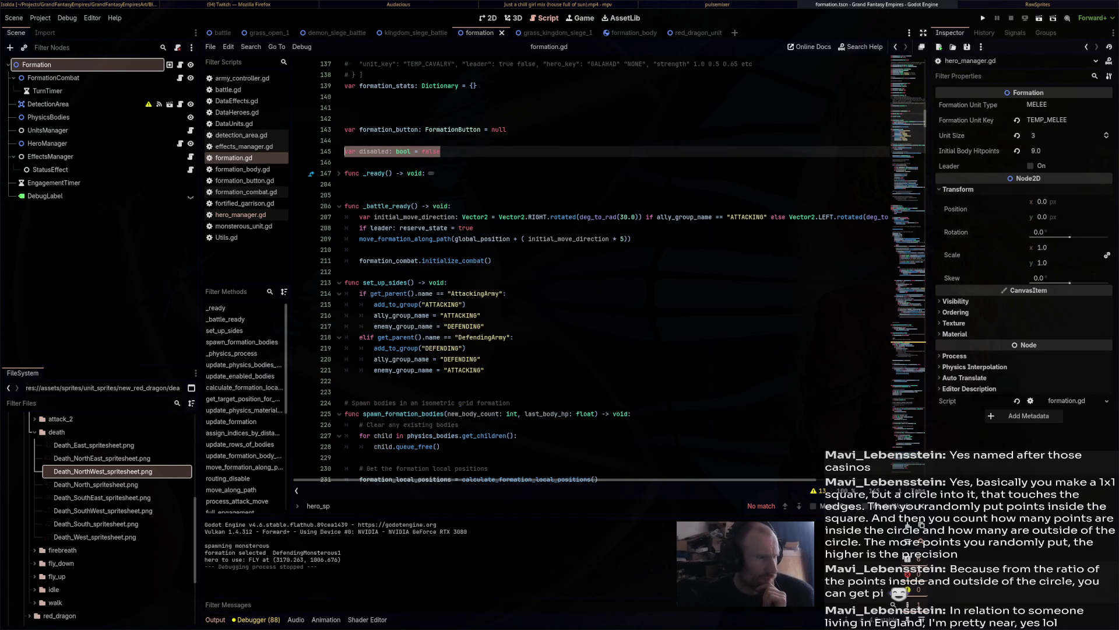
pyautogui.scroll(-7, 607, 268)
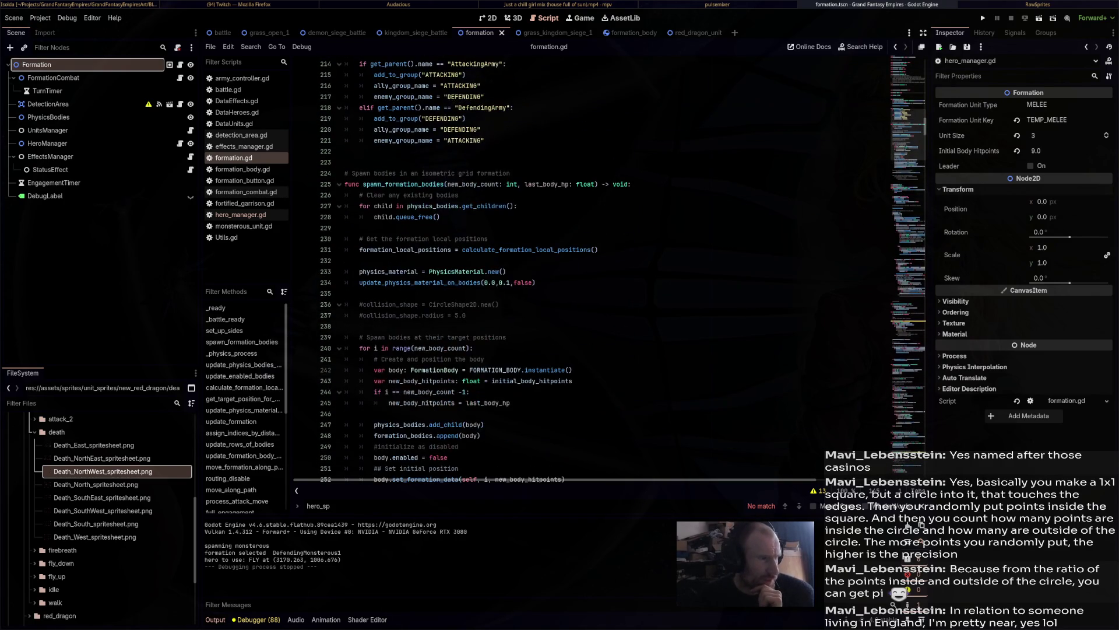
pyautogui.click(339, 184)
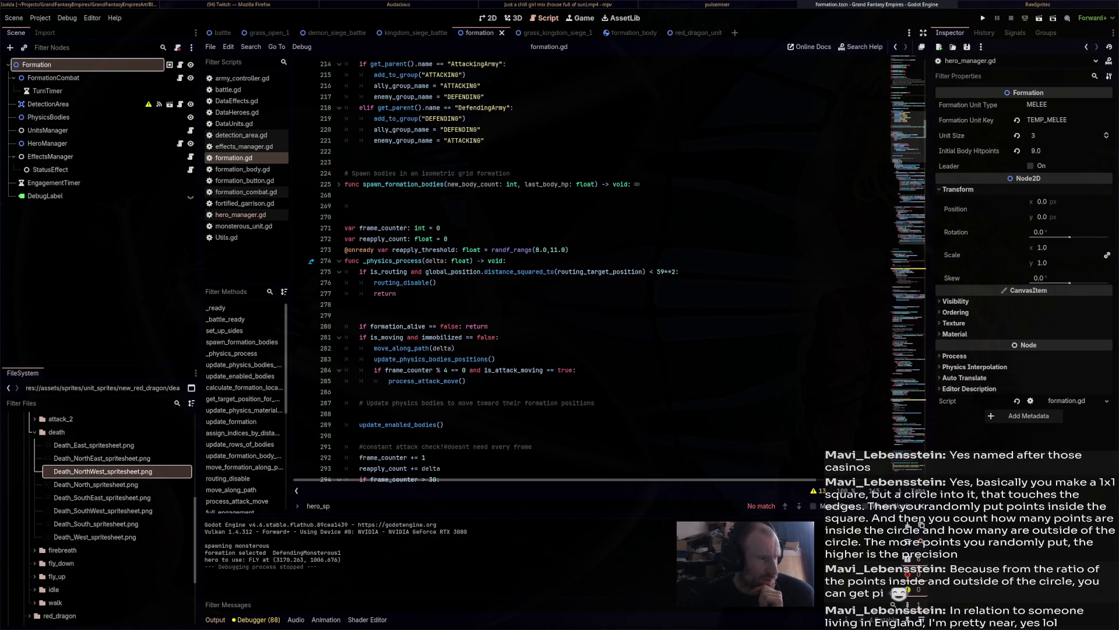
pyautogui.hotkey('ctrl', 'f')
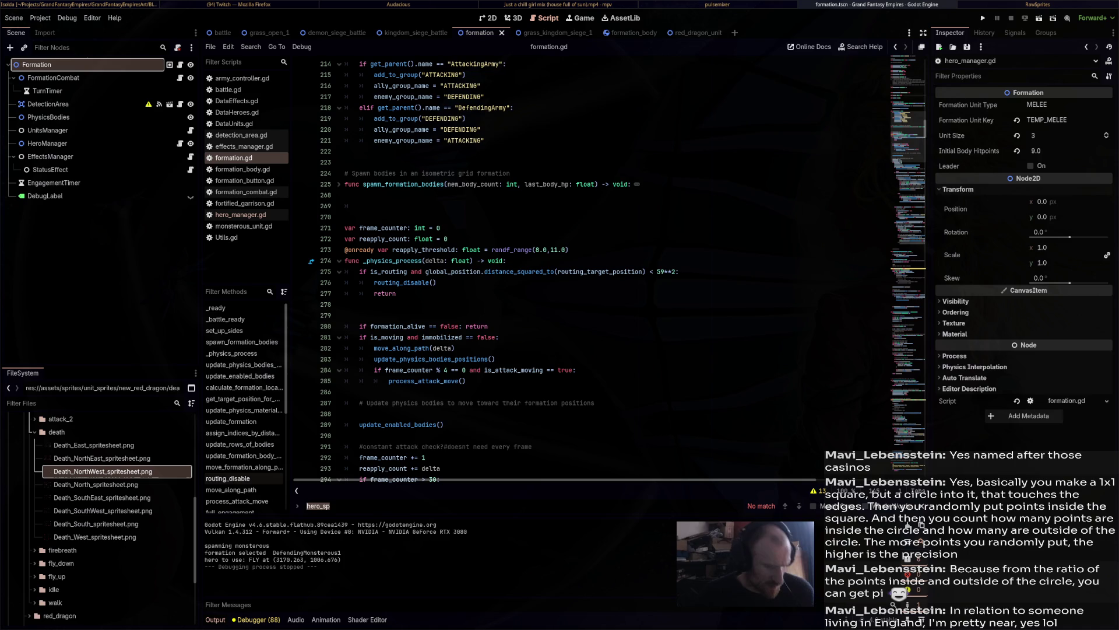
pyautogui.write('while')
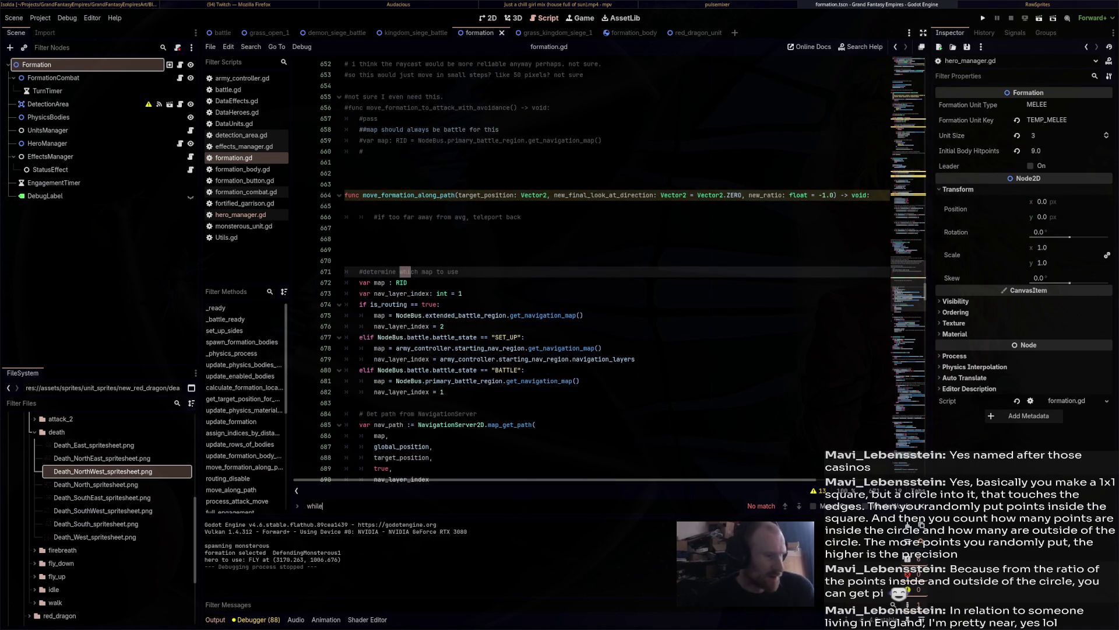
pyautogui.hotkey('ctrl', 'f')
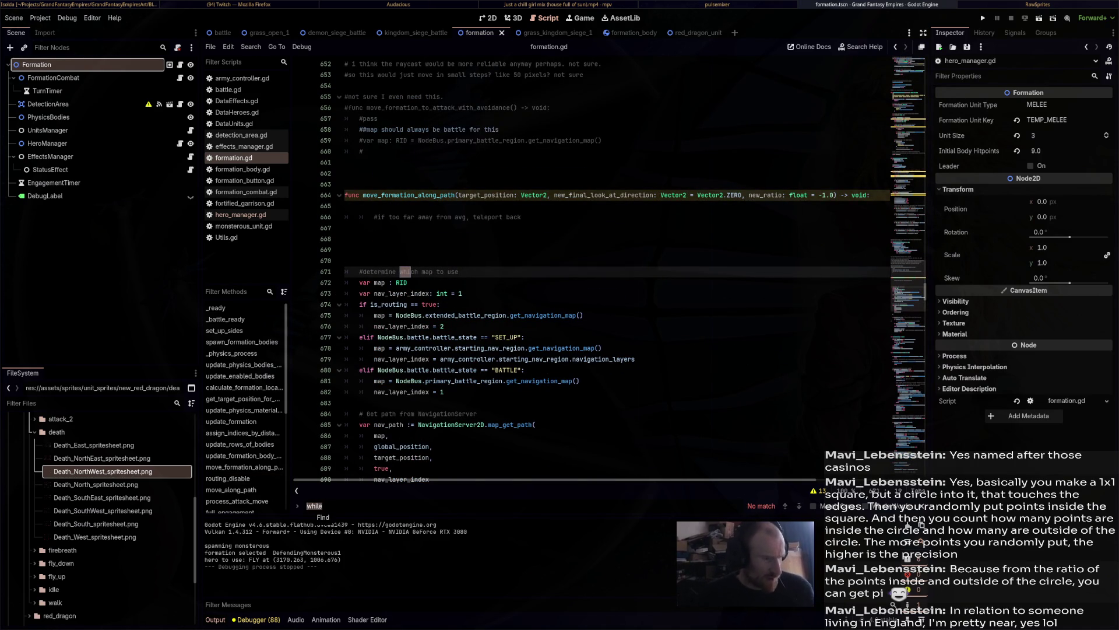
pyautogui.write('process')
pyautogui.press('Return')
pyautogui.press('Return')
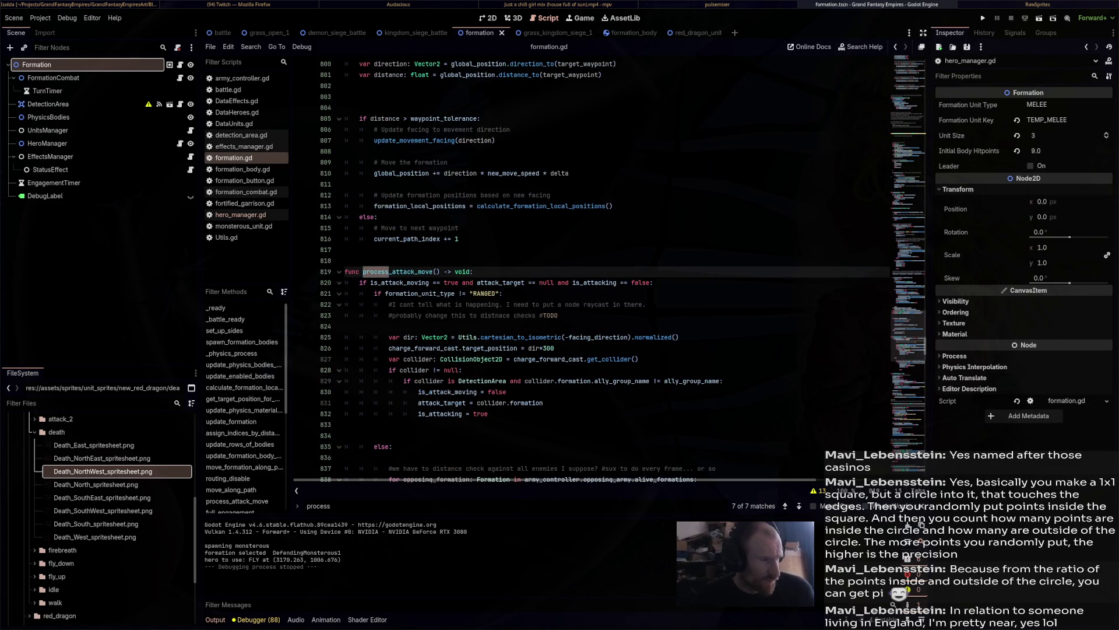
pyautogui.press('Return')
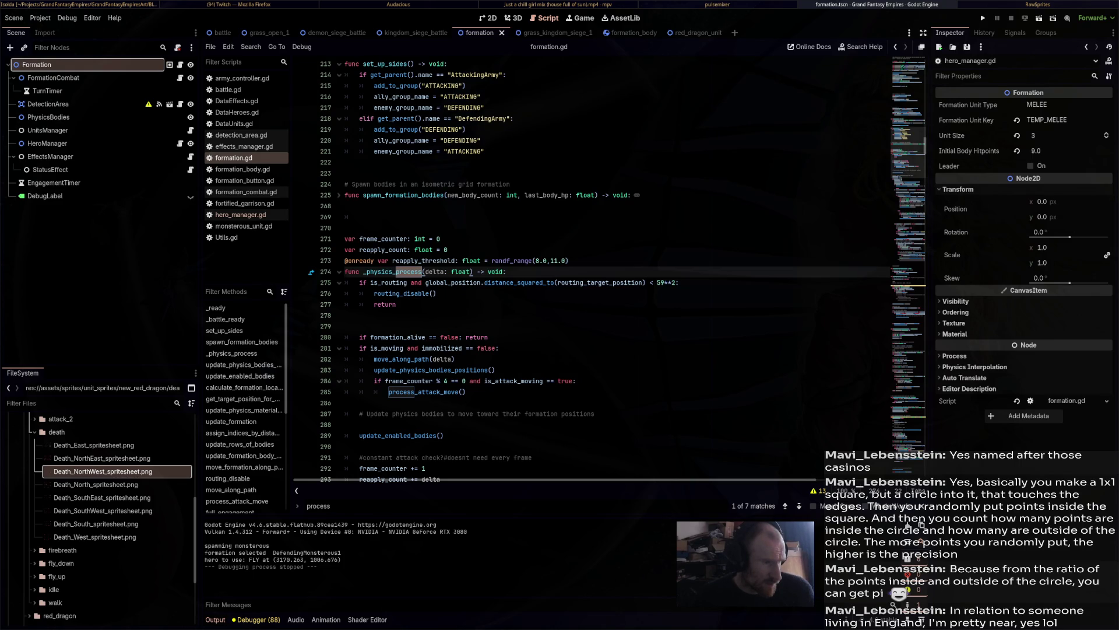
# Append 'or disabled' to line 280's formation_alive early-return check and save.
pyautogui.click(458, 337)
pyautogui.write('or ')
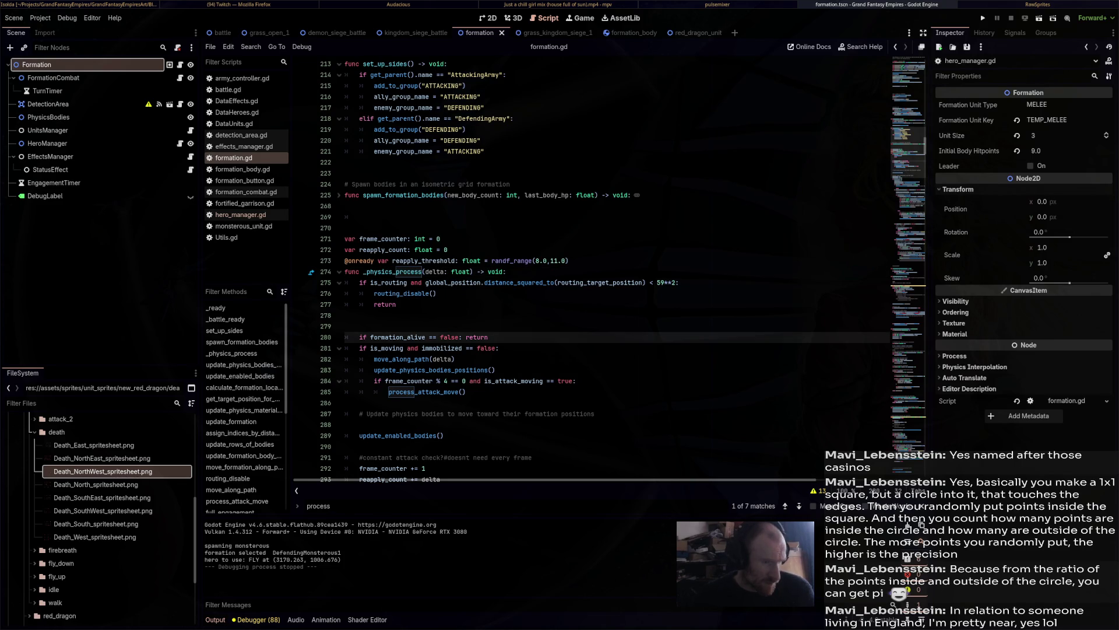
pyautogui.write('disabled')
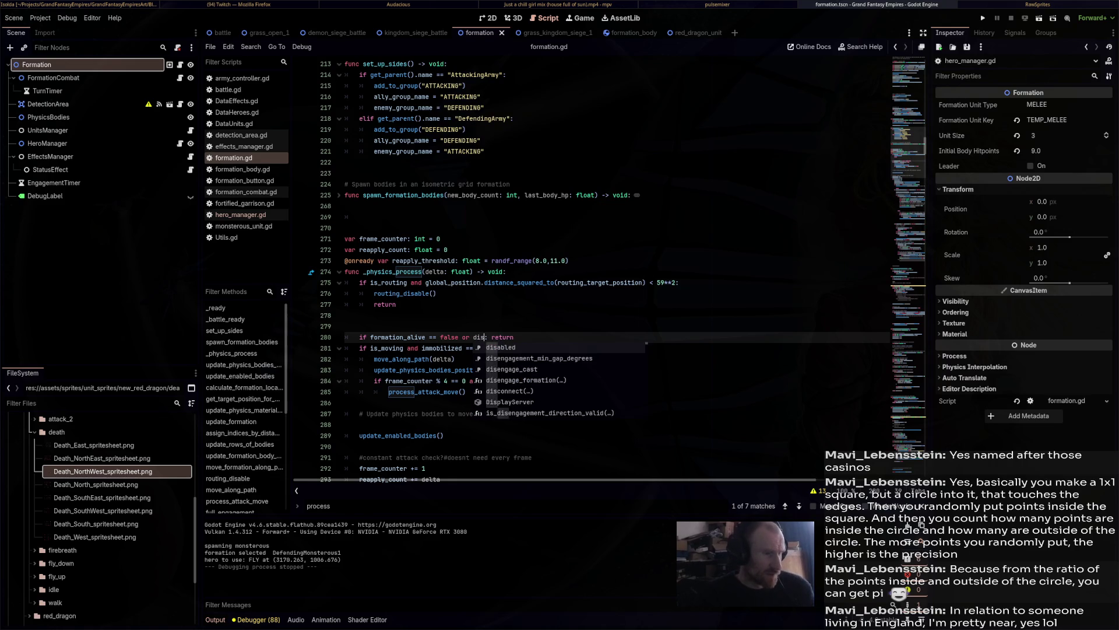
pyautogui.hotkey('ctrl', 's')
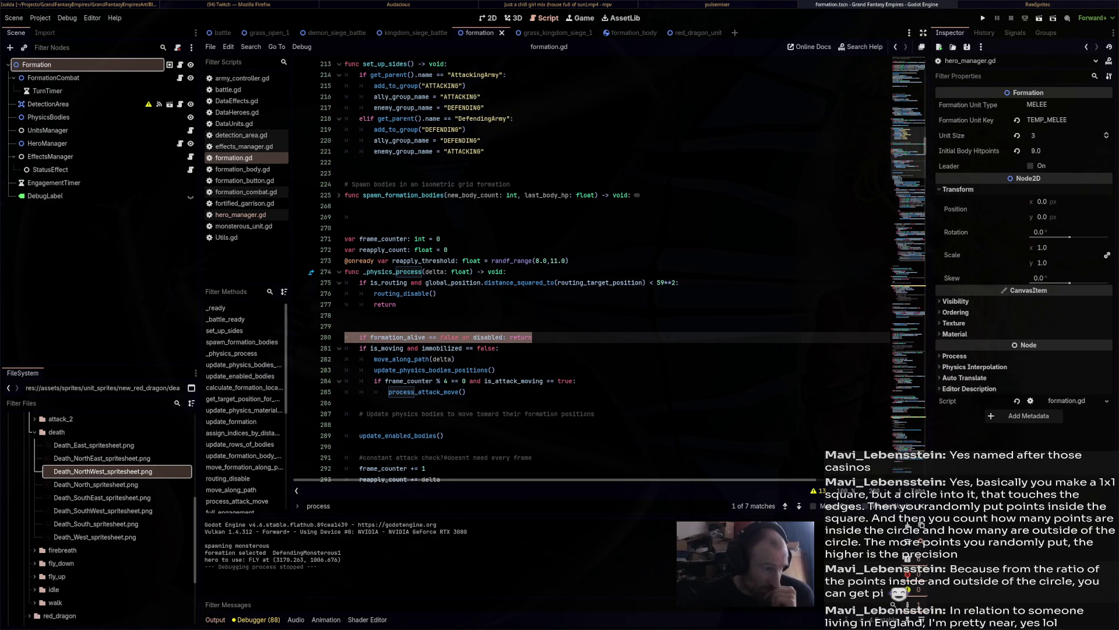
pyautogui.press('Return')
pyautogui.press('Return')
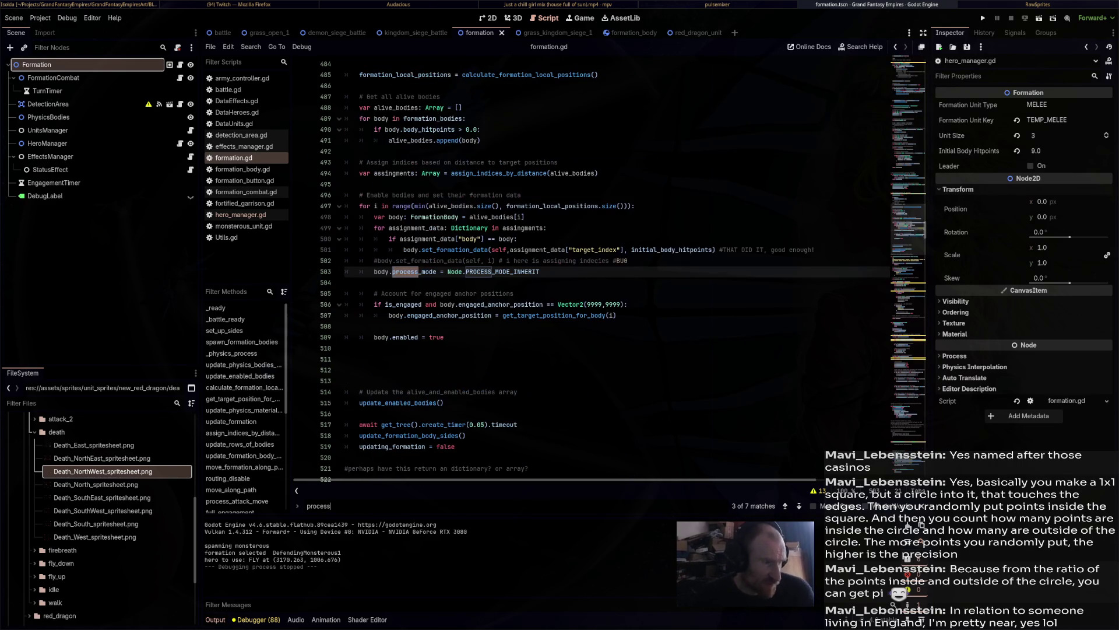
pyautogui.press('Return')
pyautogui.press('Return')
pyautogui.press('Return')
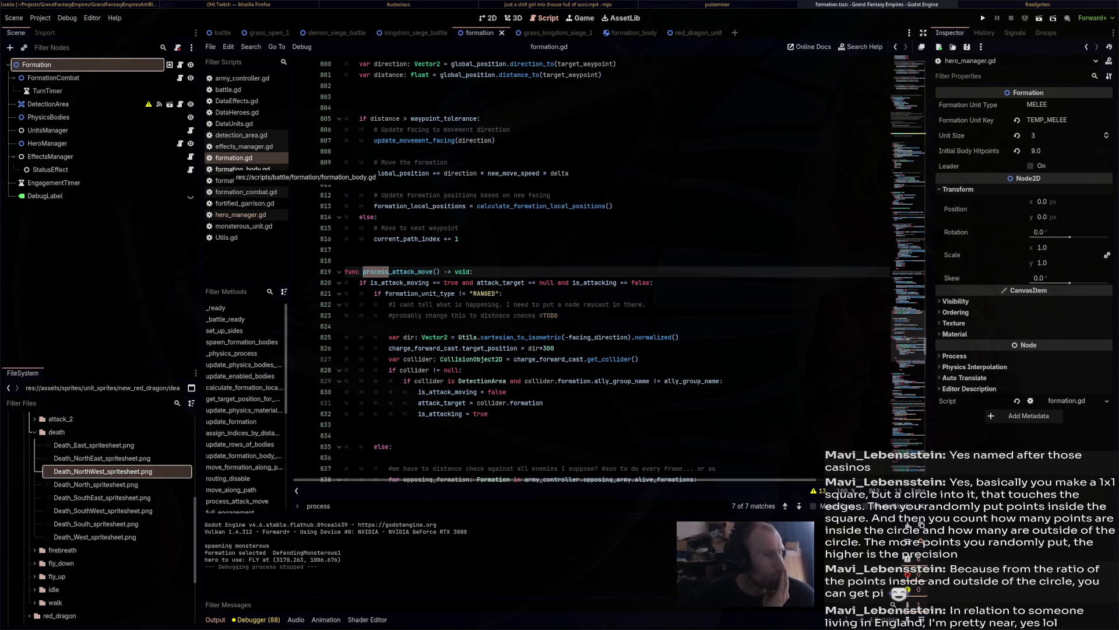
# In formation_body.gd, add blank lines at the start of _physics_process.
pyautogui.click(239, 169)
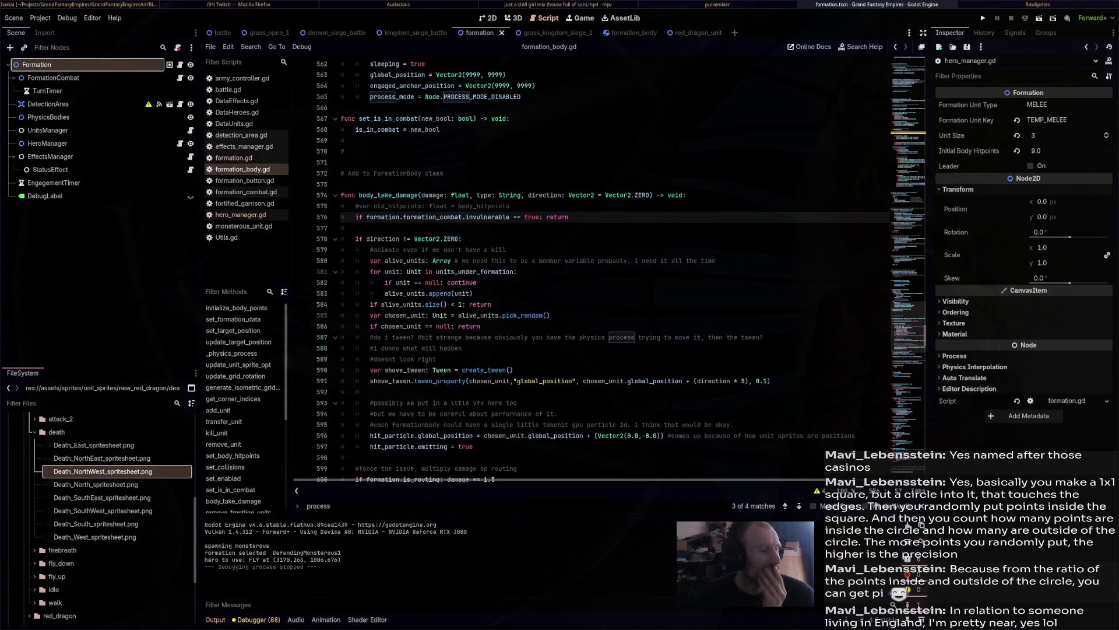
pyautogui.press('Return')
pyautogui.press('Return')
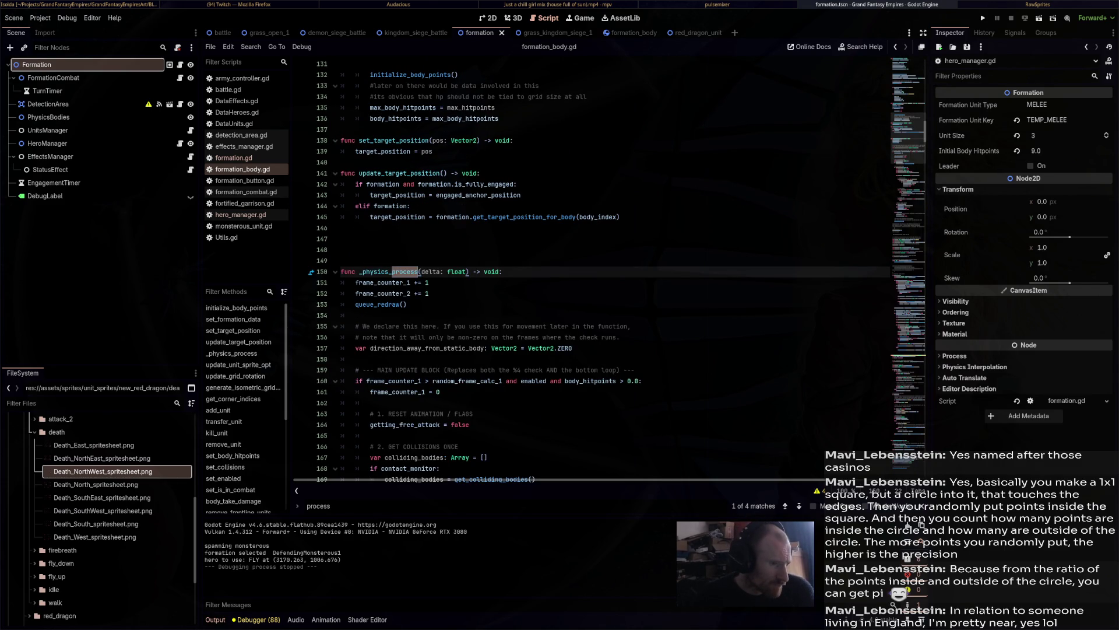
pyautogui.scroll(-5, 612, 268)
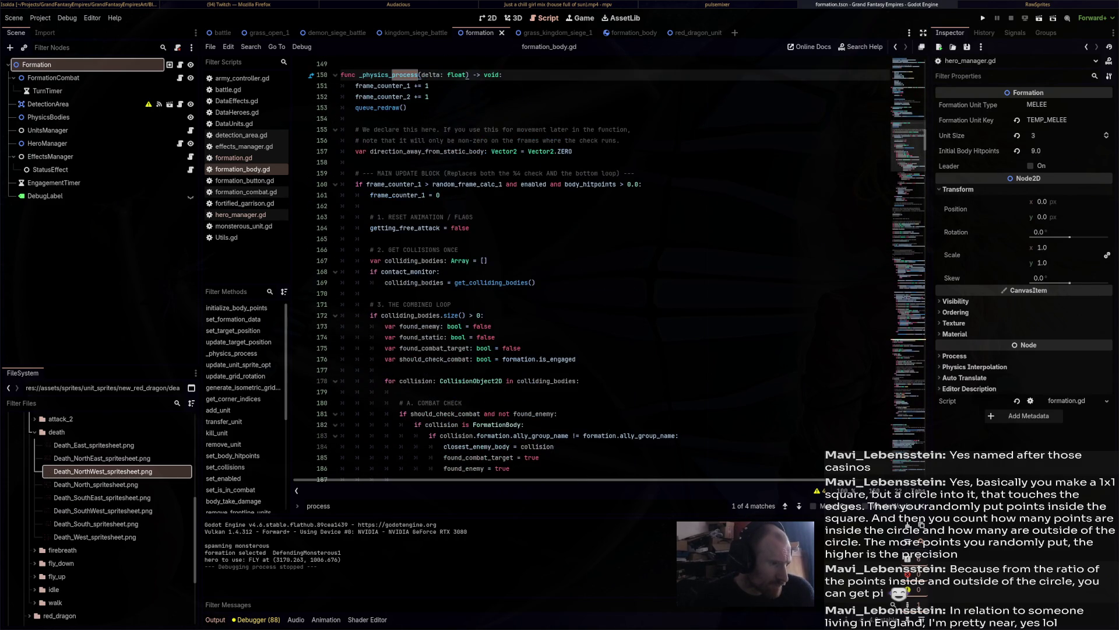
pyautogui.scroll(2, 612, 269)
pyautogui.press('End')
pyautogui.press('Return')
pyautogui.press('Return')
# Write 'if formation.disabled == true: return' on line 151 using autocomplete.
pyautogui.click(355, 184)
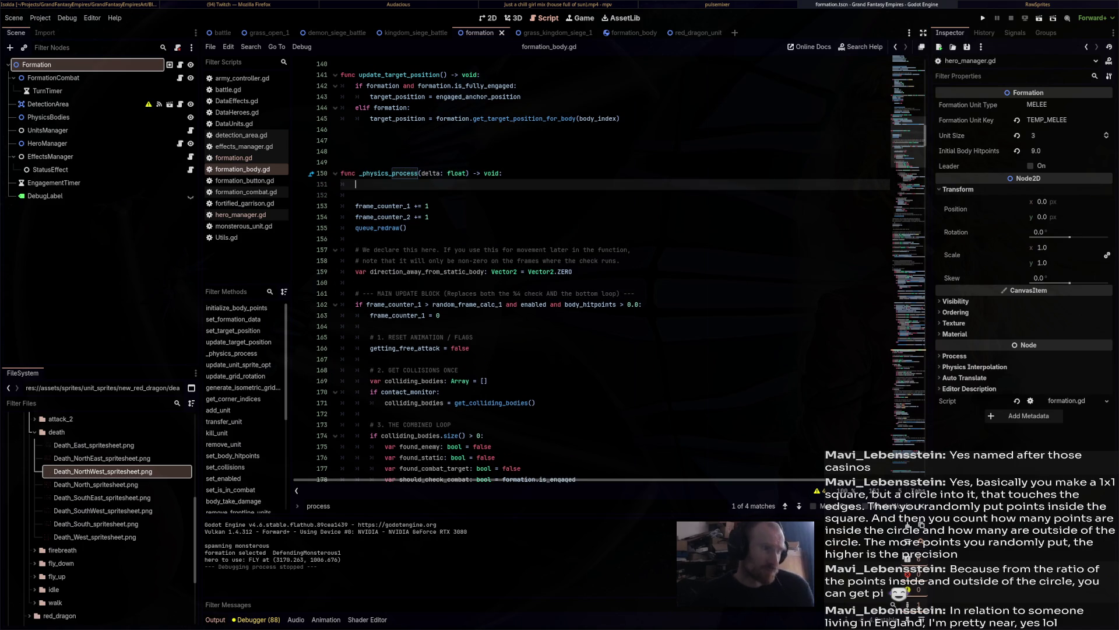
pyautogui.write('if formation.dis')
pyautogui.press('Return')
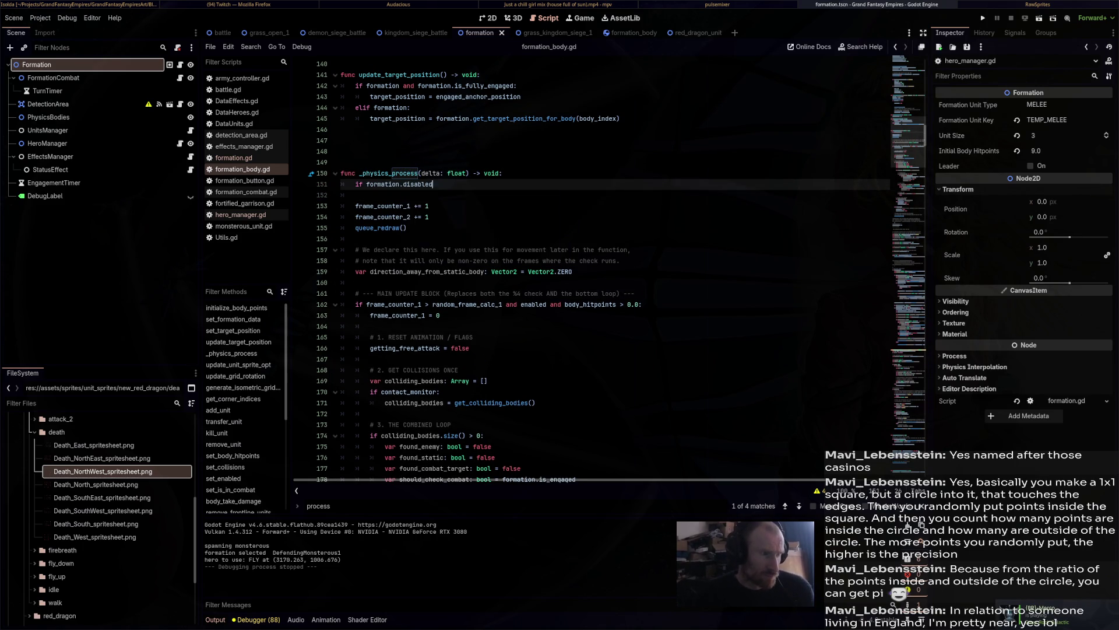
pyautogui.write(' ==')
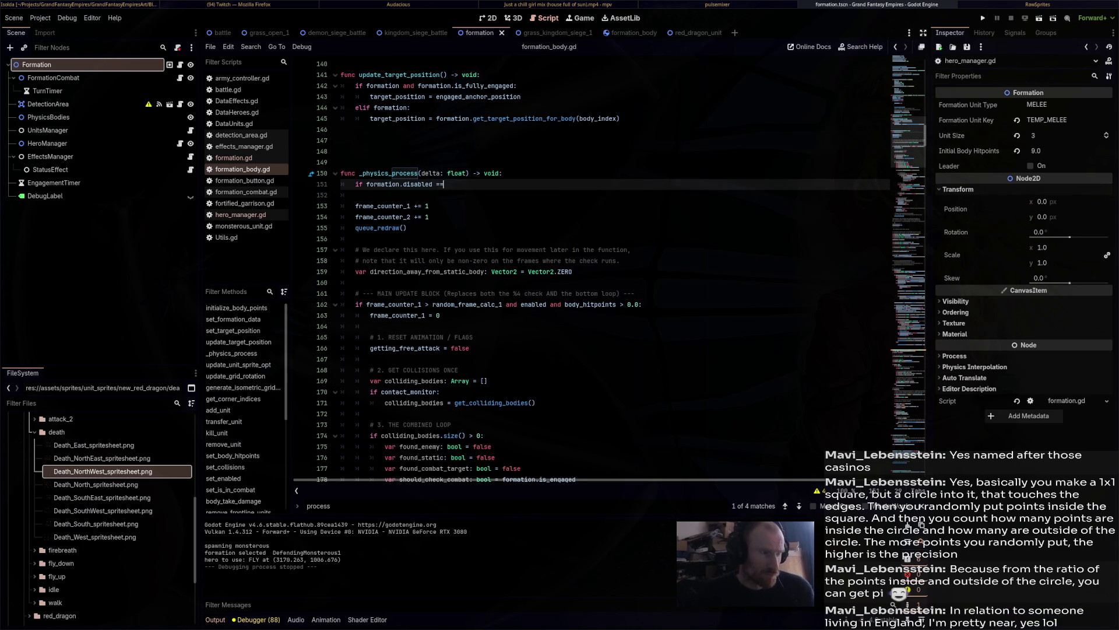
pyautogui.write(' true: return')
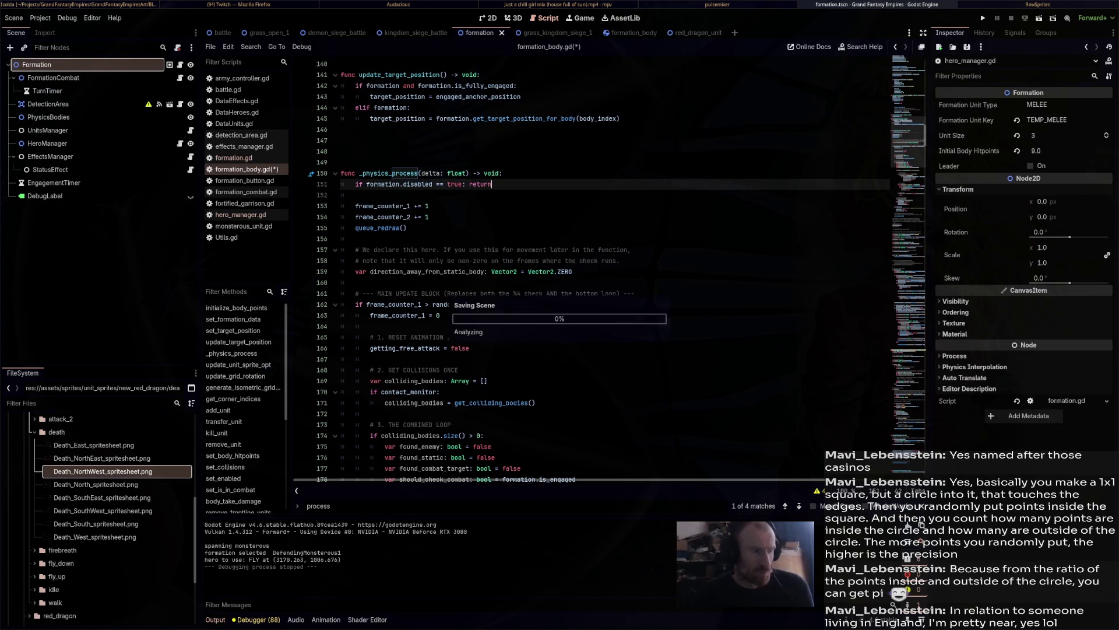
pyautogui.moveTo(410, 184); pyautogui.dragTo(356, 184)
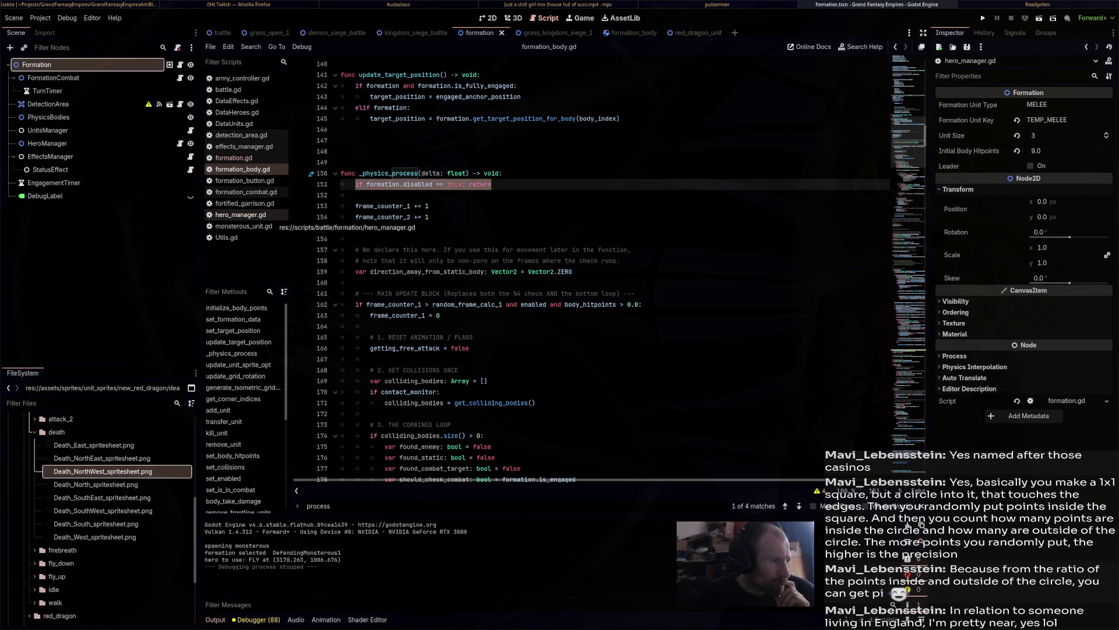
pyautogui.click(244, 214)
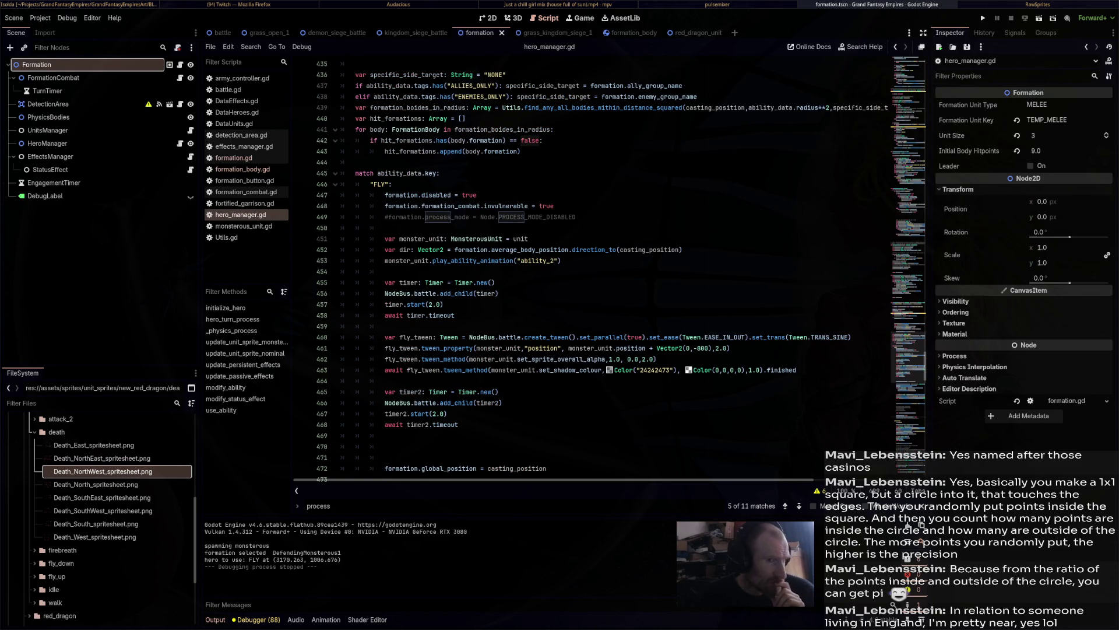
# Run the game with F5 to test the disabled-formation changes.
pyautogui.press('F5')
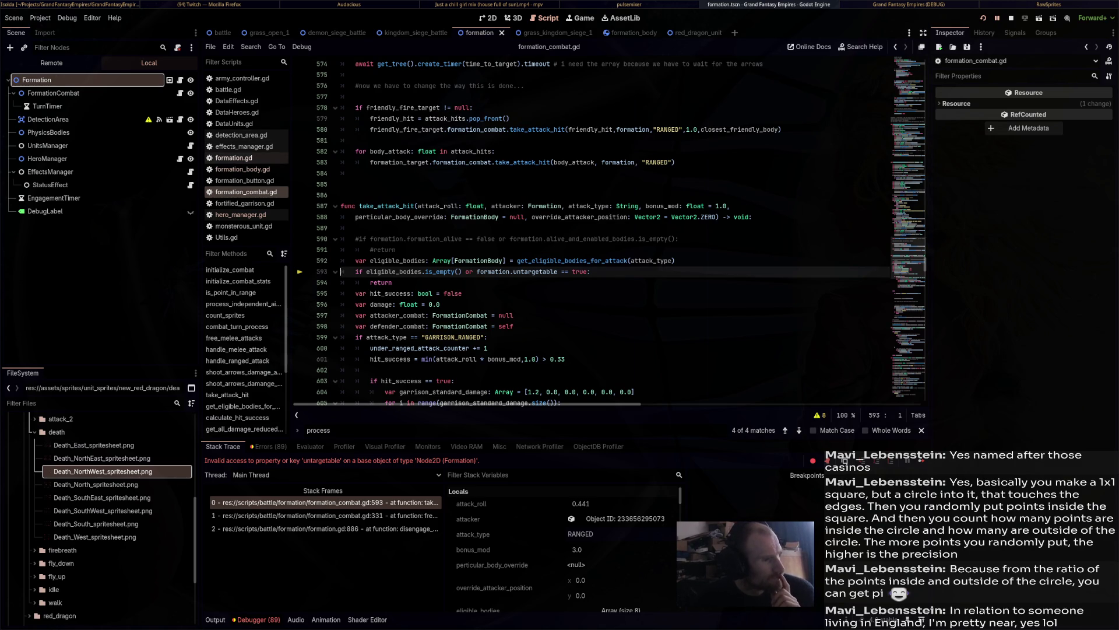
# Look over formation.gd and formation_body.gd, then return to formation_combat.gd at the error.
pyautogui.click(233, 158)
pyautogui.click(345, 249)
pyautogui.hotkey('ctrl', 'f')
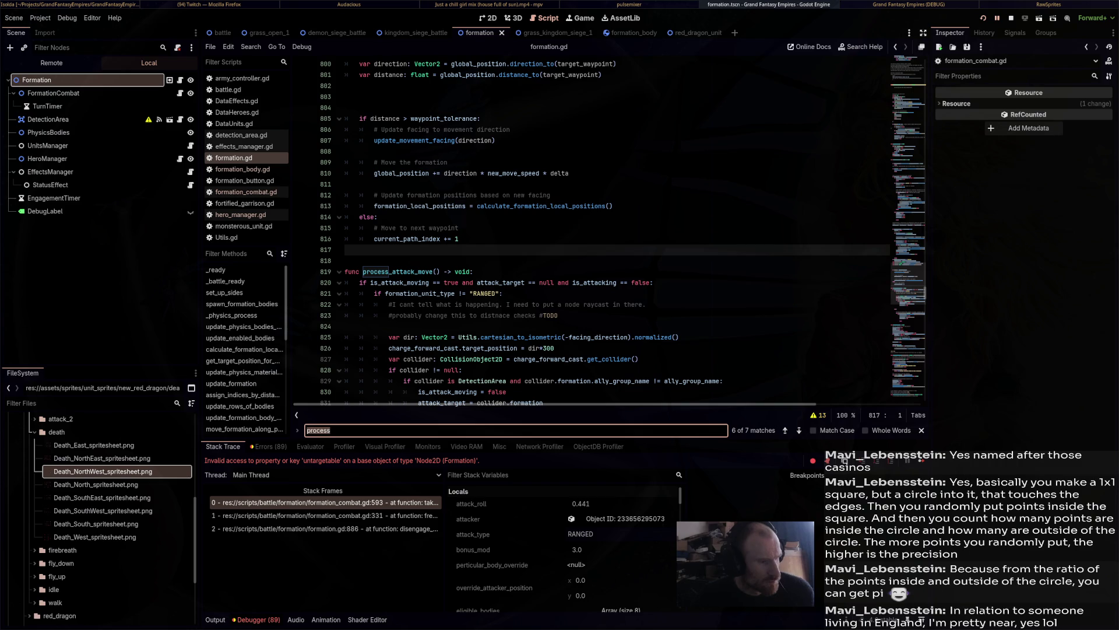
pyautogui.click(242, 169)
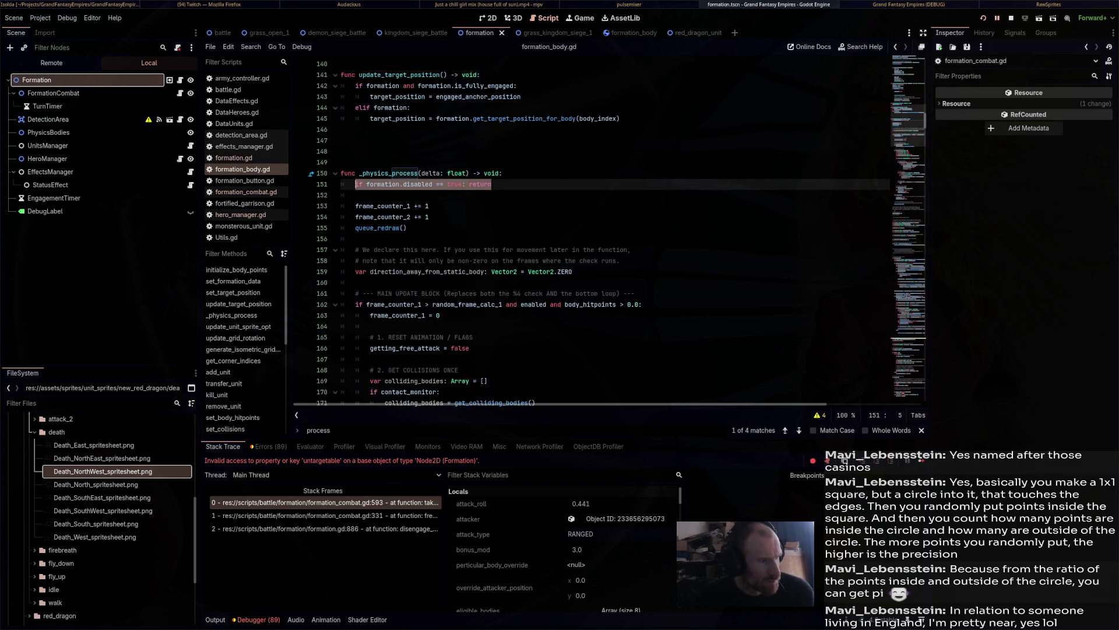
pyautogui.click(245, 192)
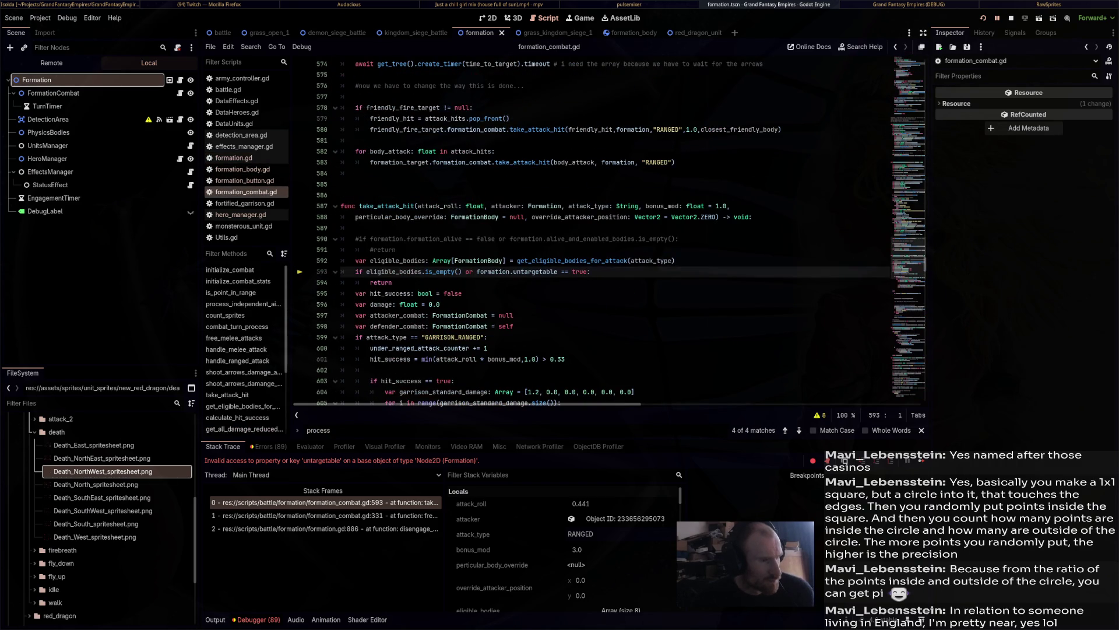
# Replace formation.untargetable with invulnerable on line 593 and relaunch the game.
pyautogui.moveTo(493, 272)
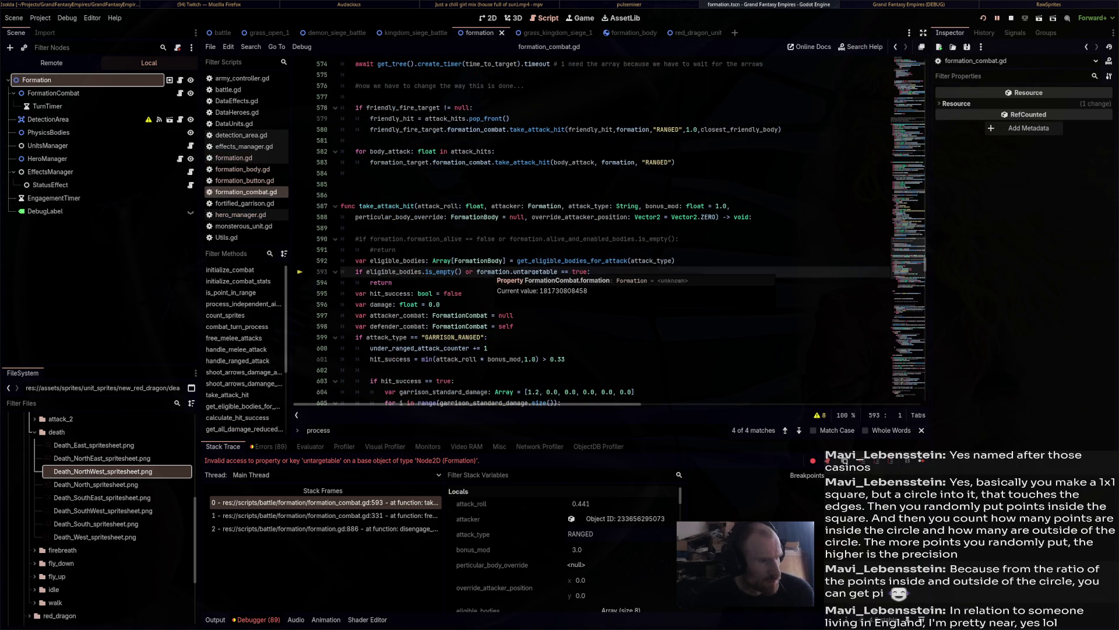
pyautogui.doubleClick(535, 272)
pyautogui.write('invul')
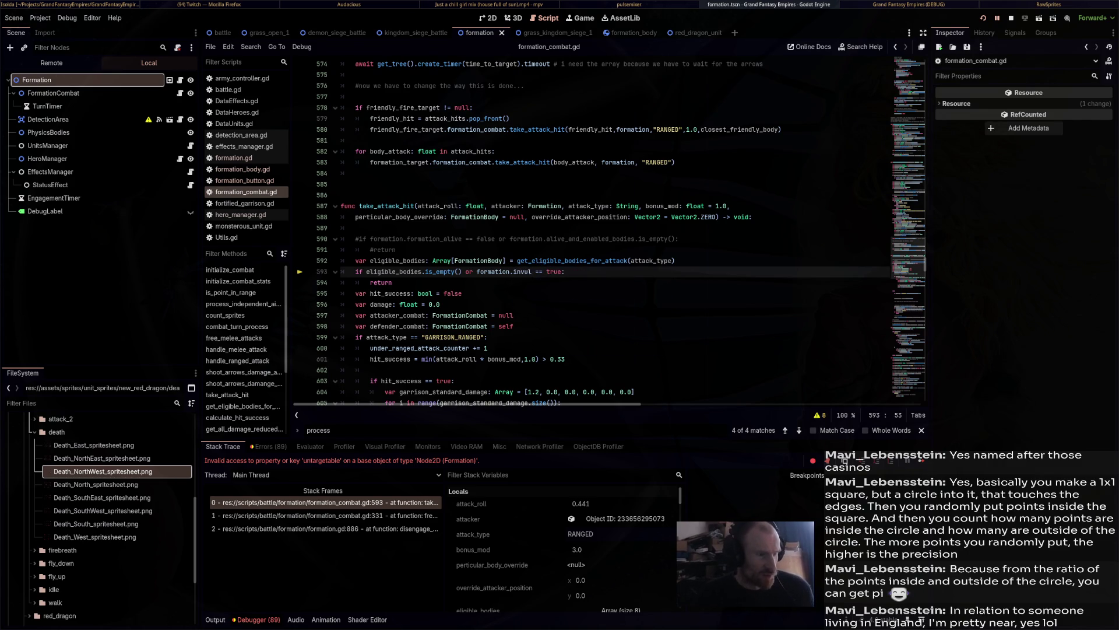
pyautogui.press('BackSpace')
pyautogui.press('BackSpace')
pyautogui.press('BackSpace')
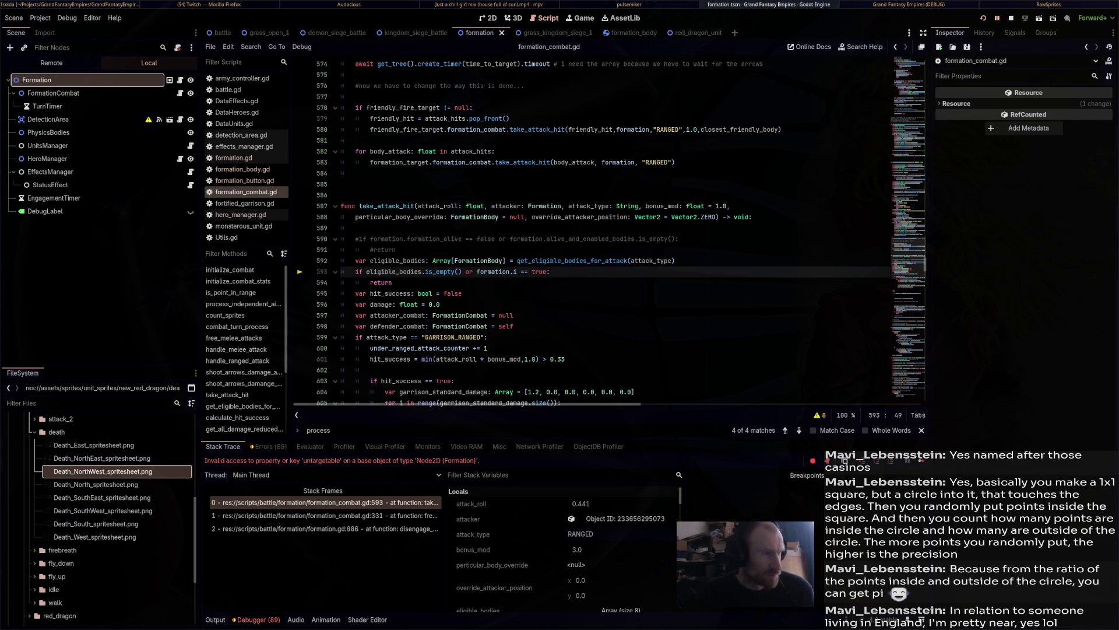
pyautogui.press('BackSpace')
pyautogui.press('BackSpace')
pyautogui.press('BackSpace')
pyautogui.write('in')
pyautogui.write('v')
pyautogui.press('Return')
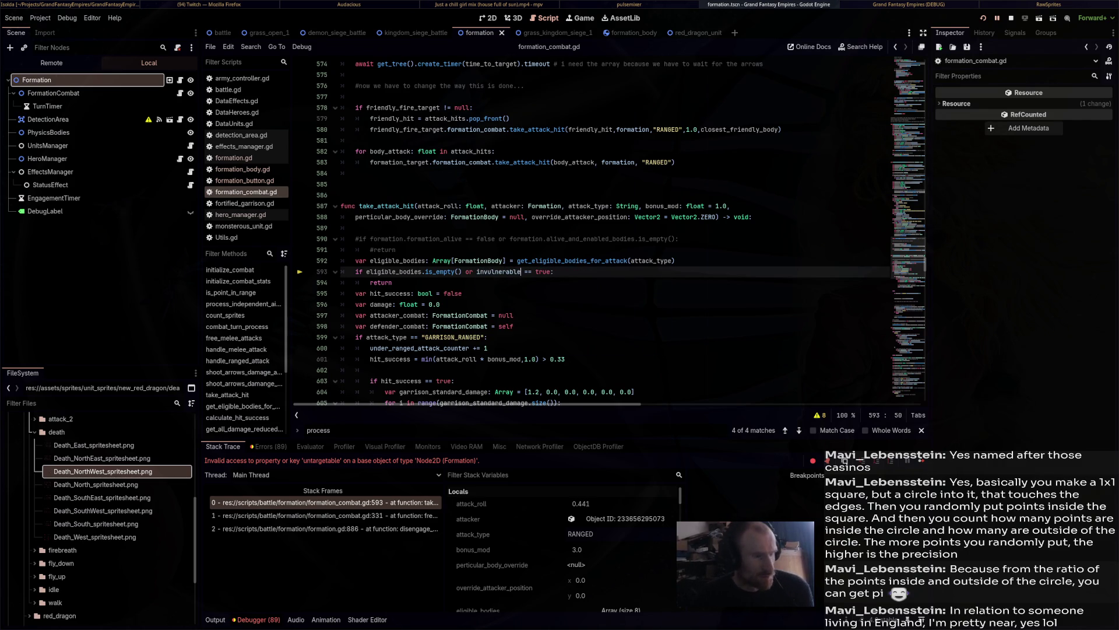
pyautogui.press('F5')
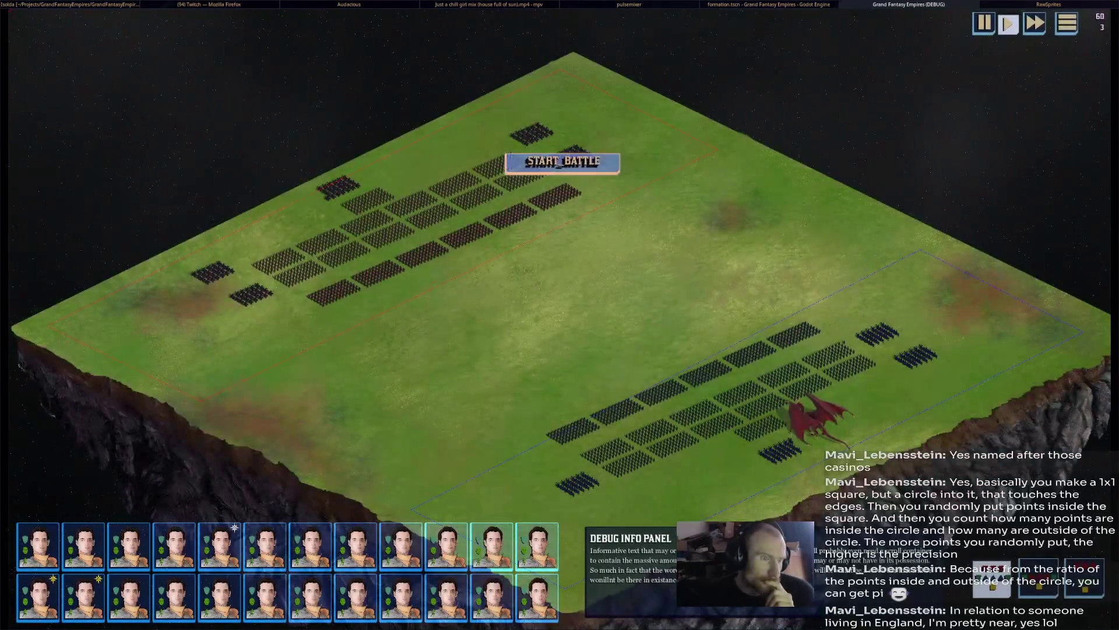
# Start a battle, select the dragon hero's portrait, then stop with F8 and reopen hero_manager.gd.
pyautogui.click(562, 162)
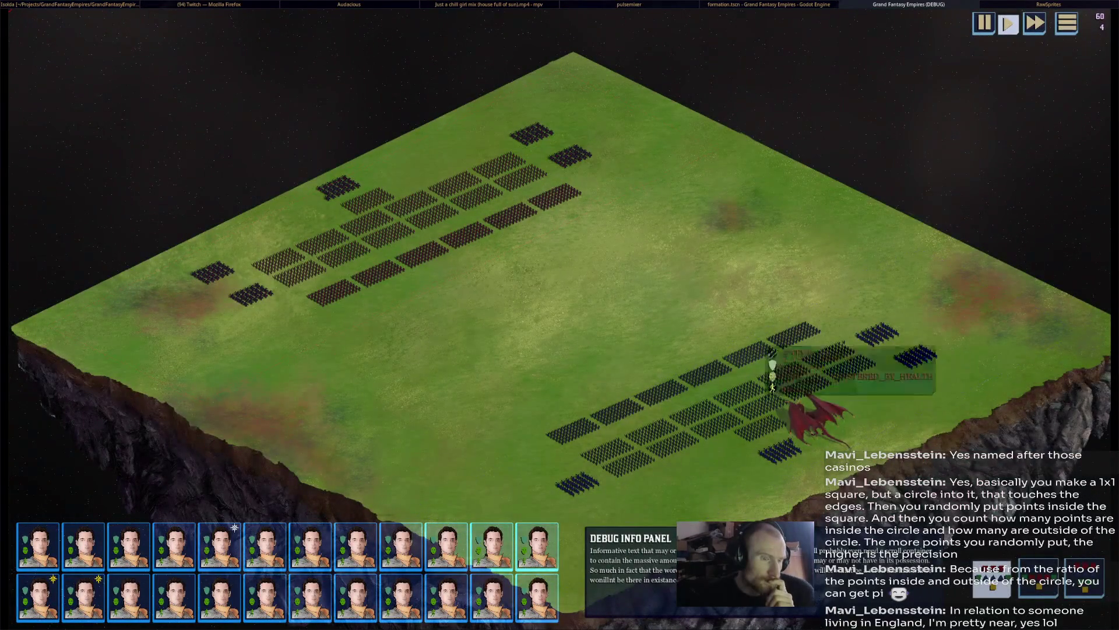
pyautogui.click(82, 597)
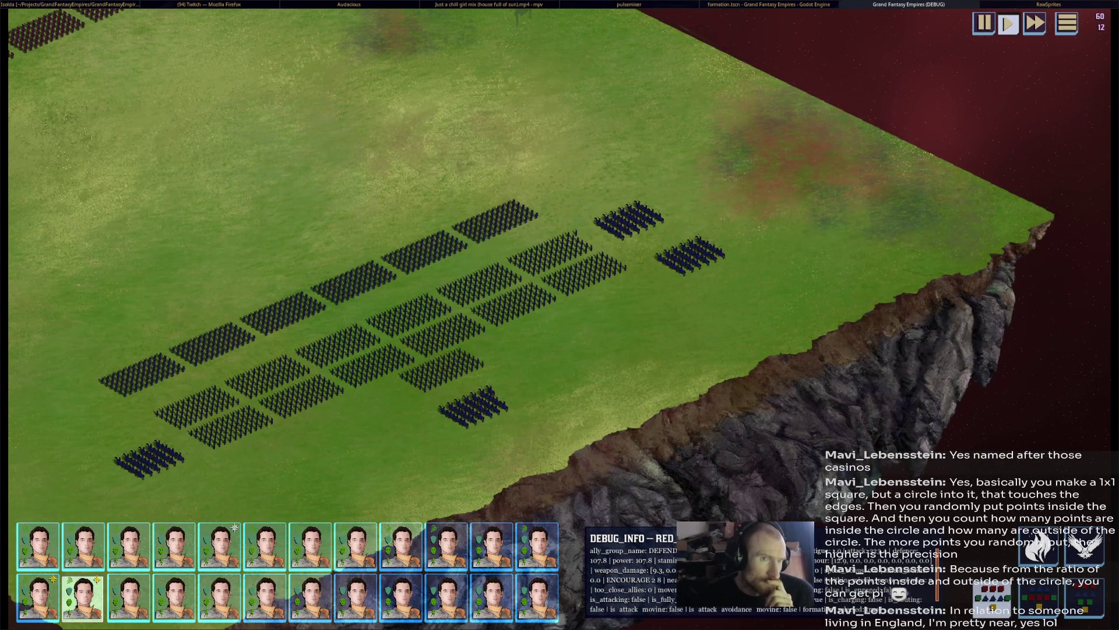
pyautogui.press('F8')
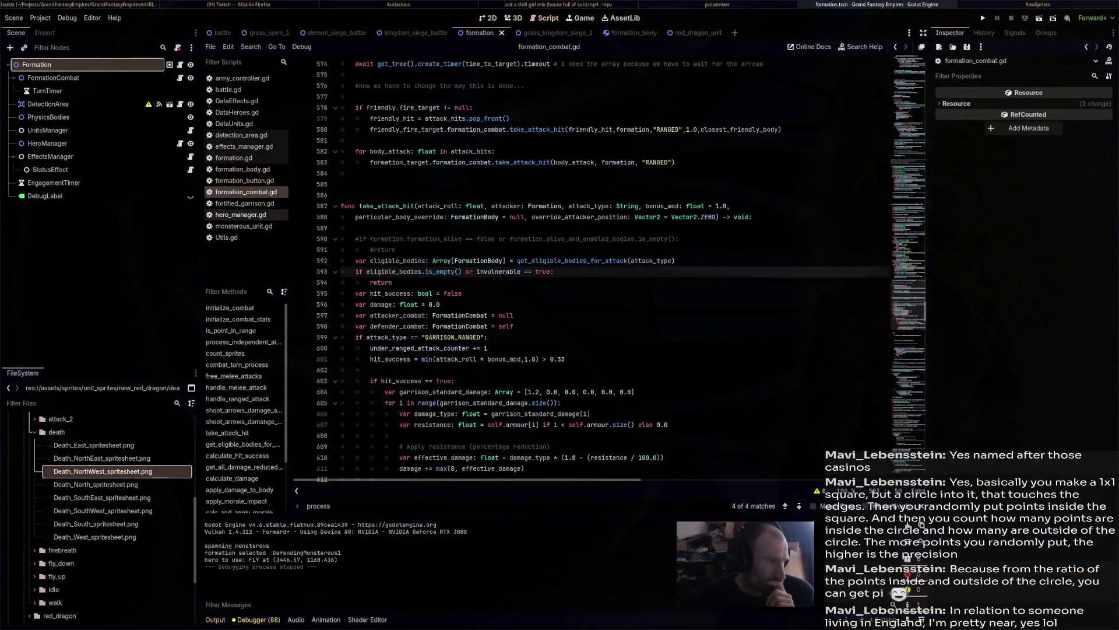
pyautogui.click(240, 215)
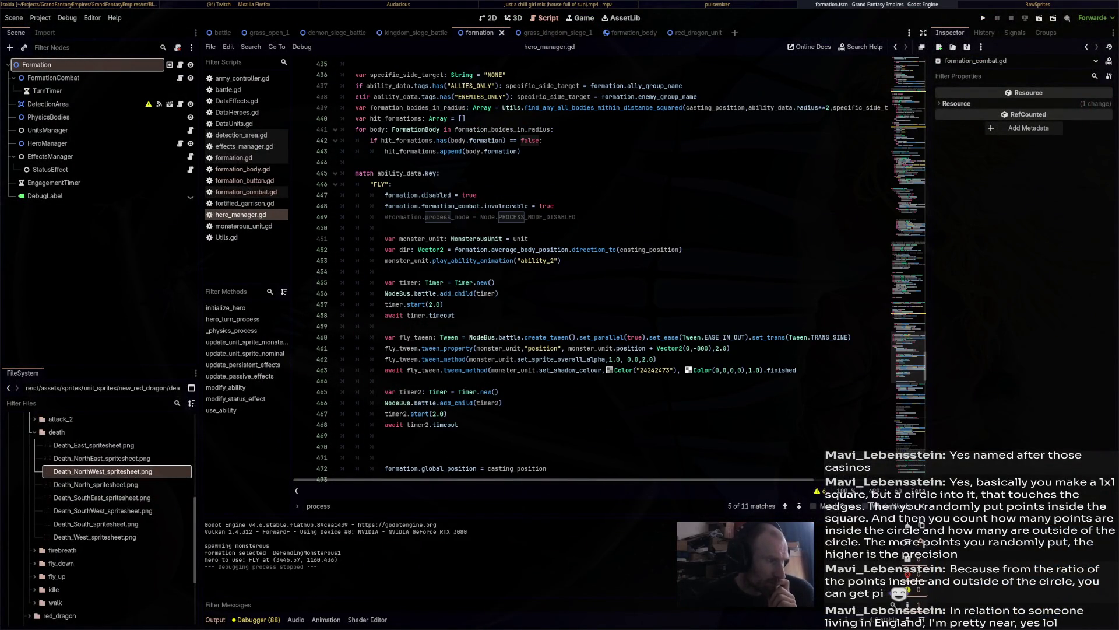
pyautogui.scroll(10, 583, 268)
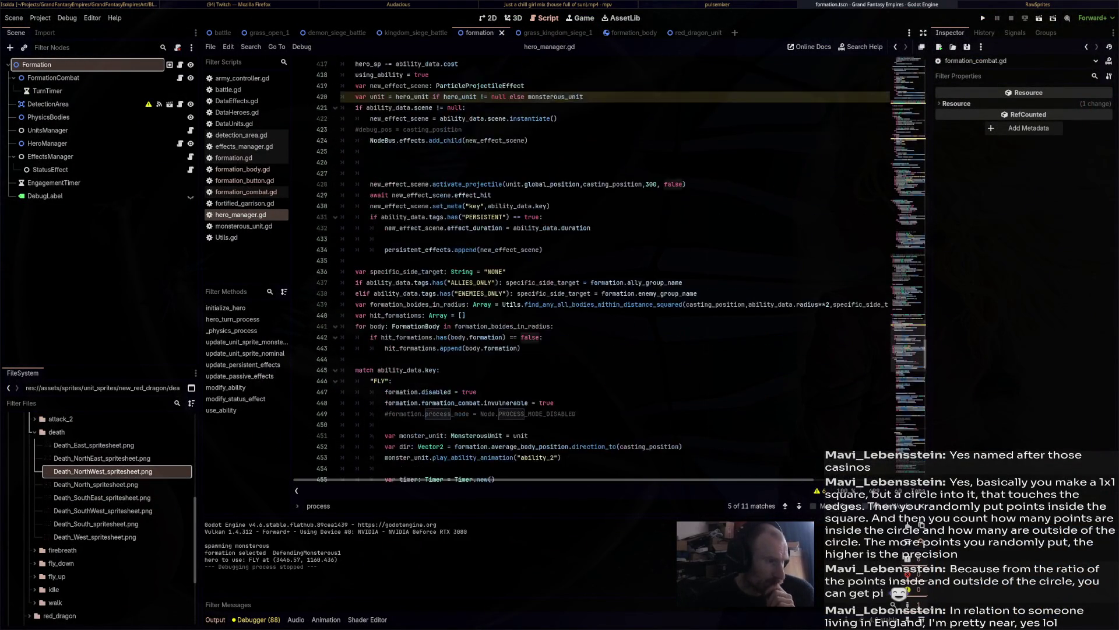
# Scroll up through hero_manager.gd's ability code, then switch to formation_combat.gd's take_attack_hit.
pyautogui.scroll(20, 583, 268)
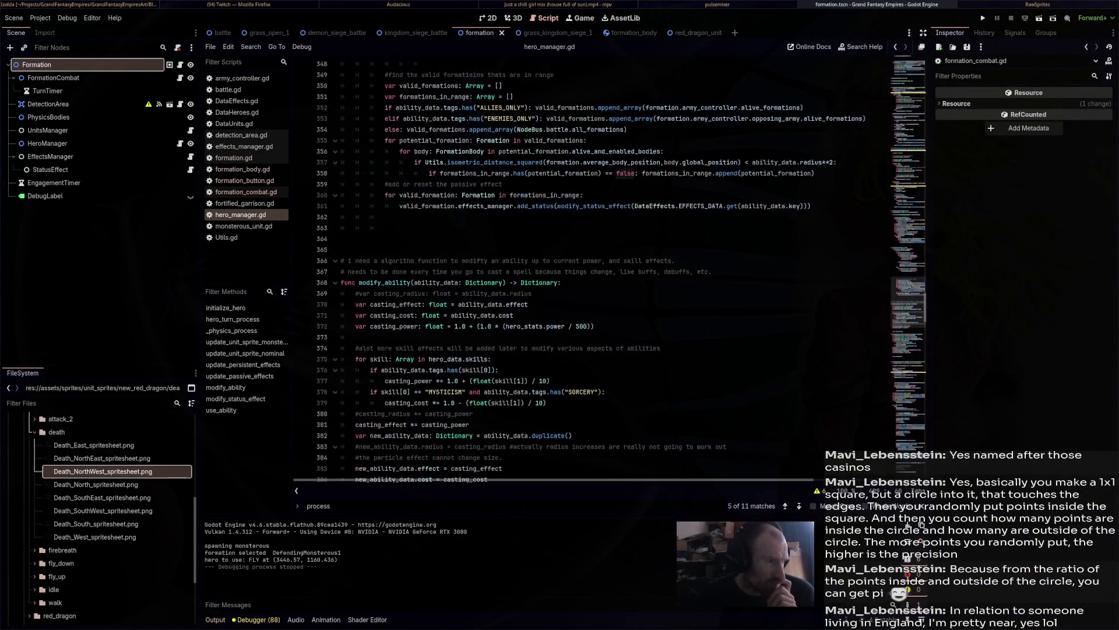
pyautogui.scroll(6, 583, 268)
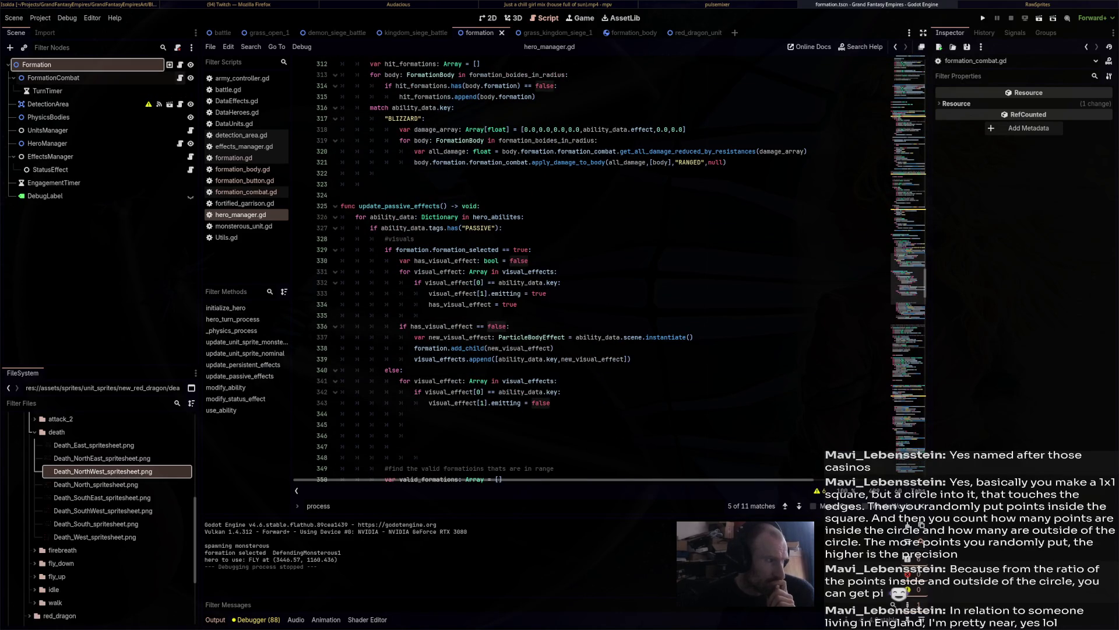
pyautogui.click(179, 77)
pyautogui.scroll(4, 583, 268)
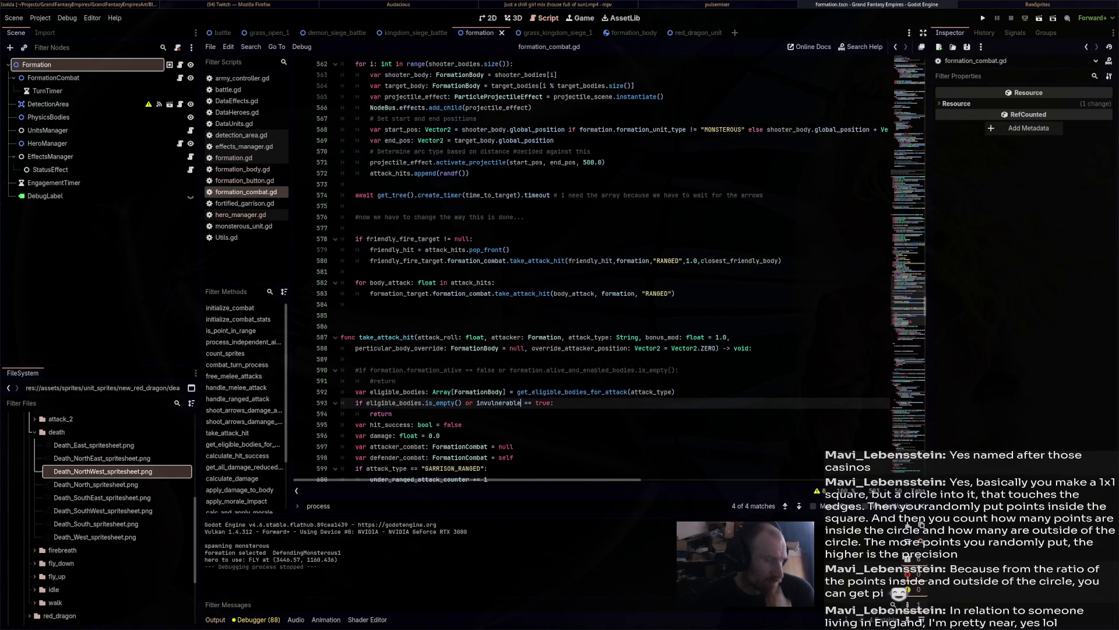
# Search 'while' in formation_combat.gd and start an indented if on line 246.
pyautogui.hotkey('ctrl', 'f')
pyautogui.write('while')
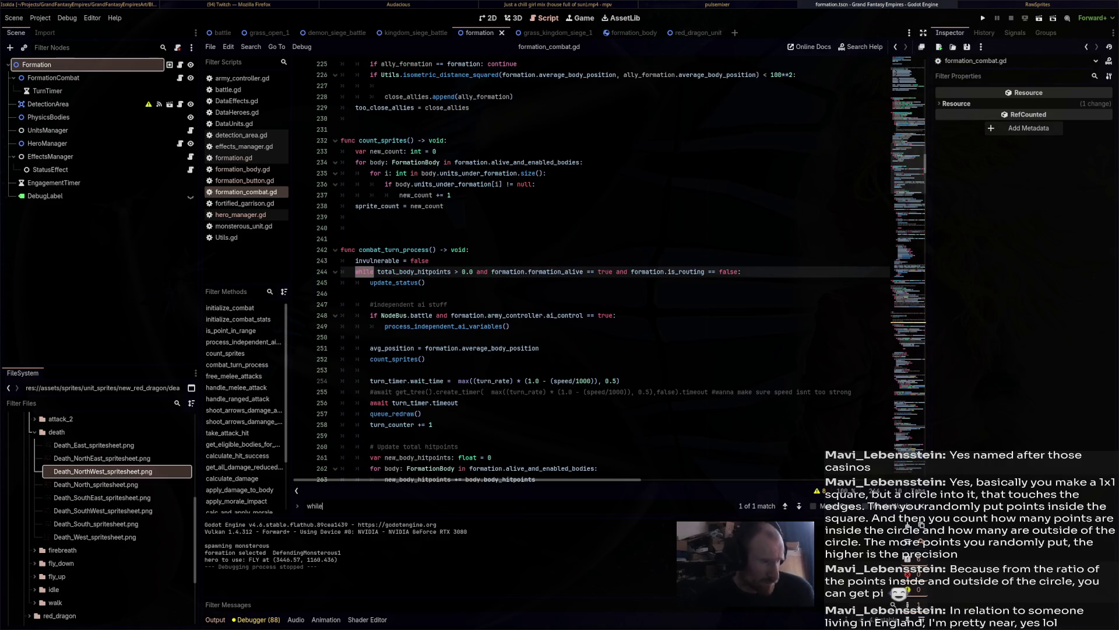
pyautogui.click(342, 293)
pyautogui.press('Tab')
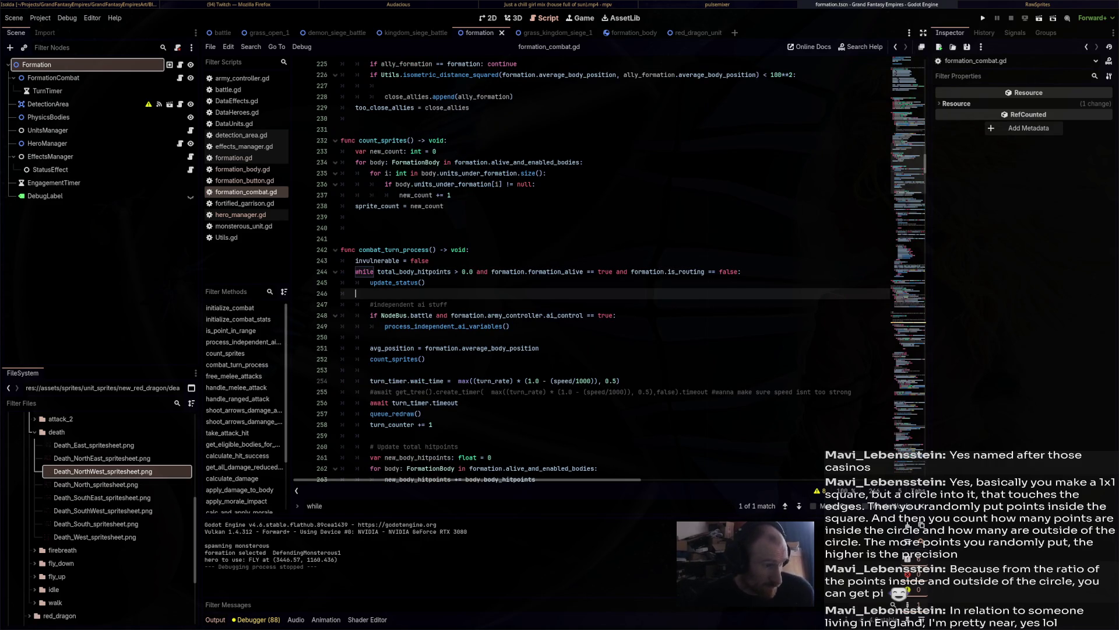
pyautogui.press('Tab')
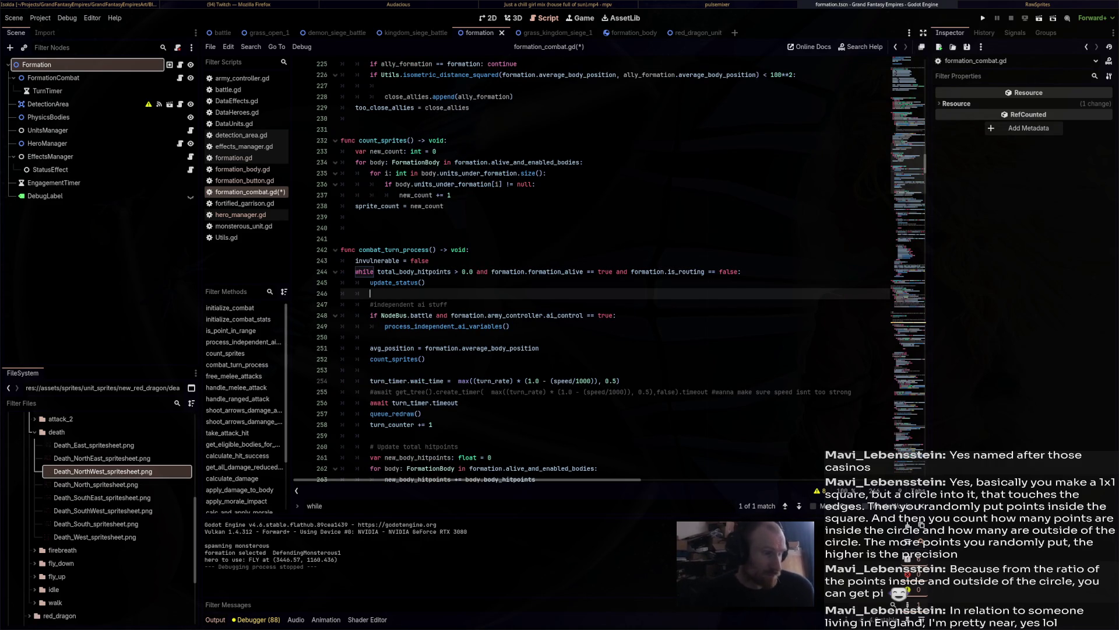
pyautogui.write('if')
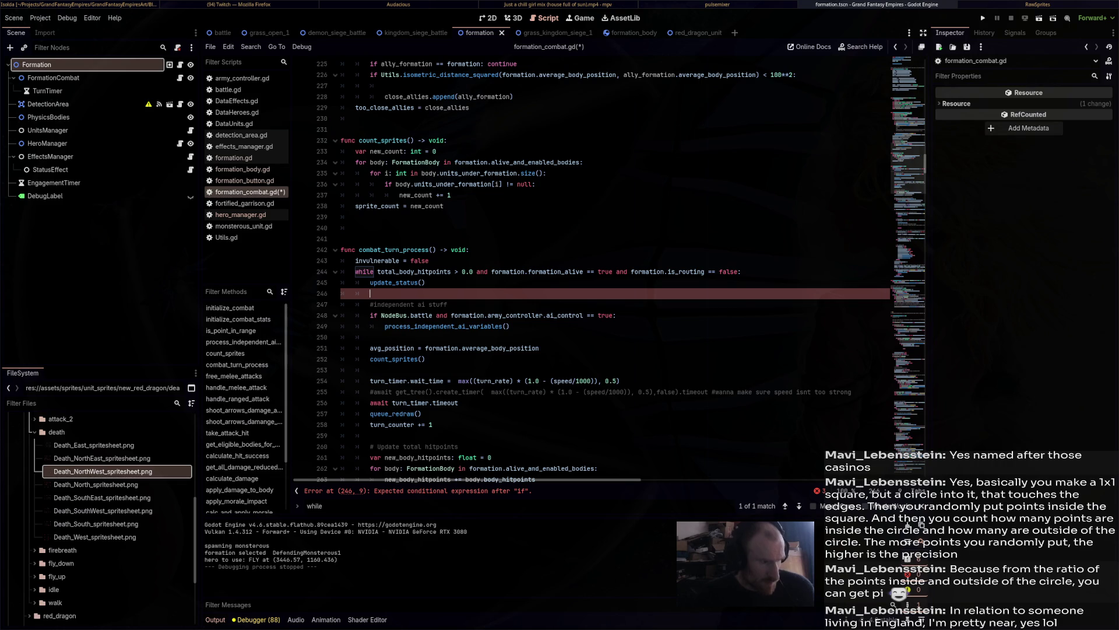
pyautogui.scroll(-1, 622, 329)
pyautogui.click(458, 370)
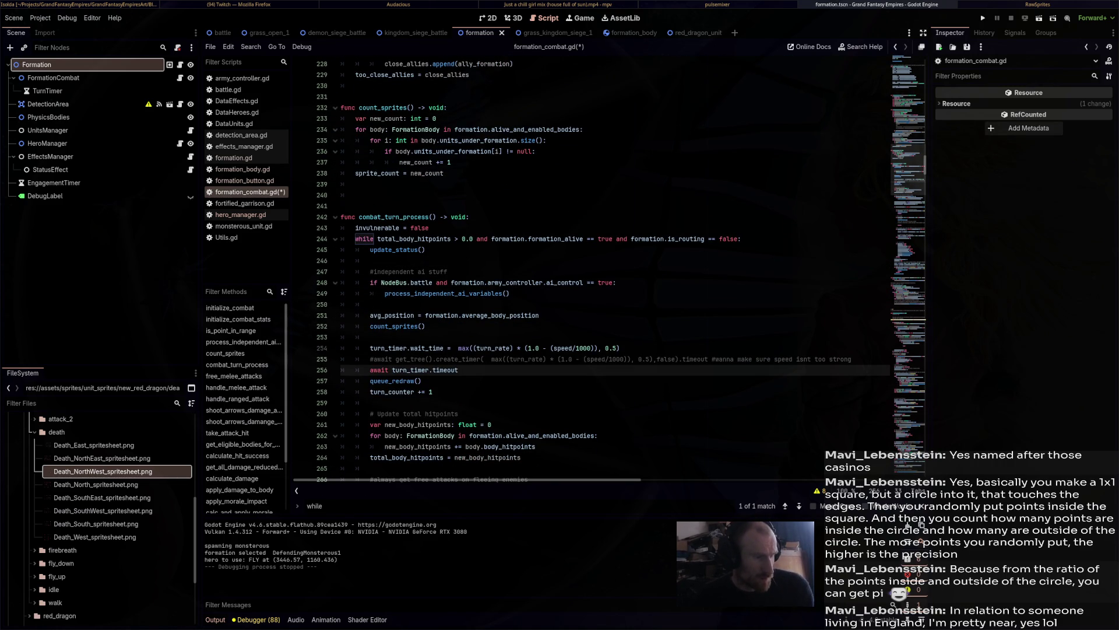
# After turn_counter += 1, add 'if formation.disabled == true: continue' and save.
pyautogui.scroll(-3, 622, 271)
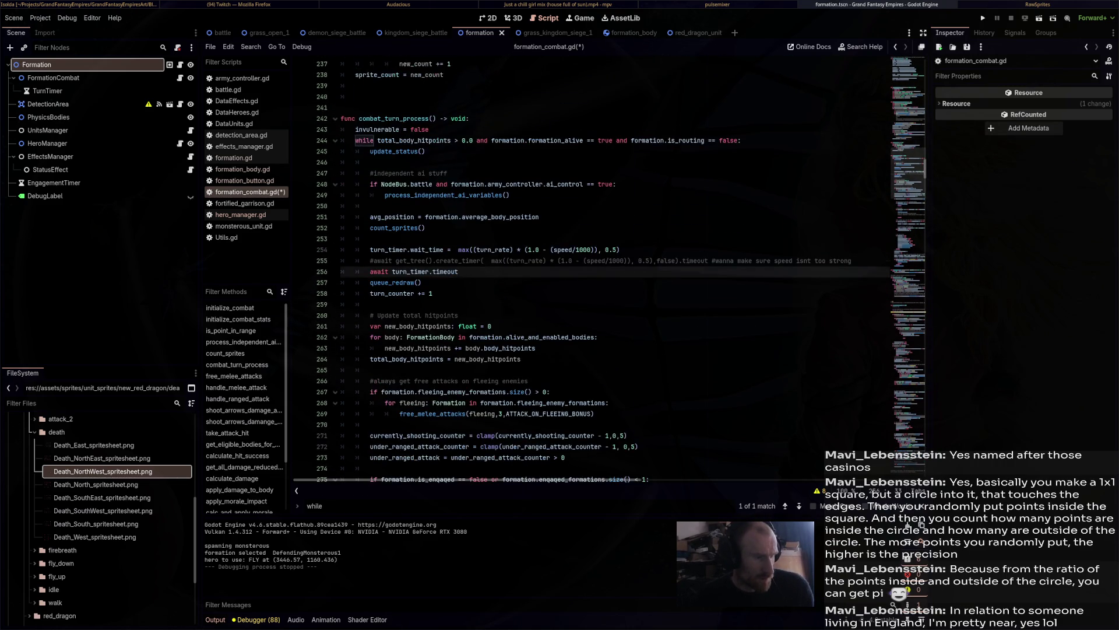
pyautogui.scroll(-7, 621, 268)
pyautogui.scroll(-5, 621, 269)
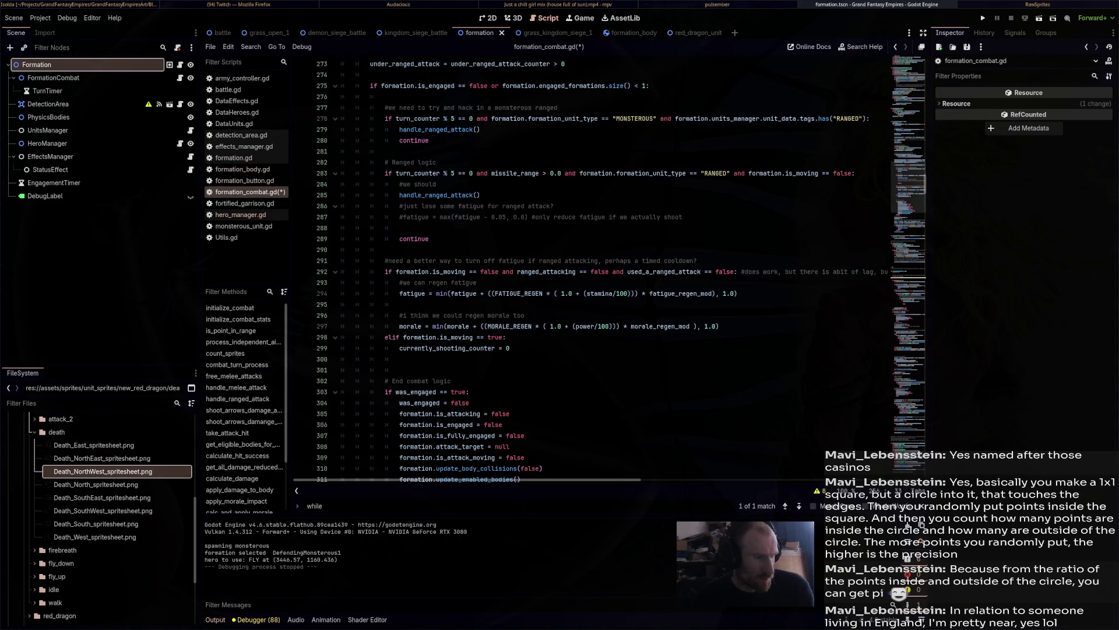
pyautogui.scroll(14, 621, 268)
pyautogui.scroll(-18, 621, 268)
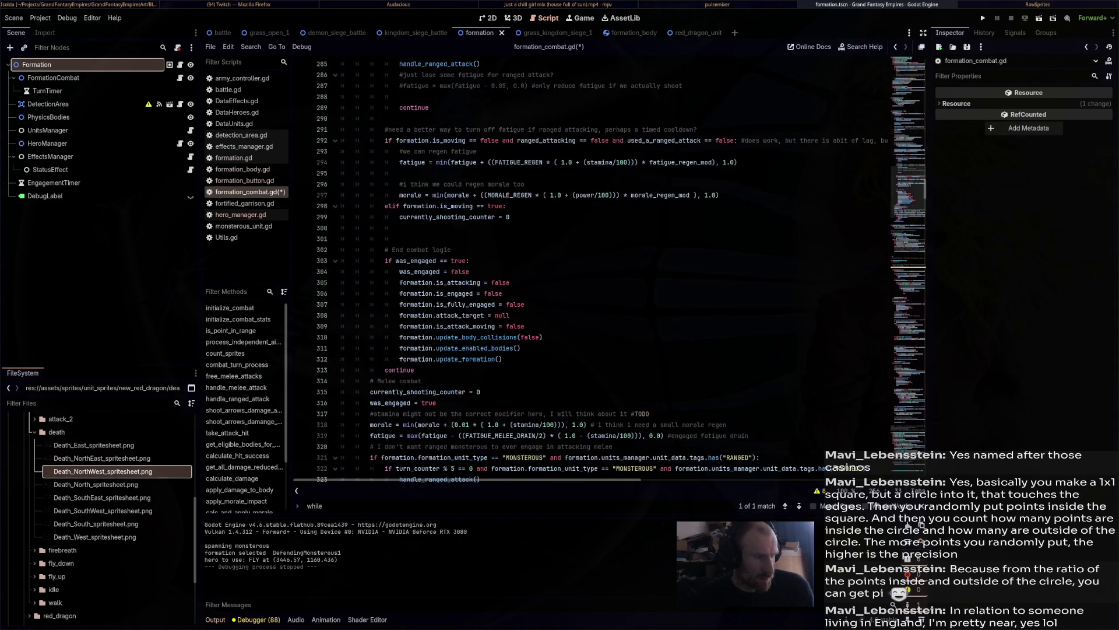
pyautogui.scroll(-5, 621, 268)
pyautogui.scroll(20, 622, 268)
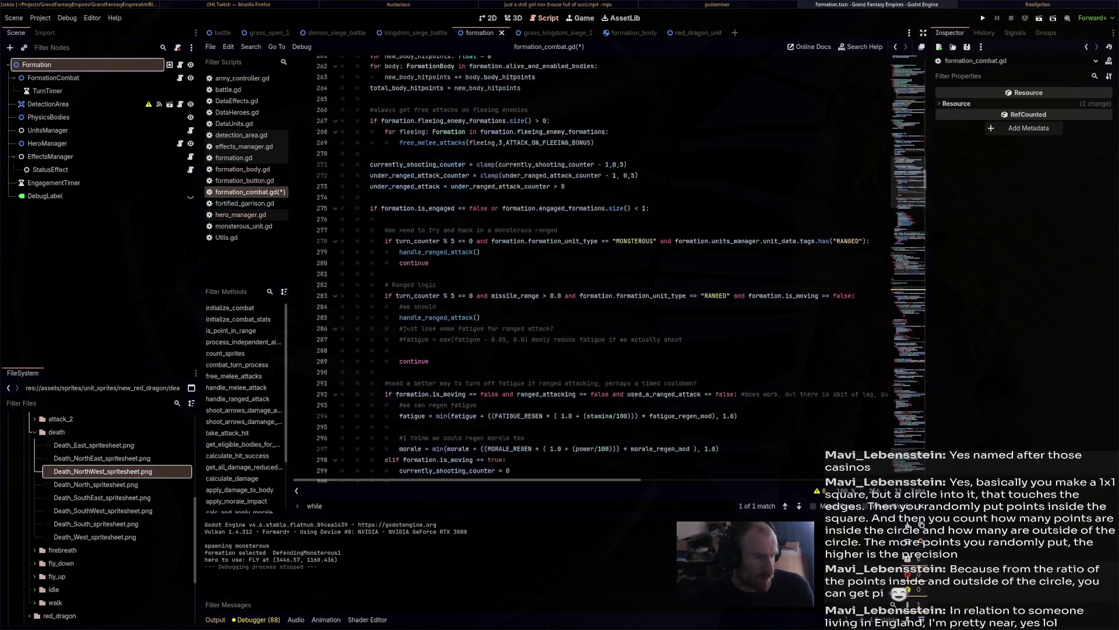
pyautogui.press('Return')
pyautogui.press('Return')
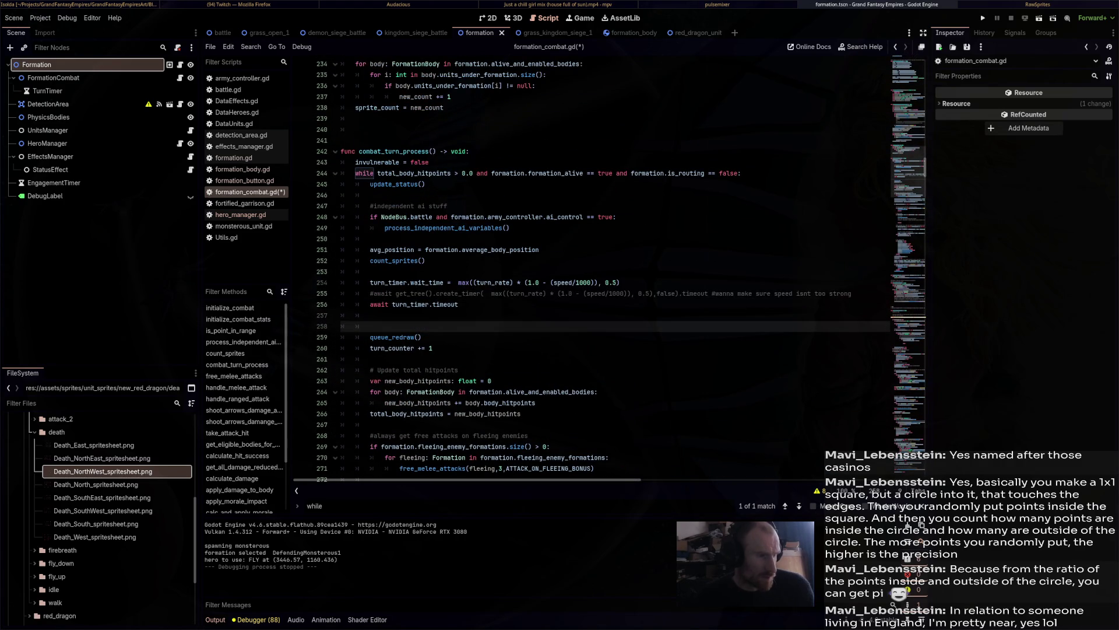
pyautogui.click(373, 360)
pyautogui.press('Return')
pyautogui.press('Return')
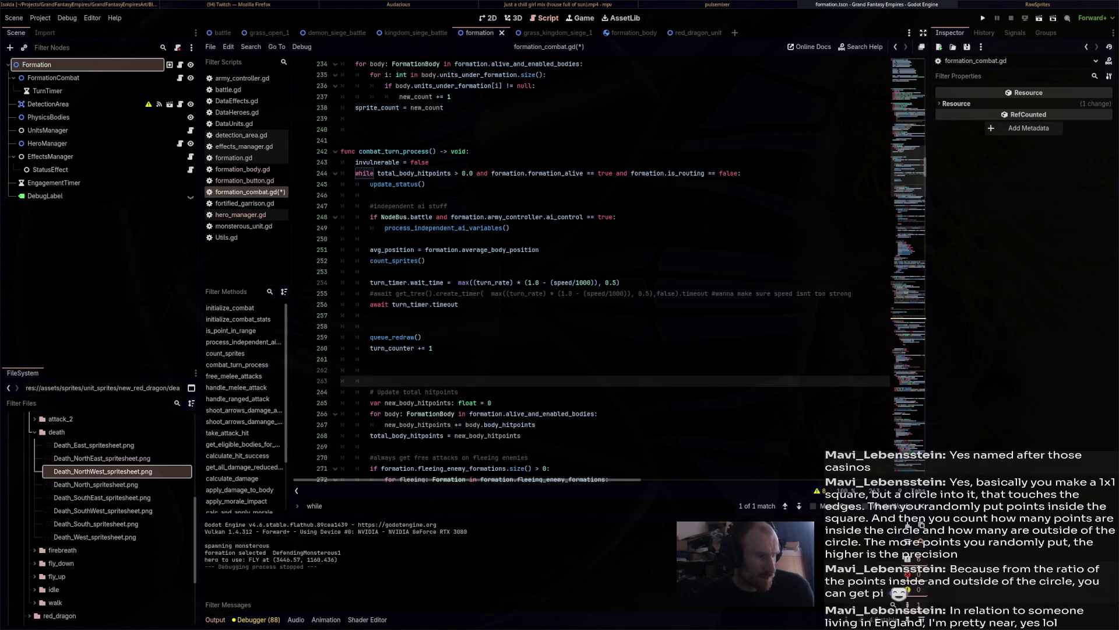
pyautogui.write('if ')
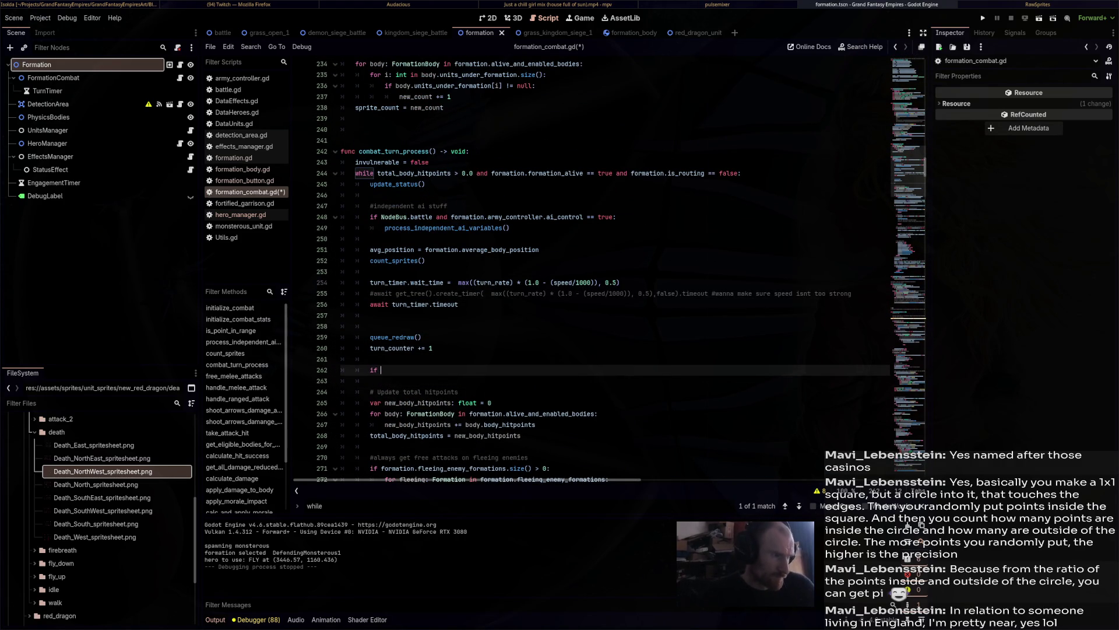
pyautogui.write('formation.')
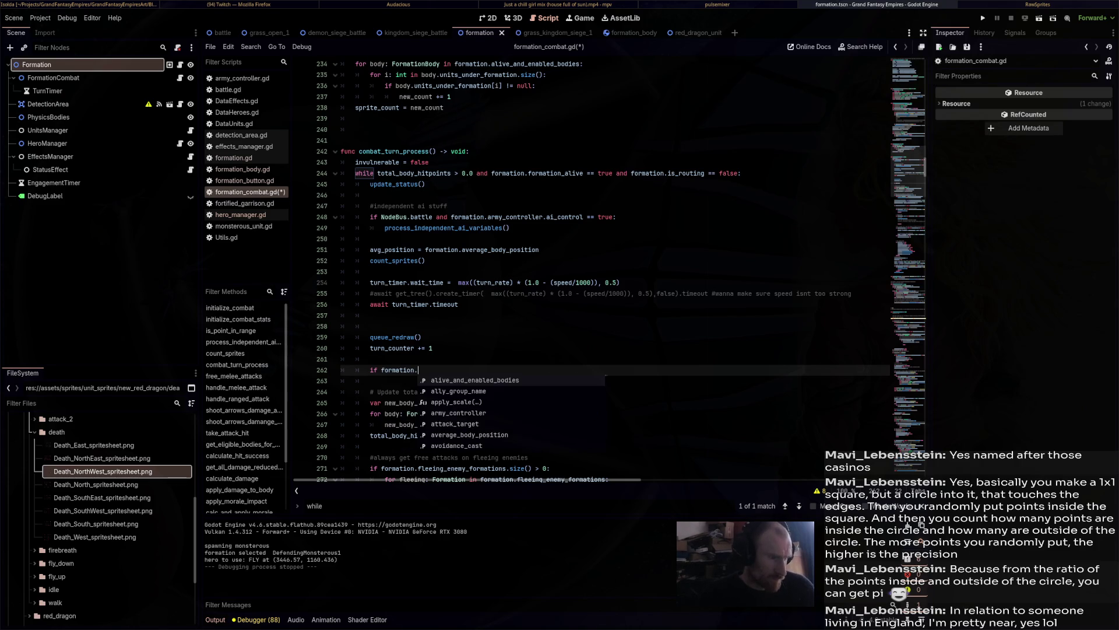
pyautogui.write('disabled == tru')
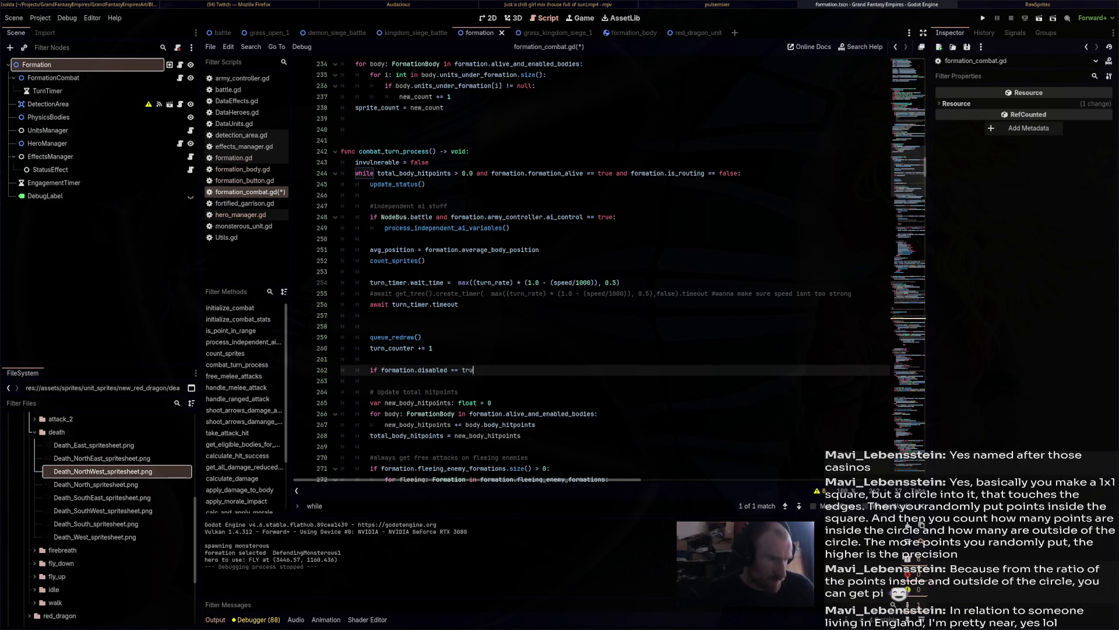
pyautogui.write('e: con')
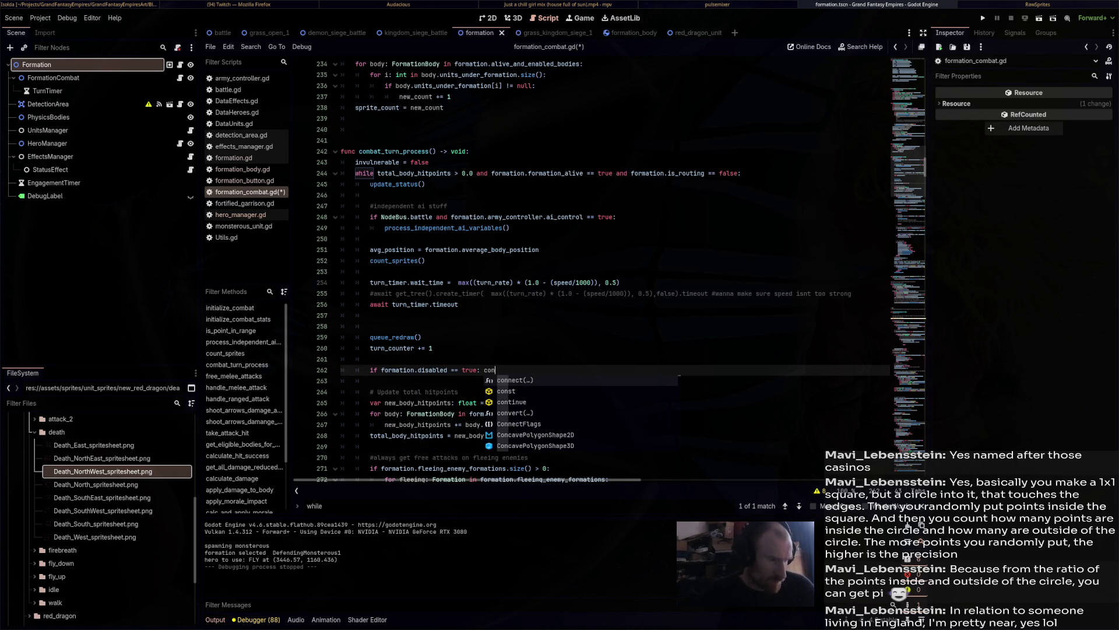
pyautogui.write('tinue')
pyautogui.hotkey('ctrl', 's')
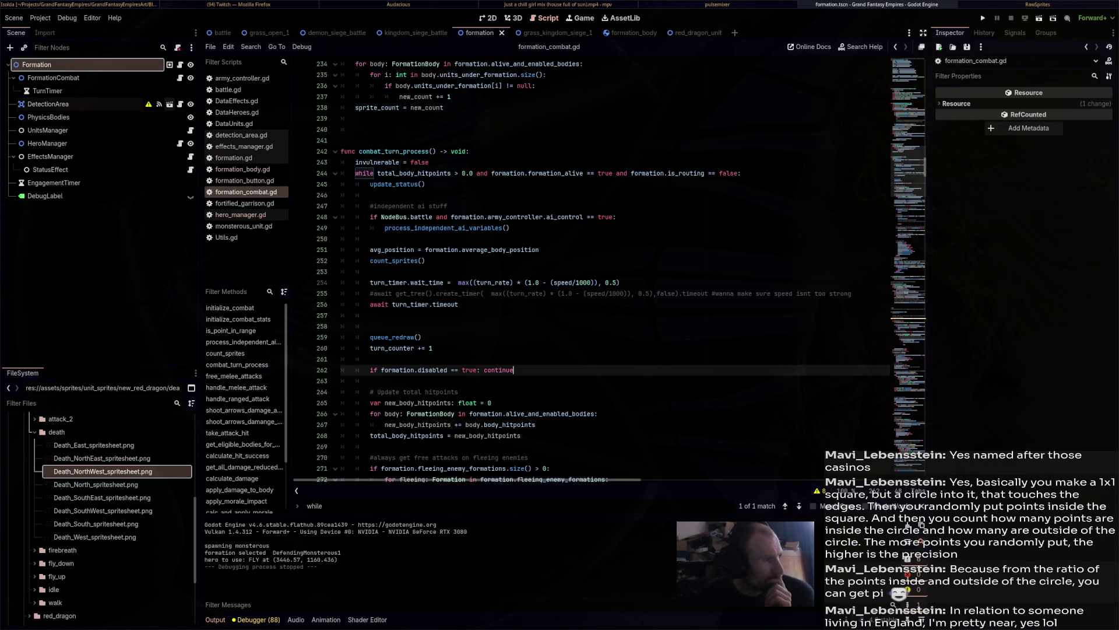
pyautogui.click(180, 103)
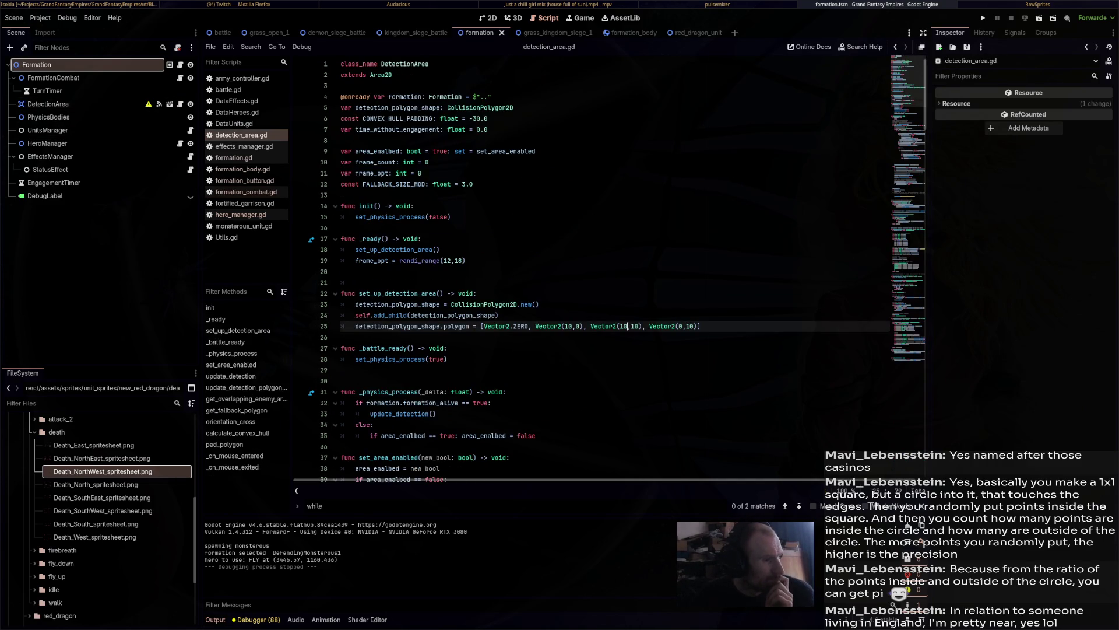
# In detection_area.gd, extend line 32's alive check with 'and formation.disabled == false'.
pyautogui.scroll(-5, 583, 268)
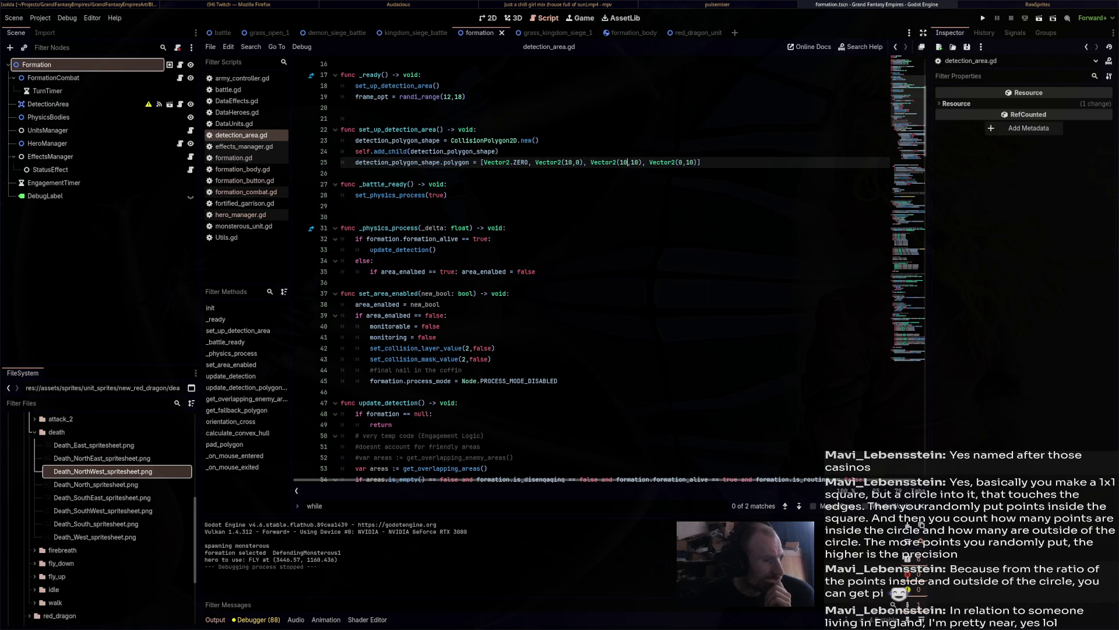
pyautogui.click(488, 238)
pyautogui.write('and formatio')
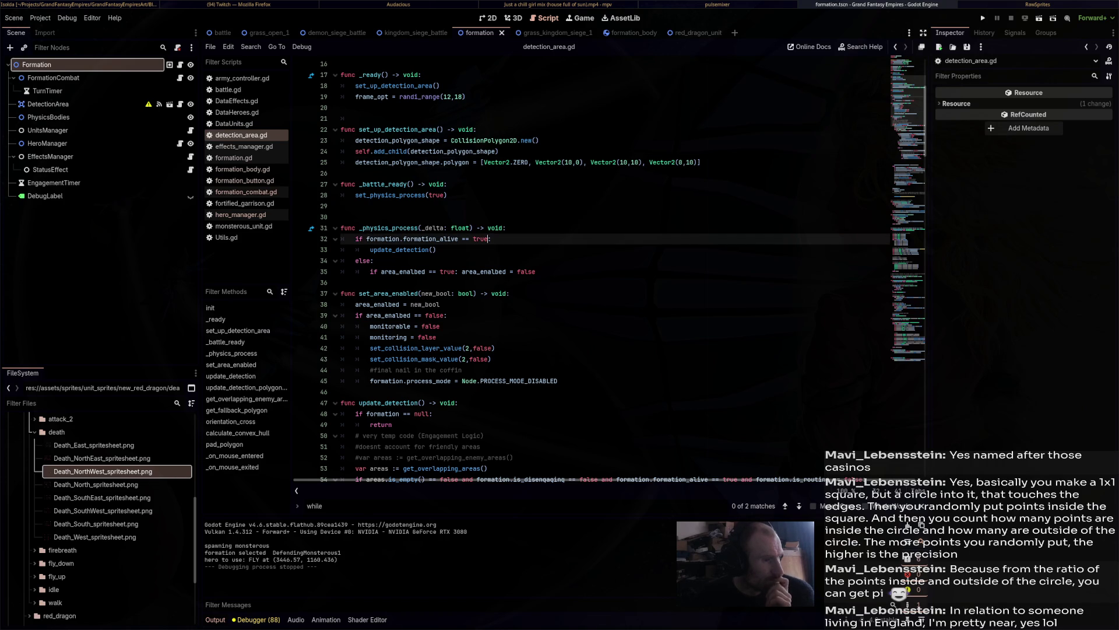
pyautogui.write('n.disabled == false:')
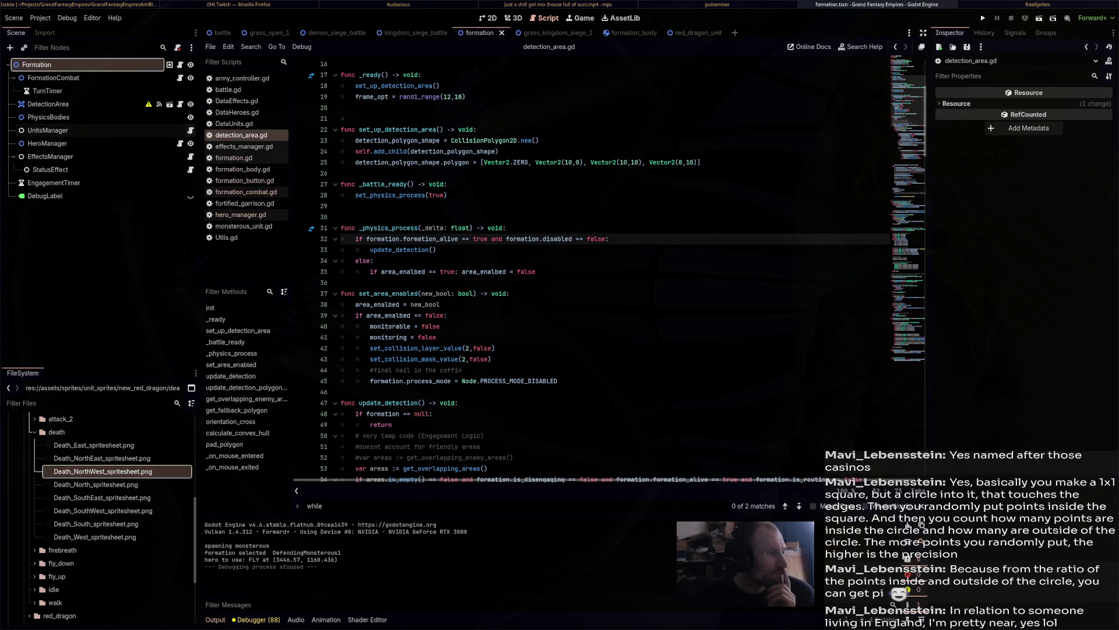
pyautogui.click(190, 130)
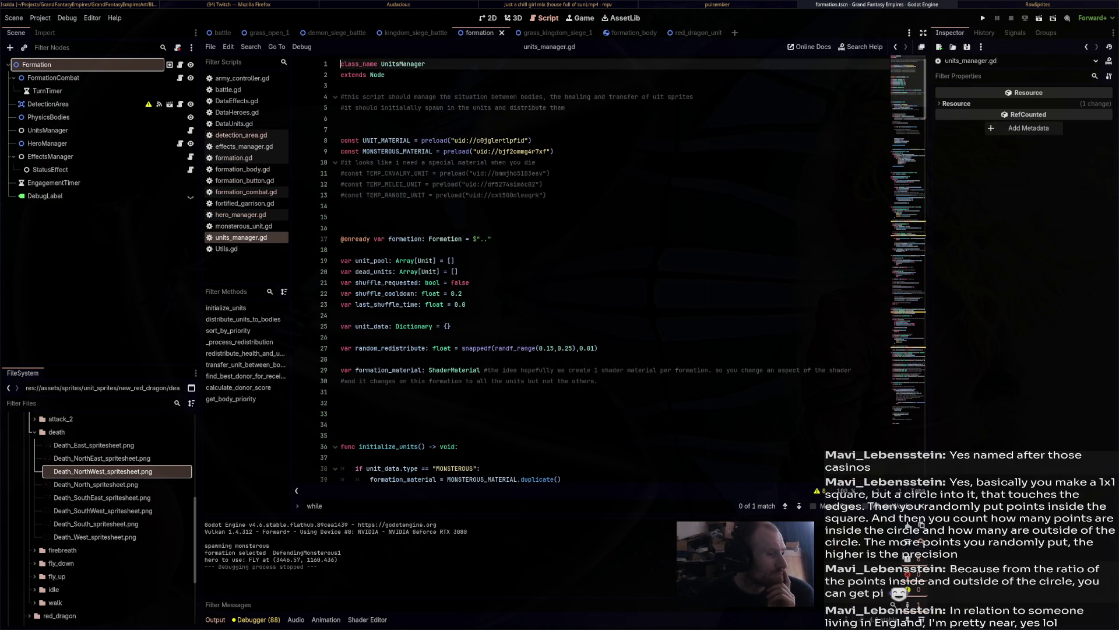
# Extend line 97's loop condition in units_manager.gd with 'or formation.disabled == true'.
pyautogui.scroll(-6, 612, 269)
pyautogui.scroll(-6, 623, 331)
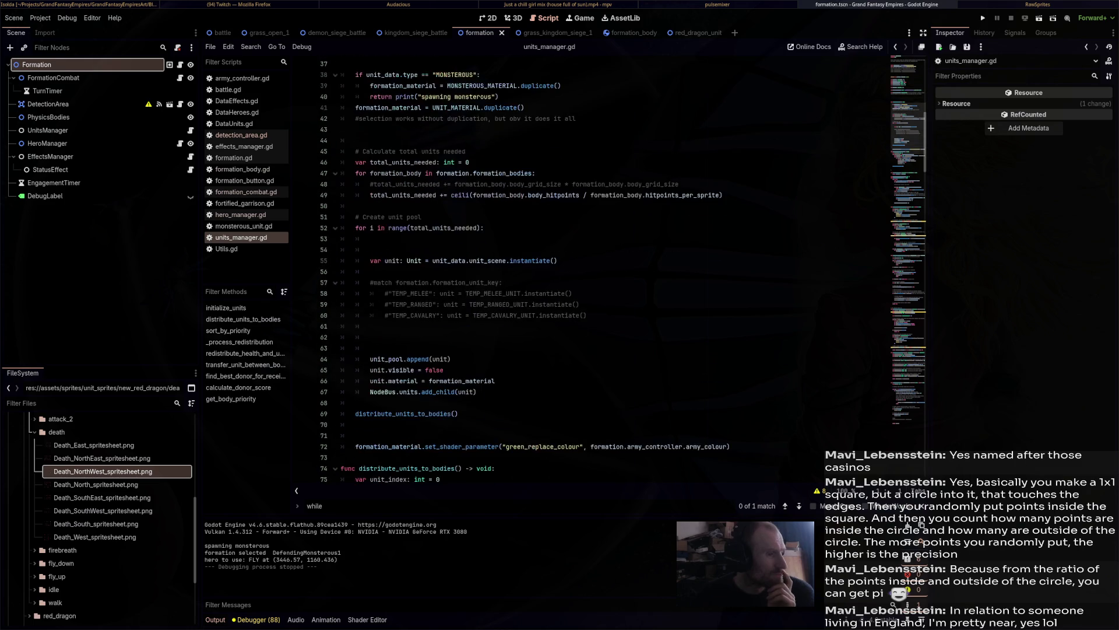
pyautogui.scroll(-10, 583, 271)
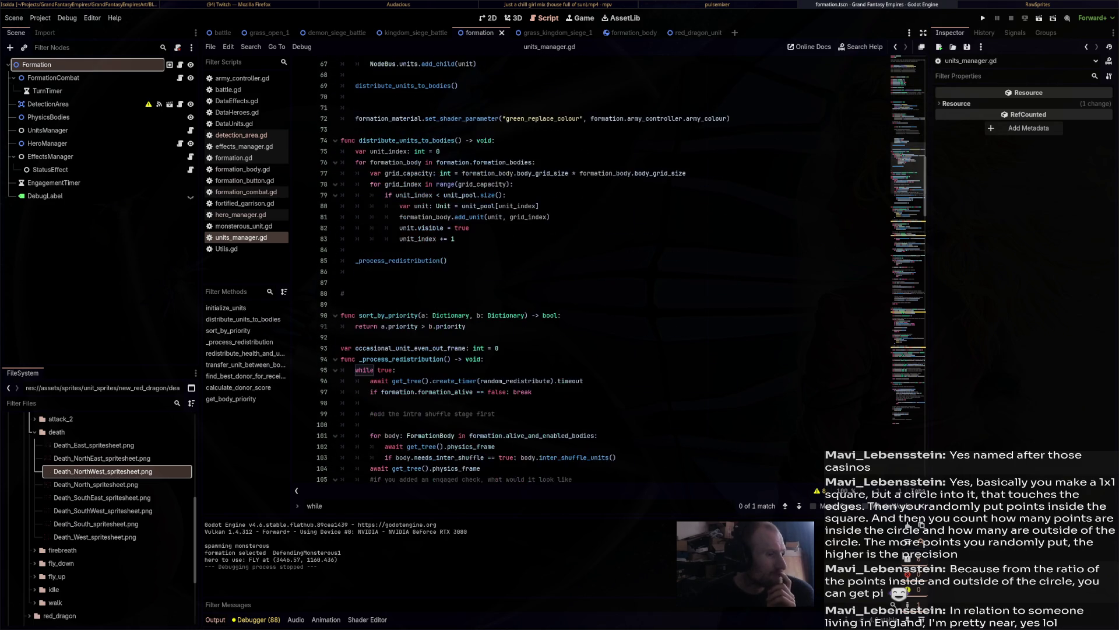
pyautogui.scroll(-10, 583, 271)
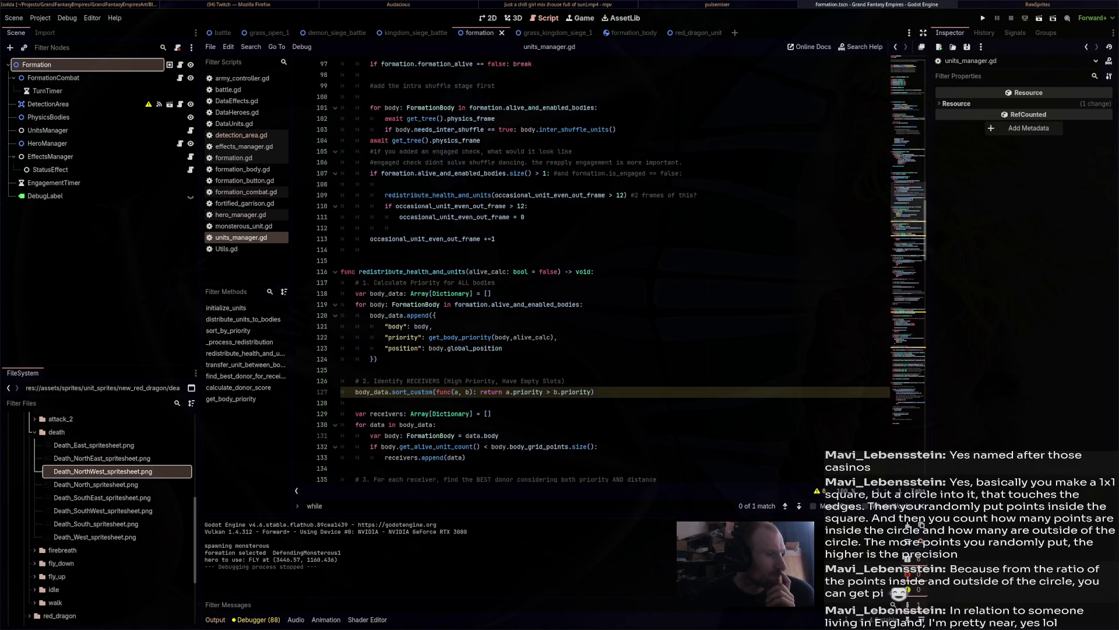
pyautogui.scroll(-9, 583, 271)
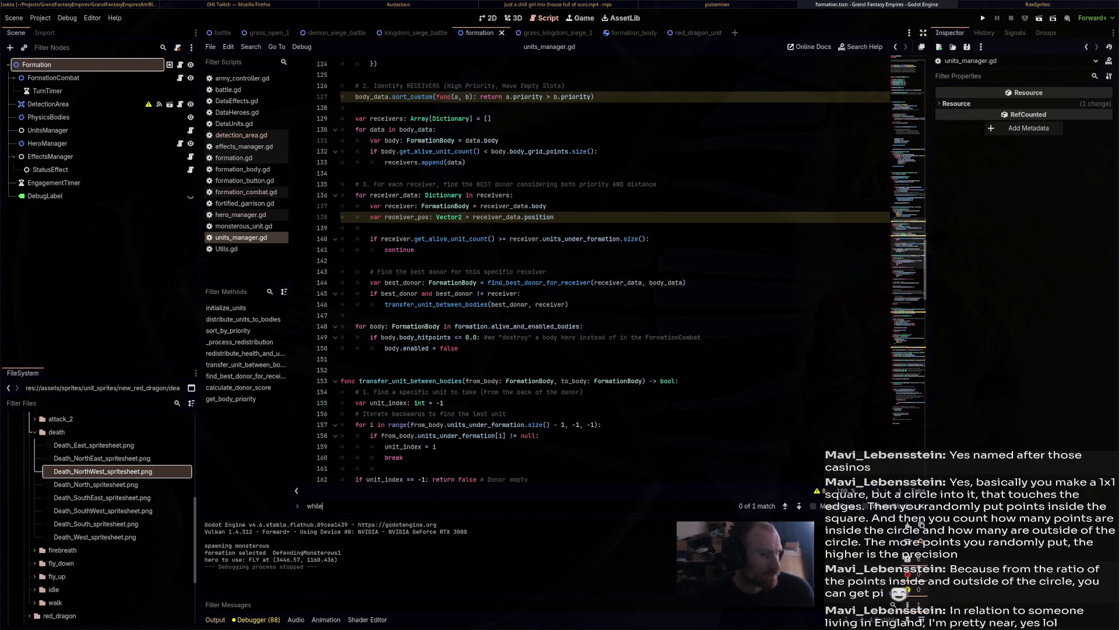
pyautogui.press('Return')
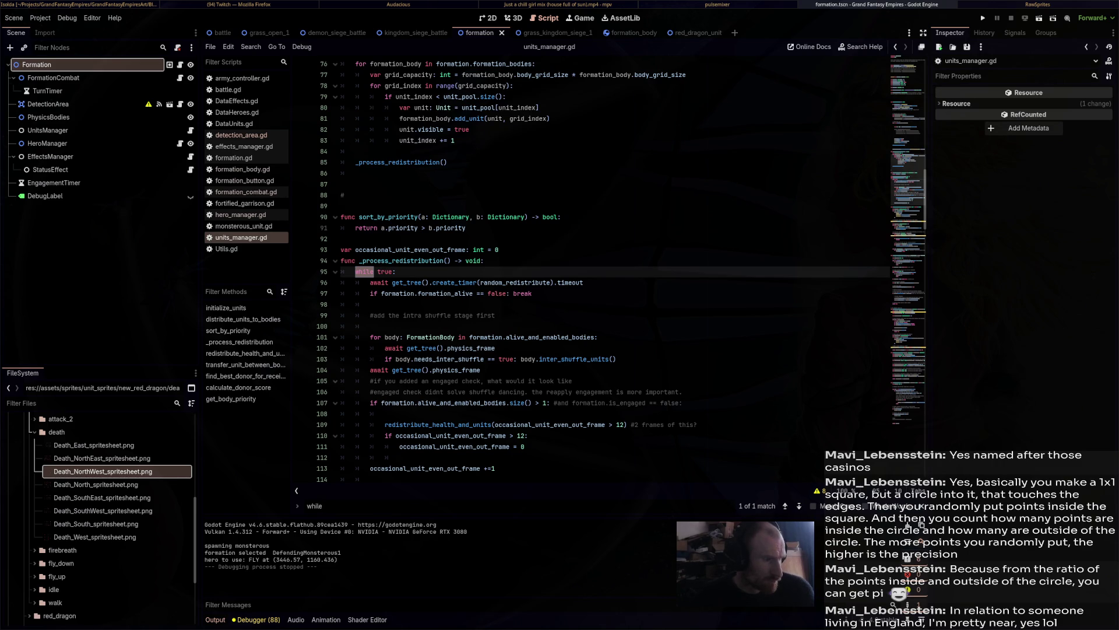
pyautogui.click(506, 293)
pyautogui.write('and f')
pyautogui.write('ormation.disabled')
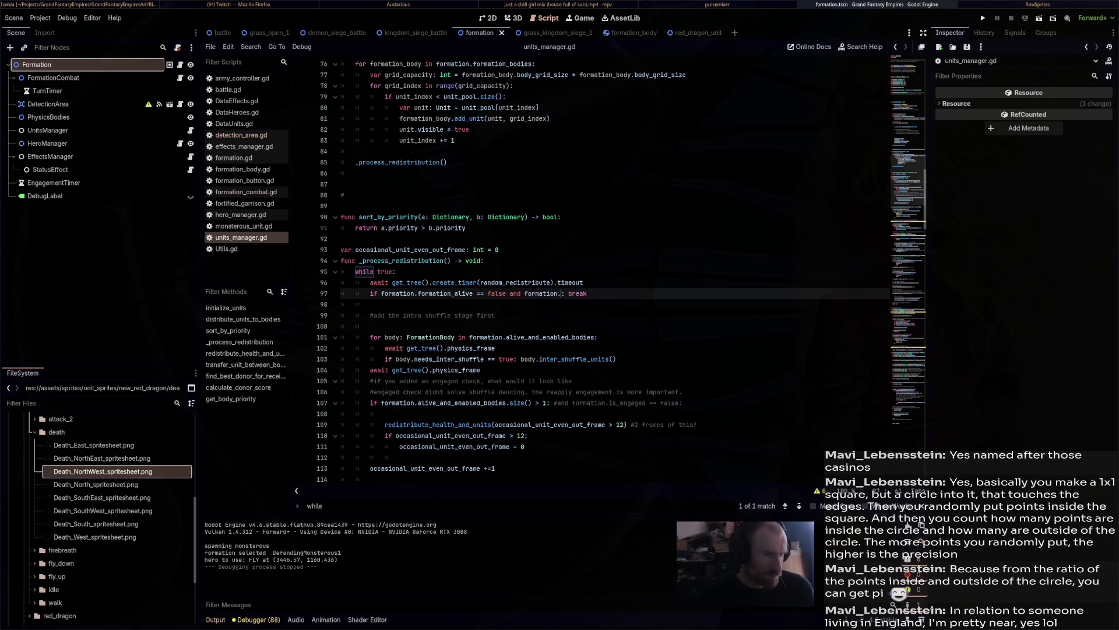
pyautogui.write(' ==')
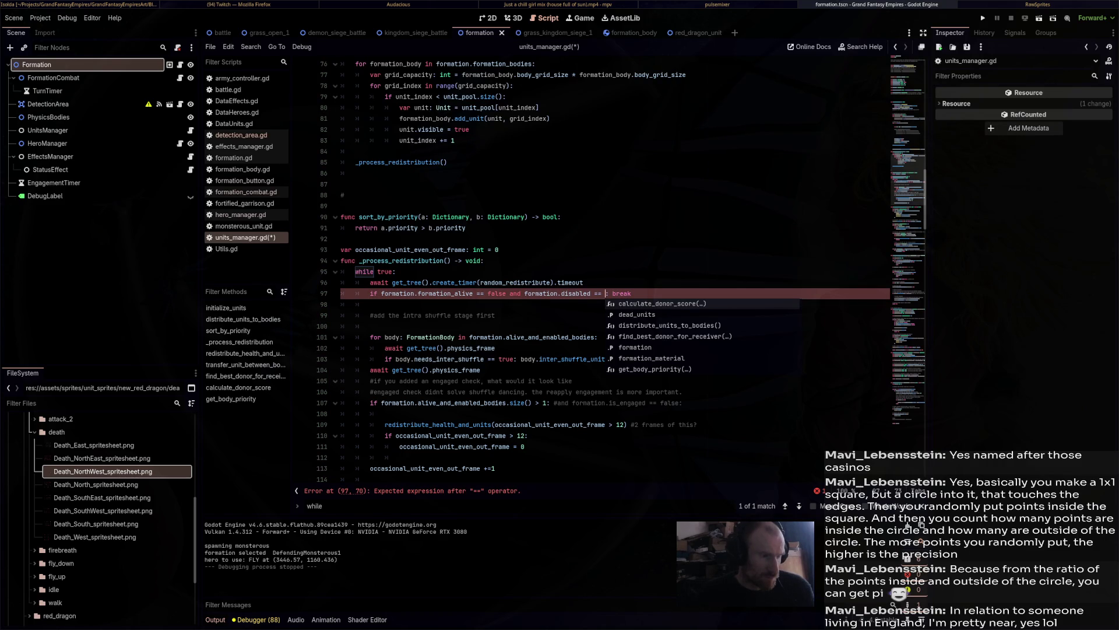
pyautogui.press('BackSpace')
pyautogui.press('BackSpace')
pyautogui.press('BackSpace')
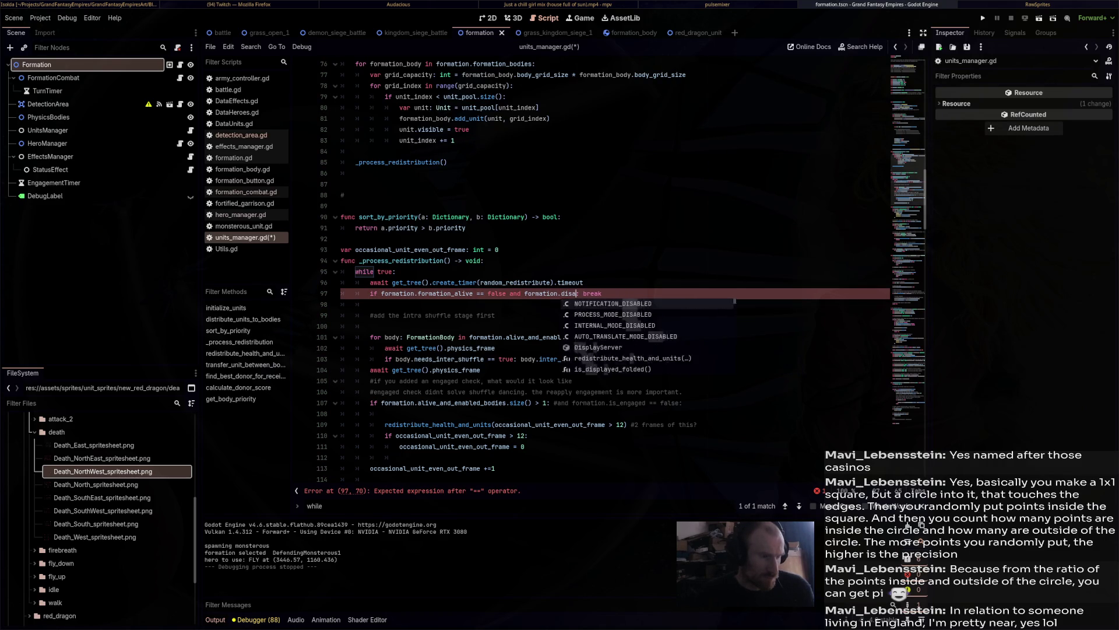
pyautogui.press('BackSpace')
pyautogui.write('or ')
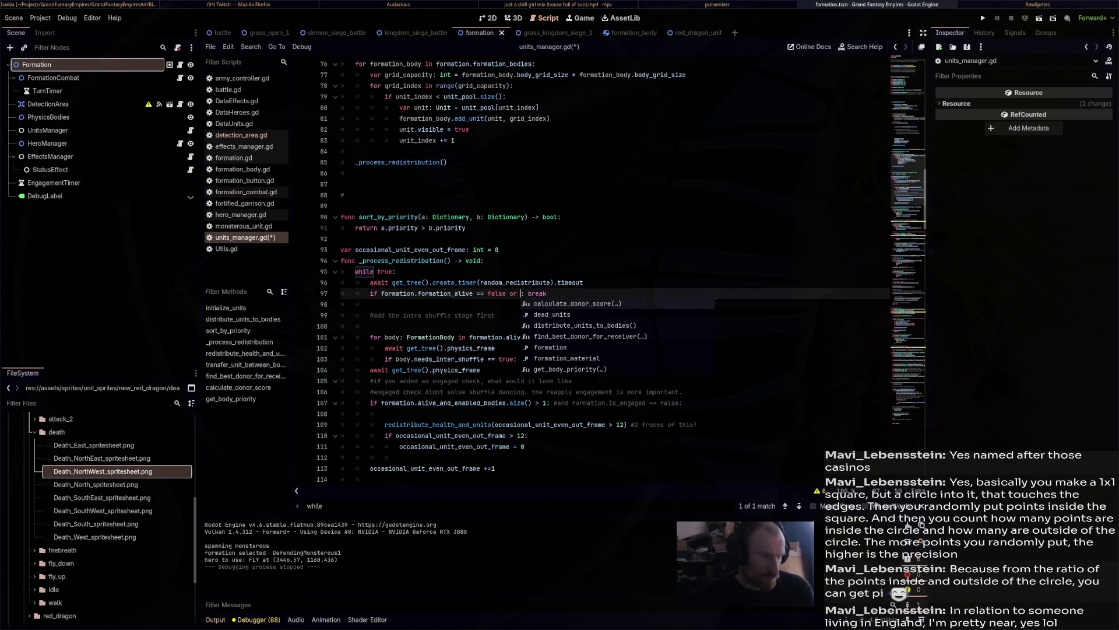
pyautogui.write('formation.dis')
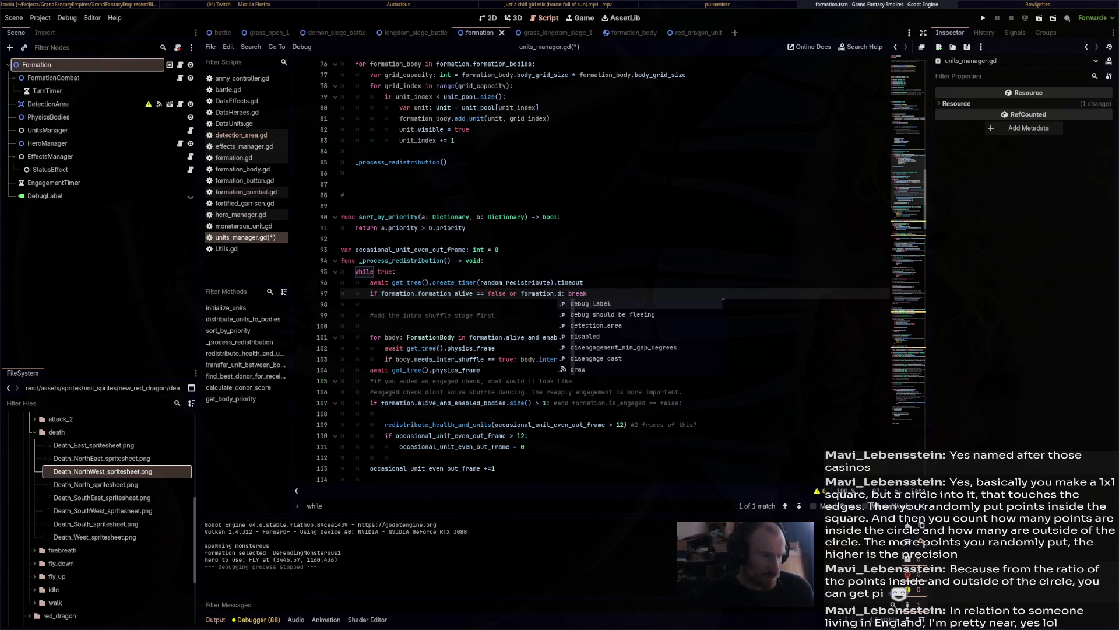
pyautogui.press('Return')
pyautogui.write('== true')
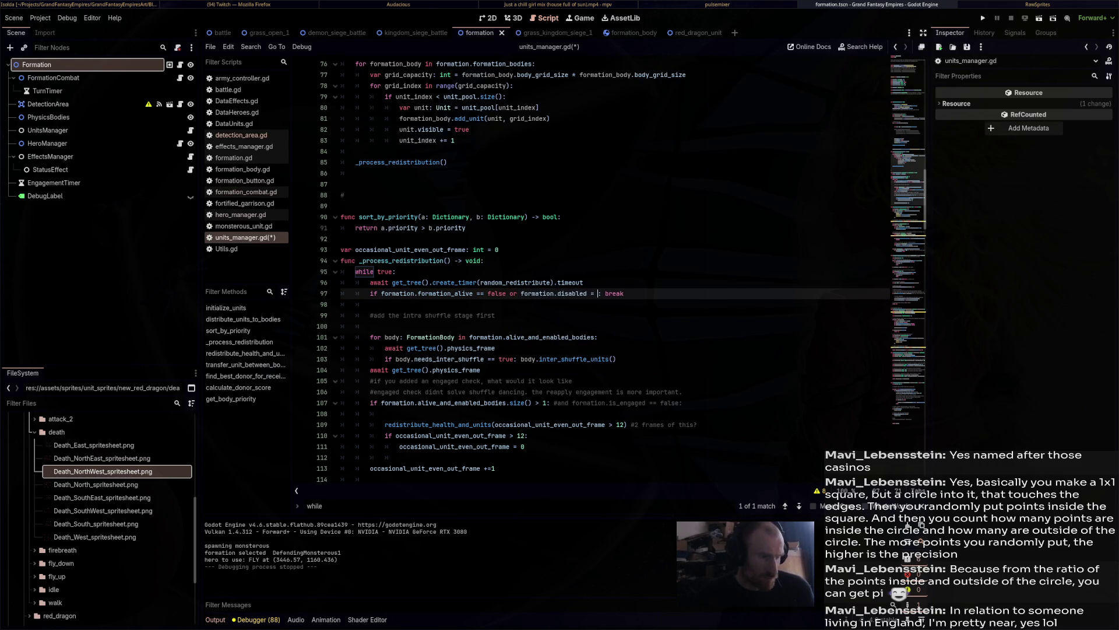
# Replace break with continue on line 97 and save units_manager.gd.
pyautogui.press('End')
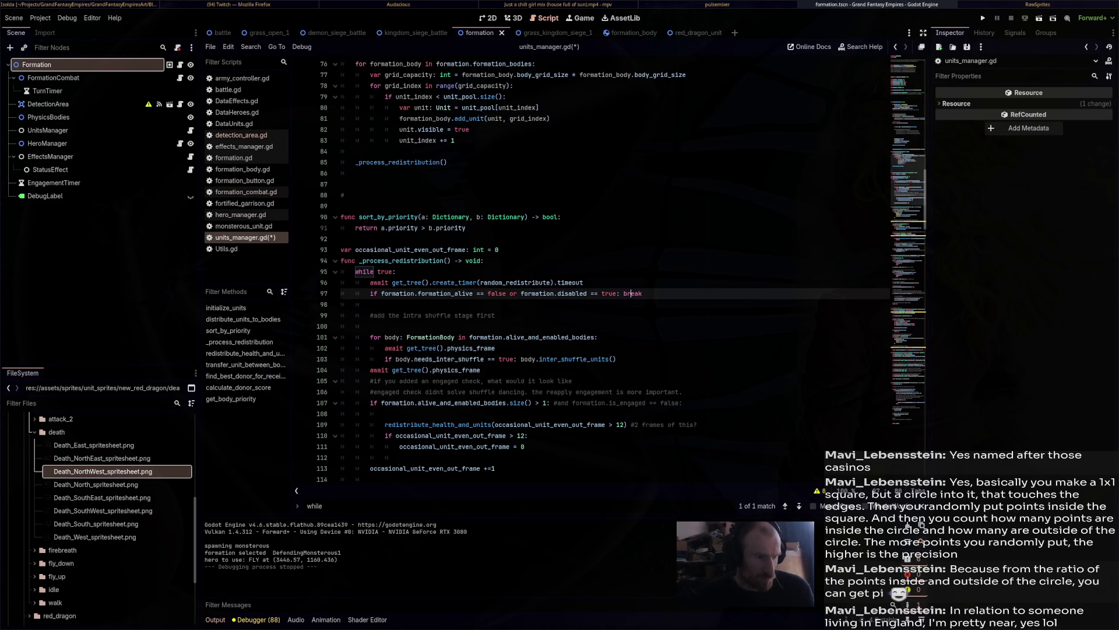
pyautogui.press('BackSpace')
pyautogui.press('BackSpace')
pyautogui.press('BackSpace')
pyautogui.write('continu')
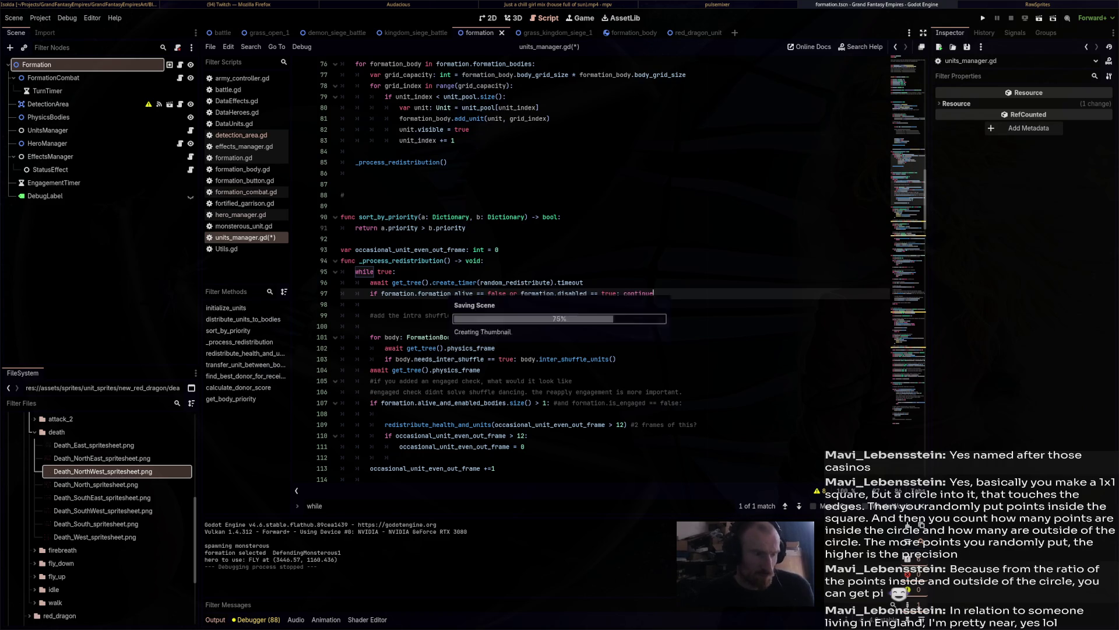
pyautogui.press('Return')
pyautogui.hotkey('ctrl', 's')
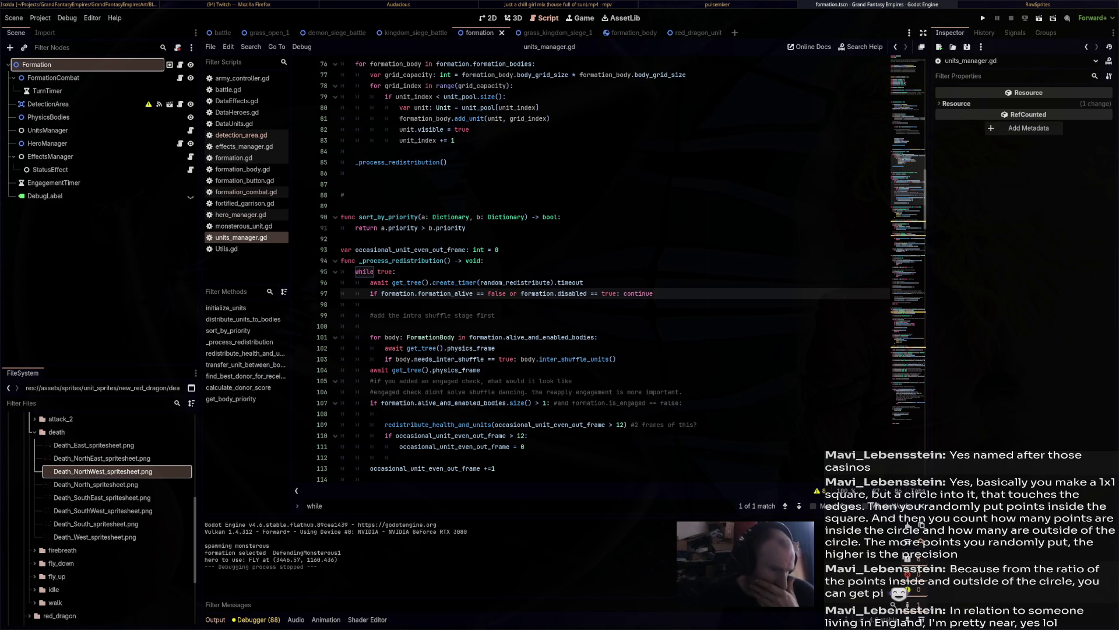
pyautogui.hotkey('ctrl', 'f')
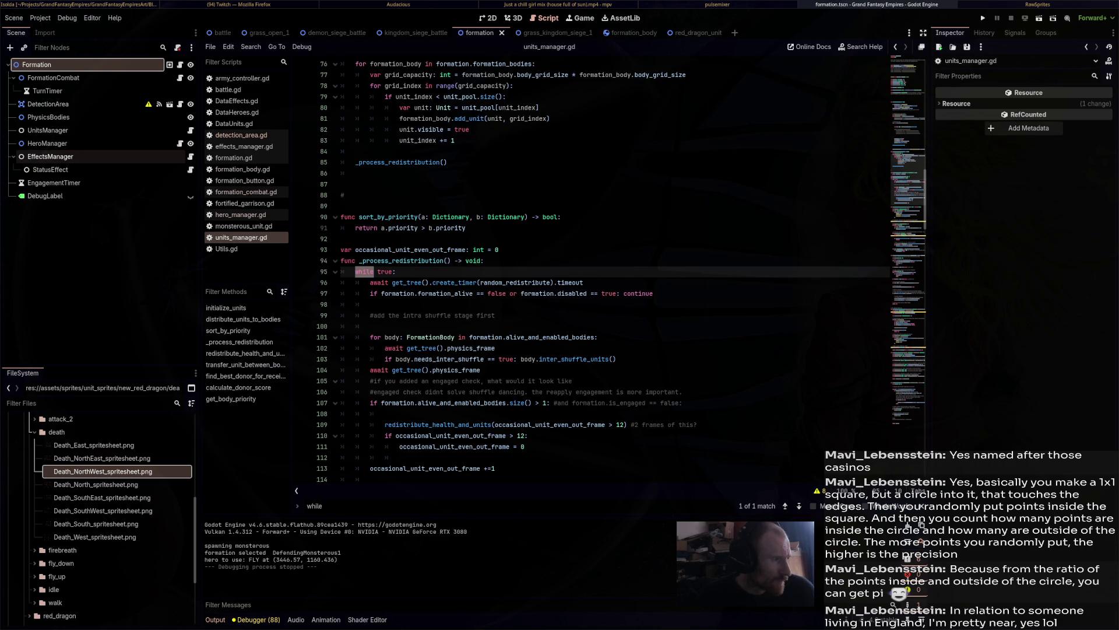
pyautogui.click(191, 156)
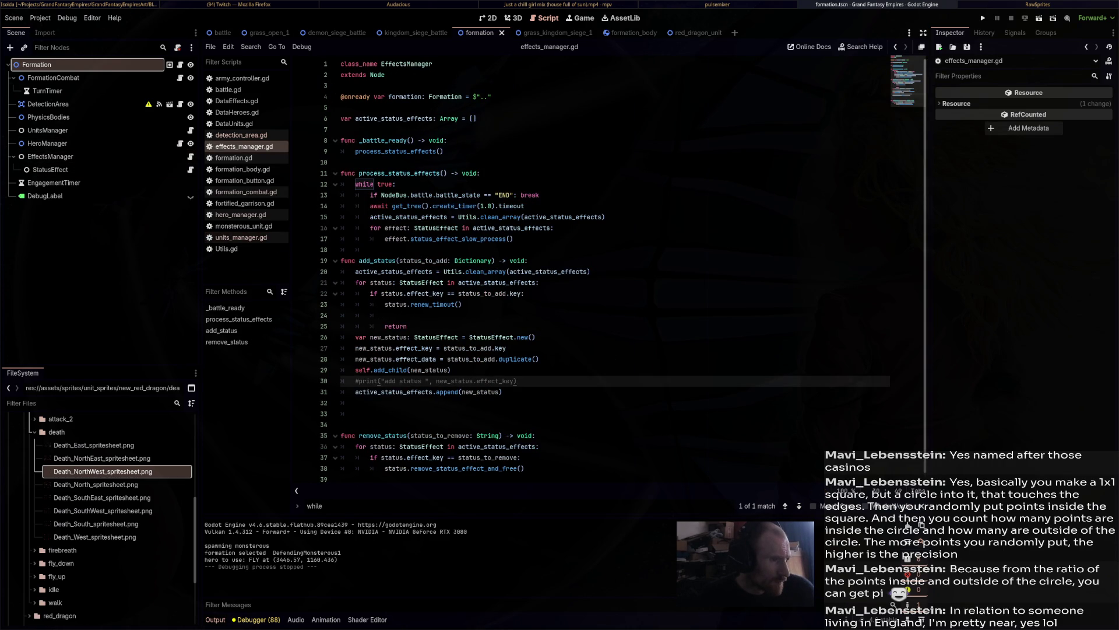
# Add a new line 15 in effects_manager.gd checking formation.disabled == true.
pyautogui.click(525, 206)
pyautogui.press('Return')
pyautogui.write('if F')
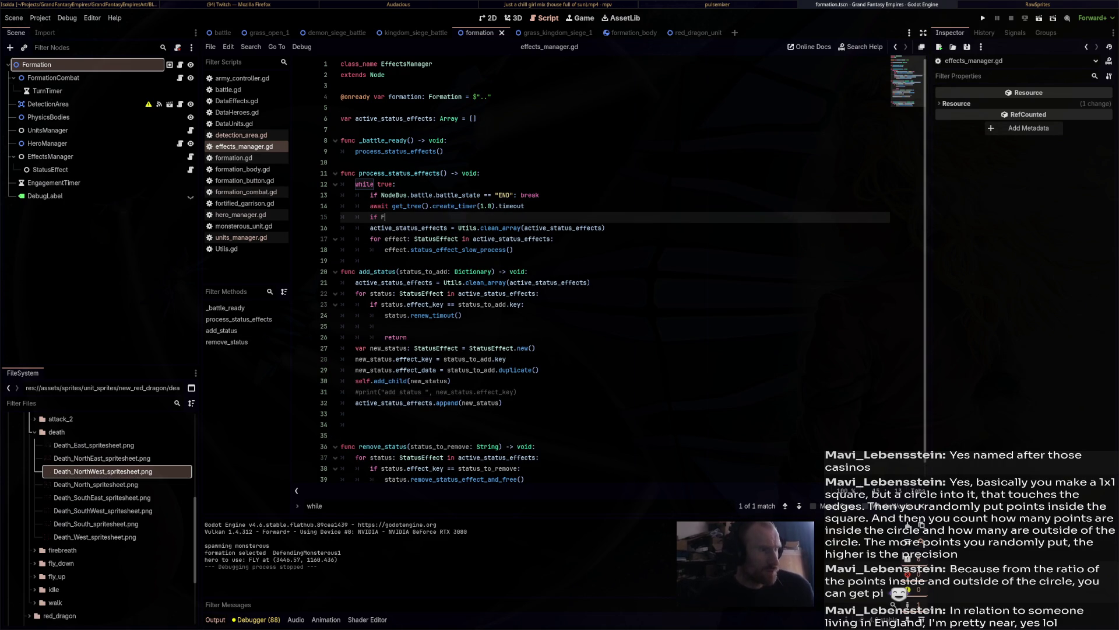
pyautogui.press('Return')
pyautogui.write('.disabled == true')
# End line 15 with continue, restore line 16's indentation, and save effects_manager.gd.
pyautogui.press('BackSpace')
pyautogui.press('BackSpace')
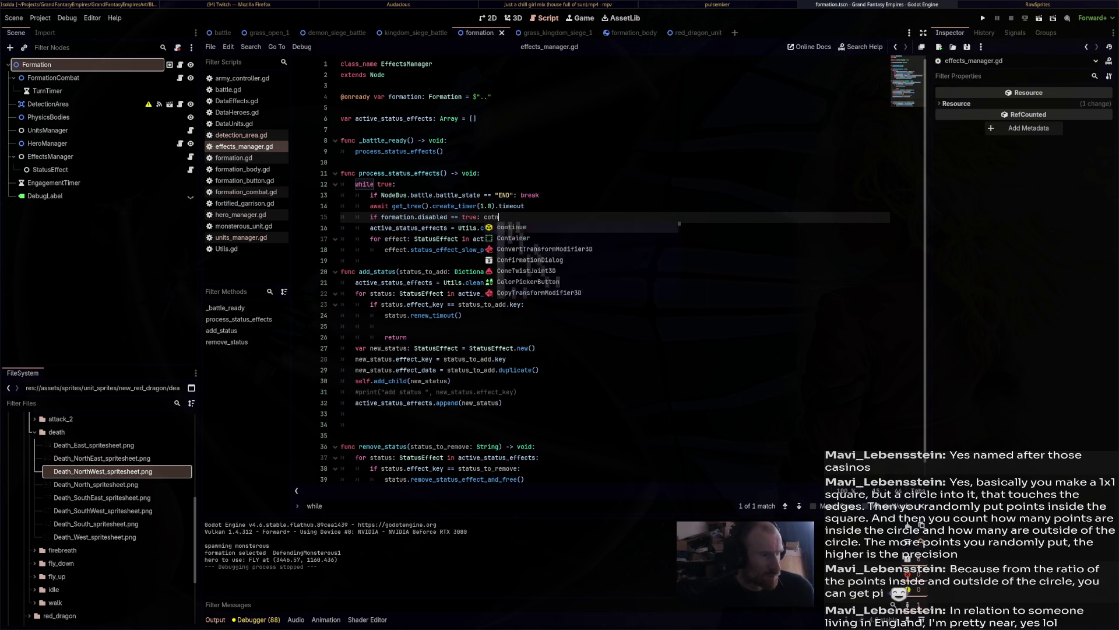
pyautogui.write('ntinue')
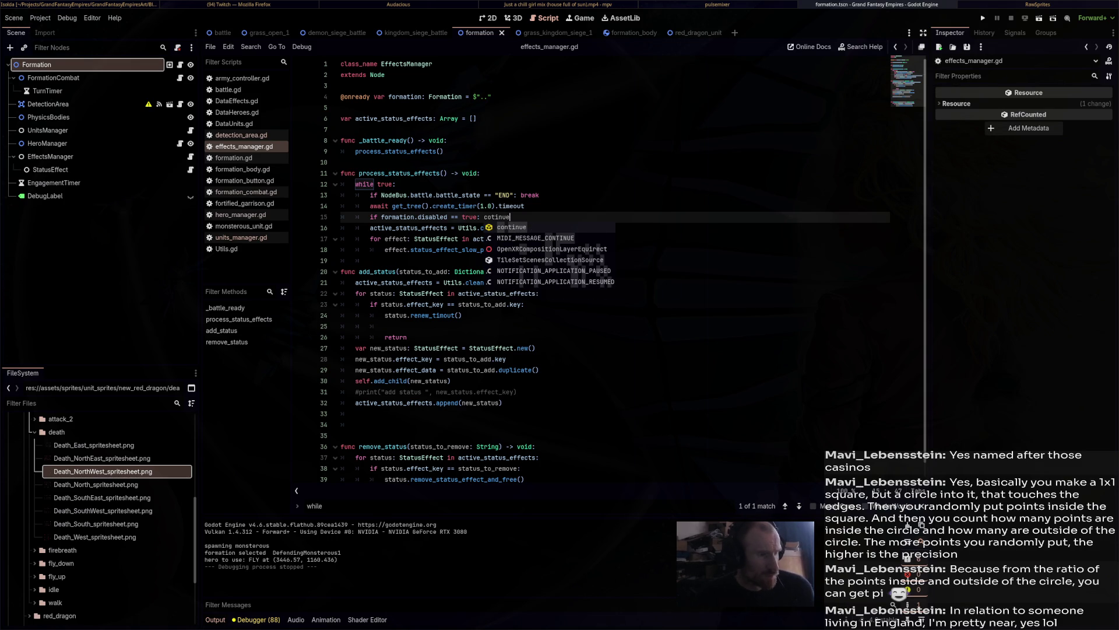
pyautogui.press('Delete')
pyautogui.press('BackSpace')
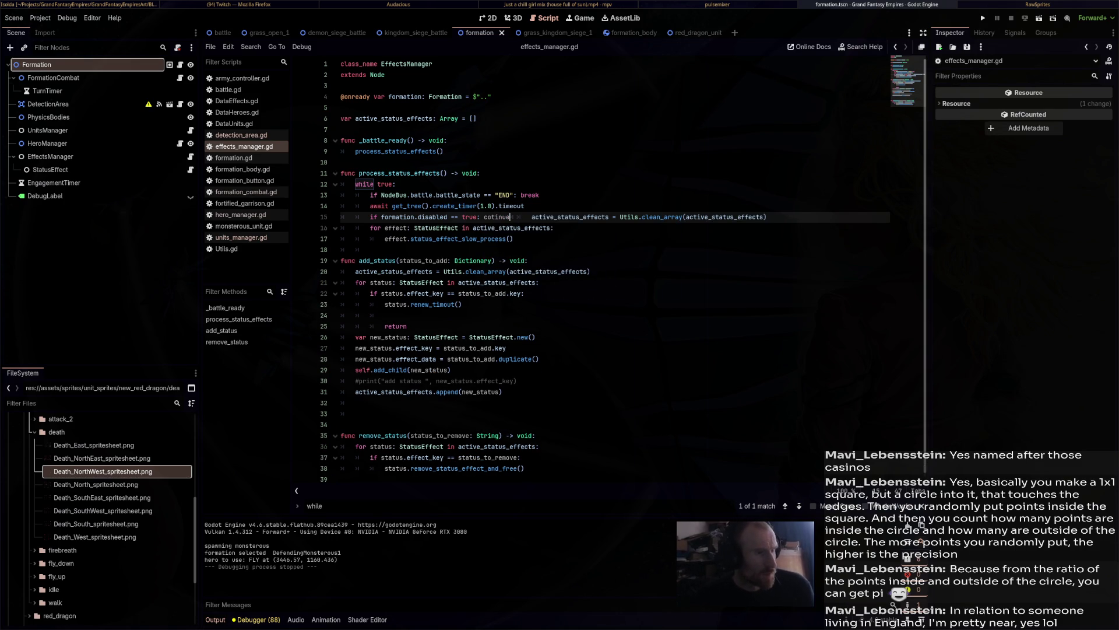
pyautogui.press('BackSpace')
pyautogui.press('BackSpace')
pyautogui.press('BackSpace')
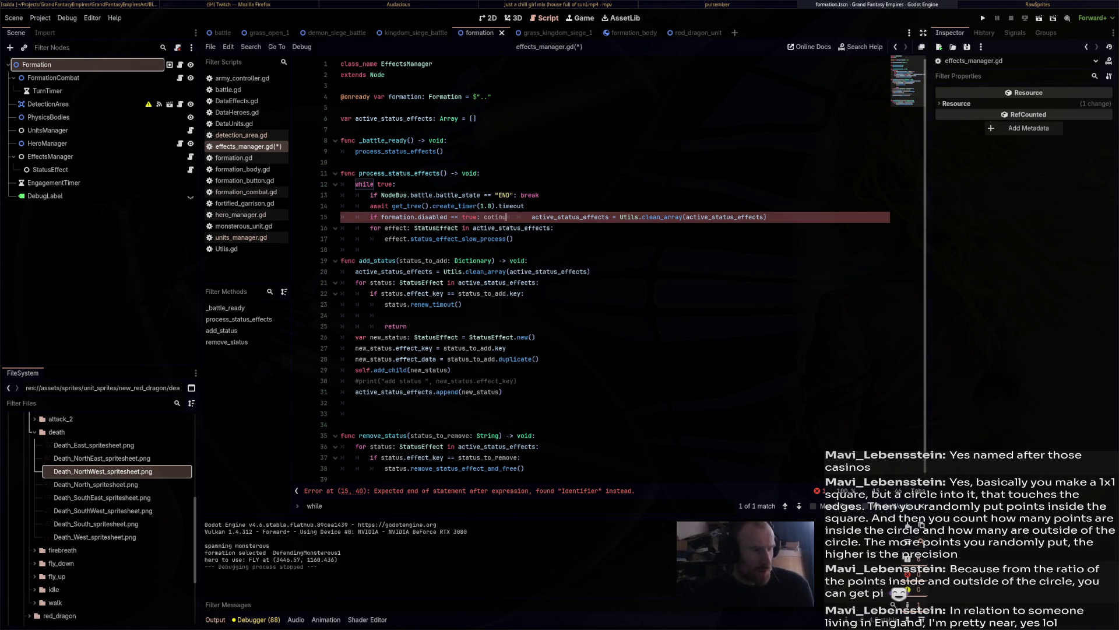
pyautogui.press('Return')
pyautogui.press('Return')
pyautogui.press('Delete')
pyautogui.press('Delete')
pyautogui.click(539, 293)
pyautogui.hotkey('ctrl', 's')
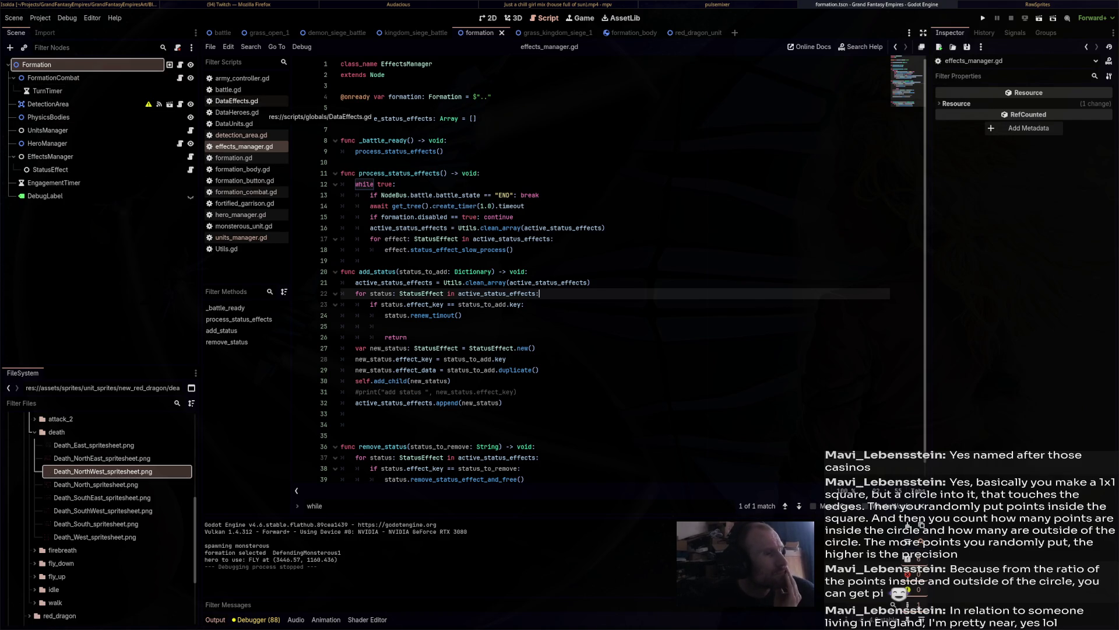
pyautogui.click(687, 33)
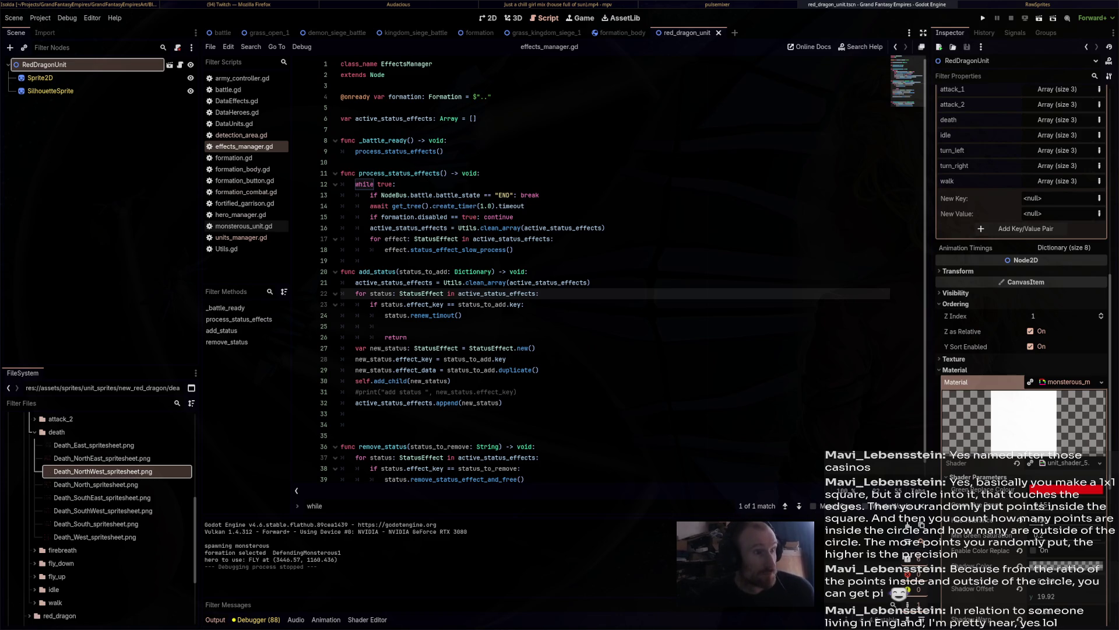
# Open the unit.tscn scene through Quick Open Scene.
pyautogui.hotkey('ctrl', 'shift', 'Tab')
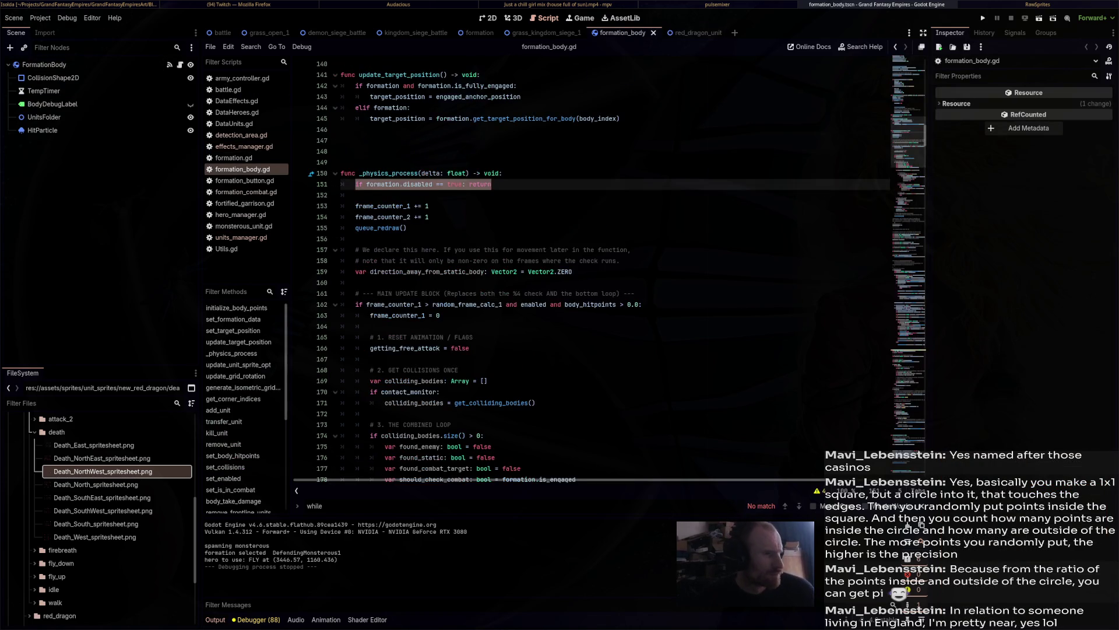
pyautogui.scroll(-5, 583, 269)
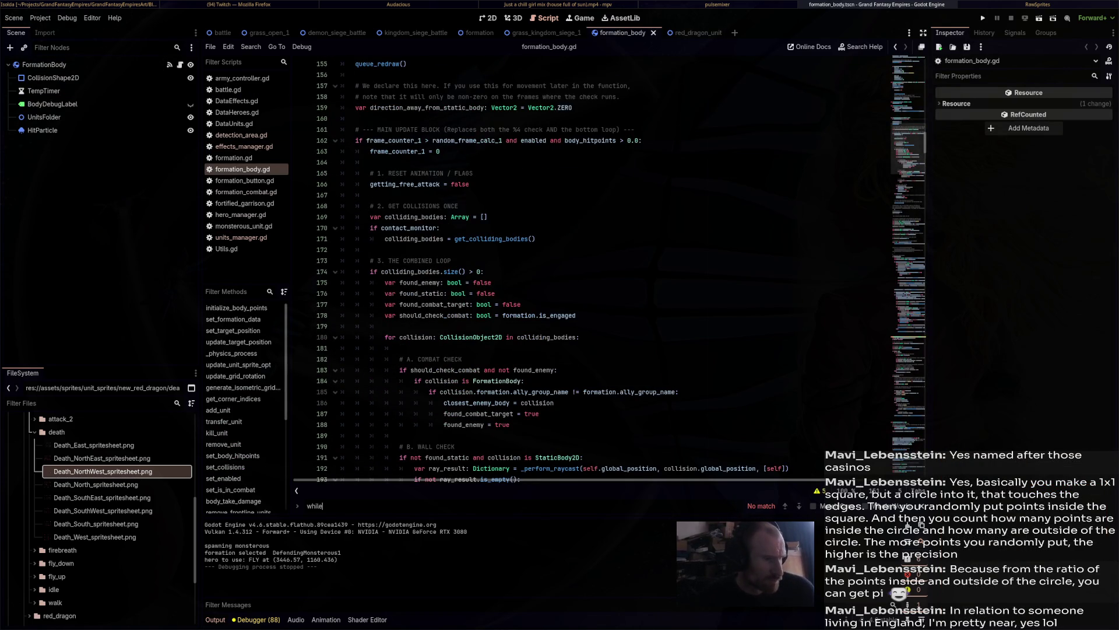
pyautogui.scroll(6, 583, 268)
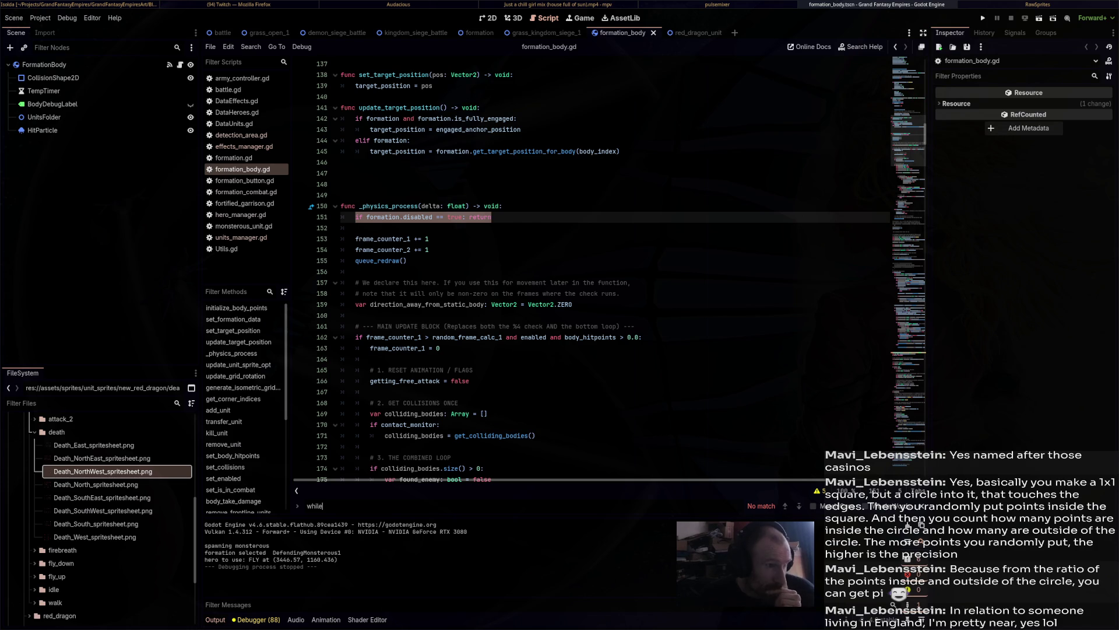
pyautogui.hotkey('ctrl', 'shift', 'o')
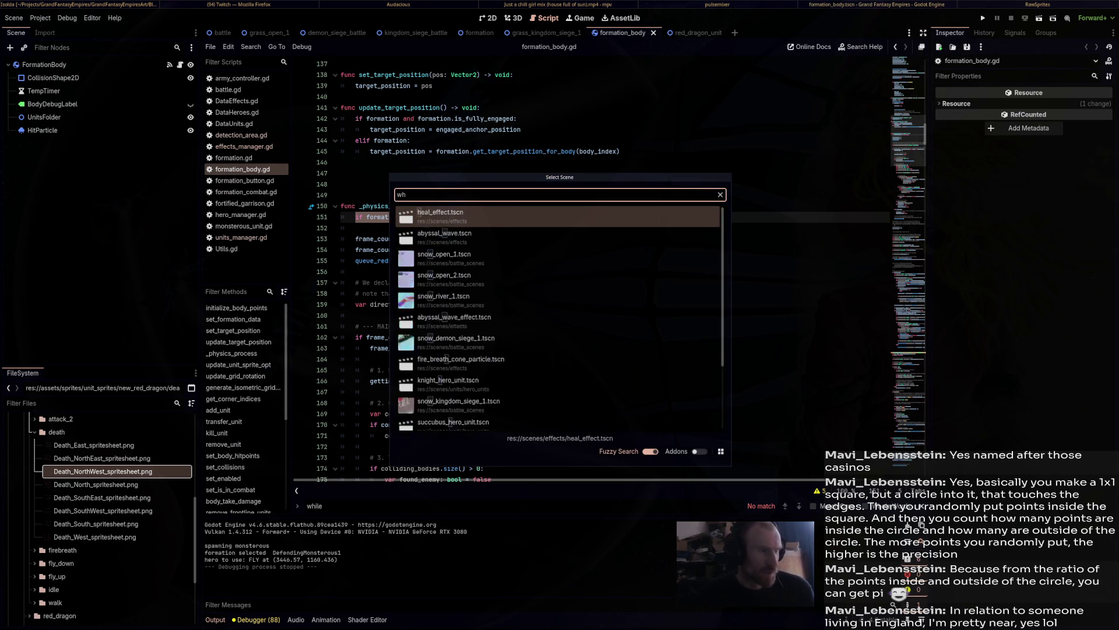
pyautogui.write('unit')
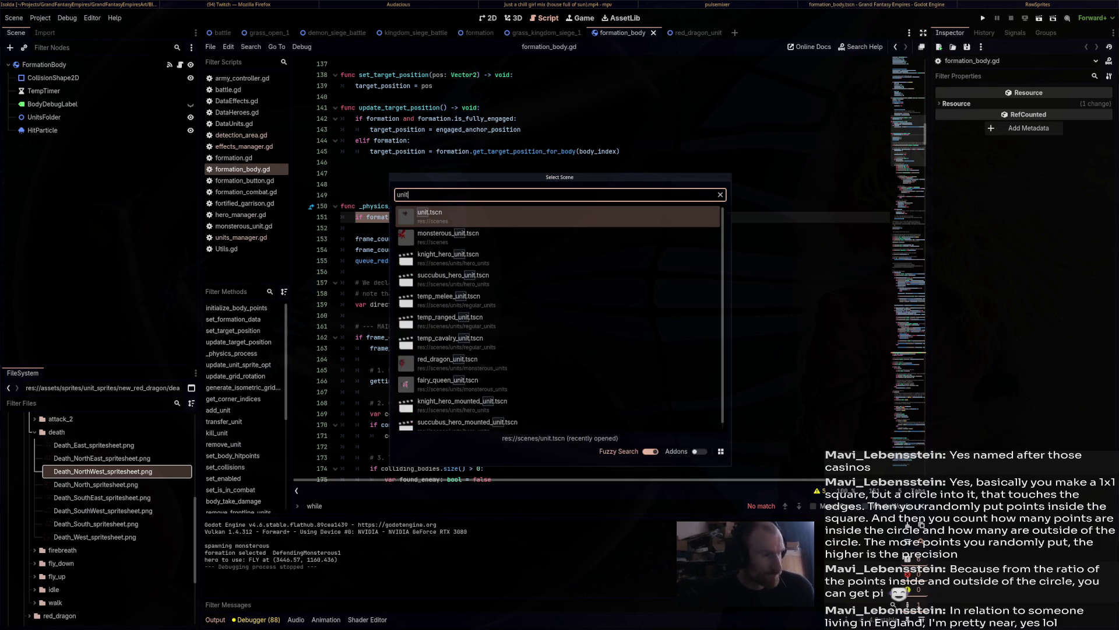
pyautogui.press('Return')
# Open unit.gd and then monsterous_unit.gd to browse their code.
pyautogui.click(191, 65)
pyautogui.click(191, 65)
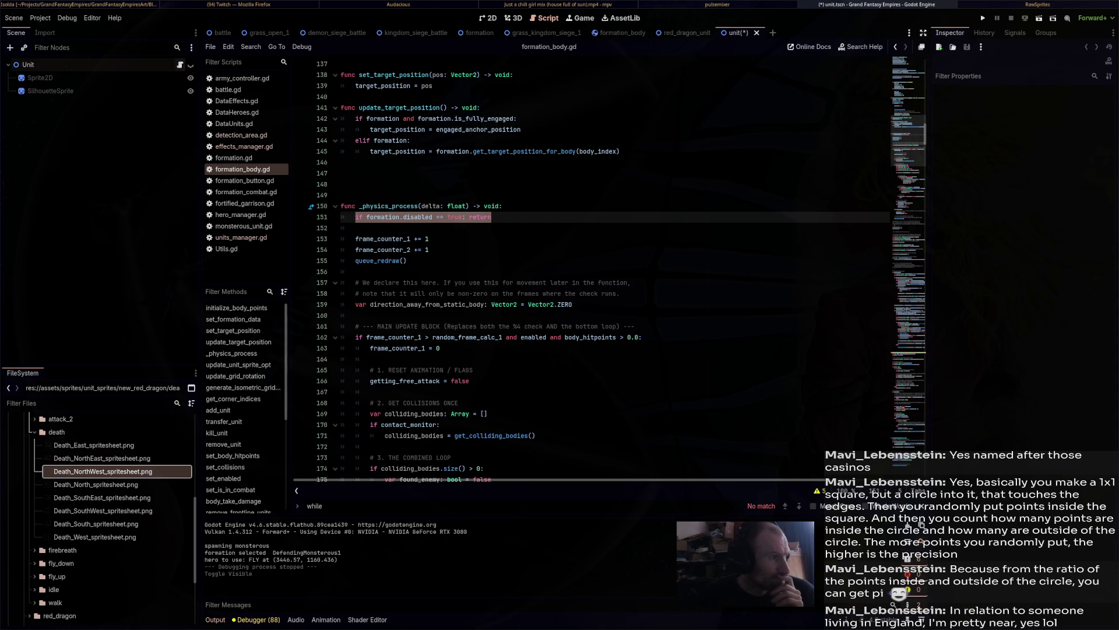
pyautogui.click(180, 65)
pyautogui.scroll(-10, 583, 268)
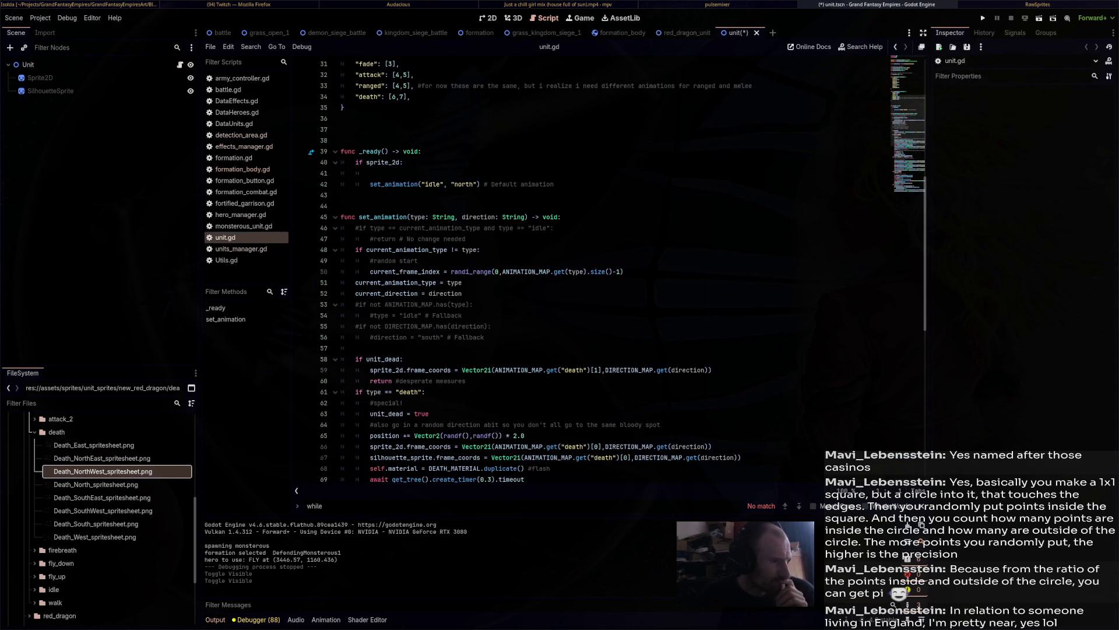
pyautogui.scroll(-5, 583, 268)
pyautogui.scroll(-7, 583, 268)
pyautogui.scroll(20, 583, 268)
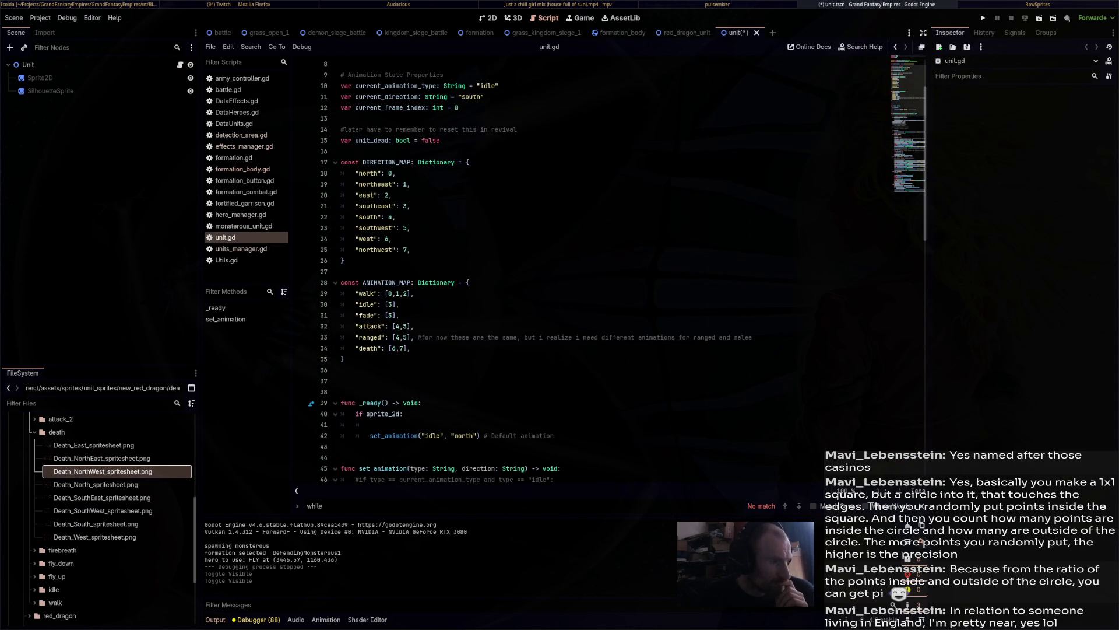
pyautogui.scroll(-7, 583, 268)
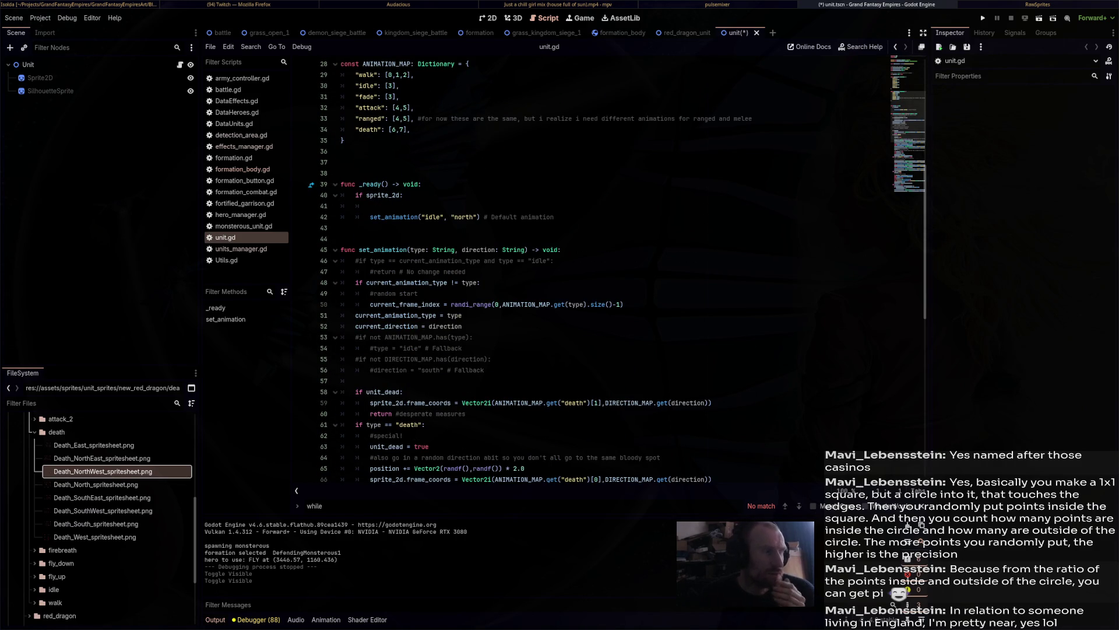
pyautogui.click(244, 225)
pyautogui.scroll(-1, 583, 268)
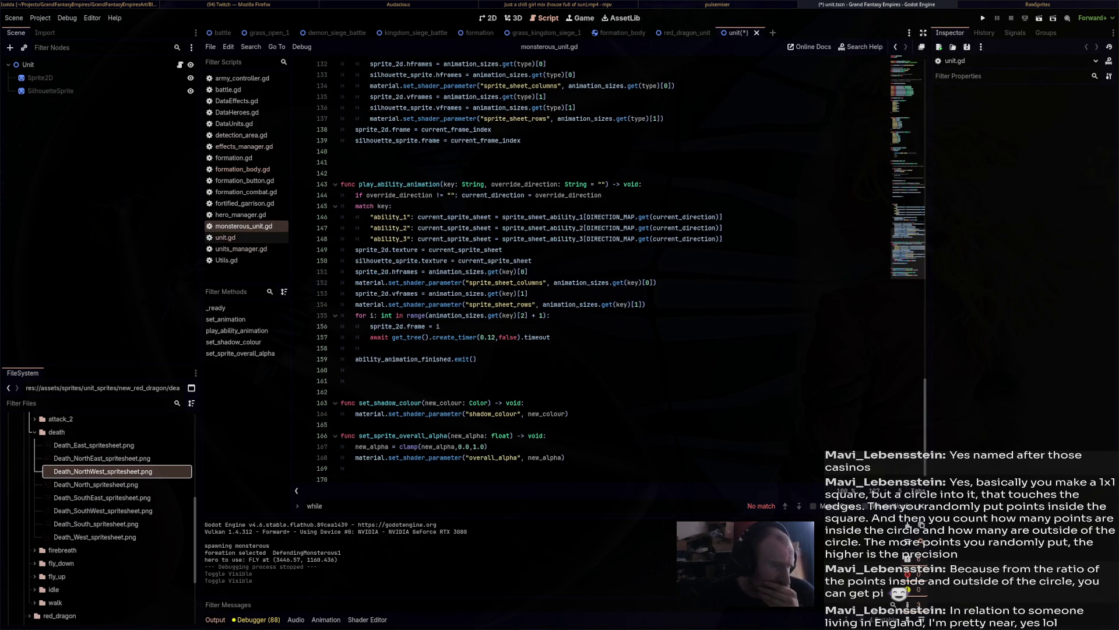
pyautogui.scroll(20, 583, 268)
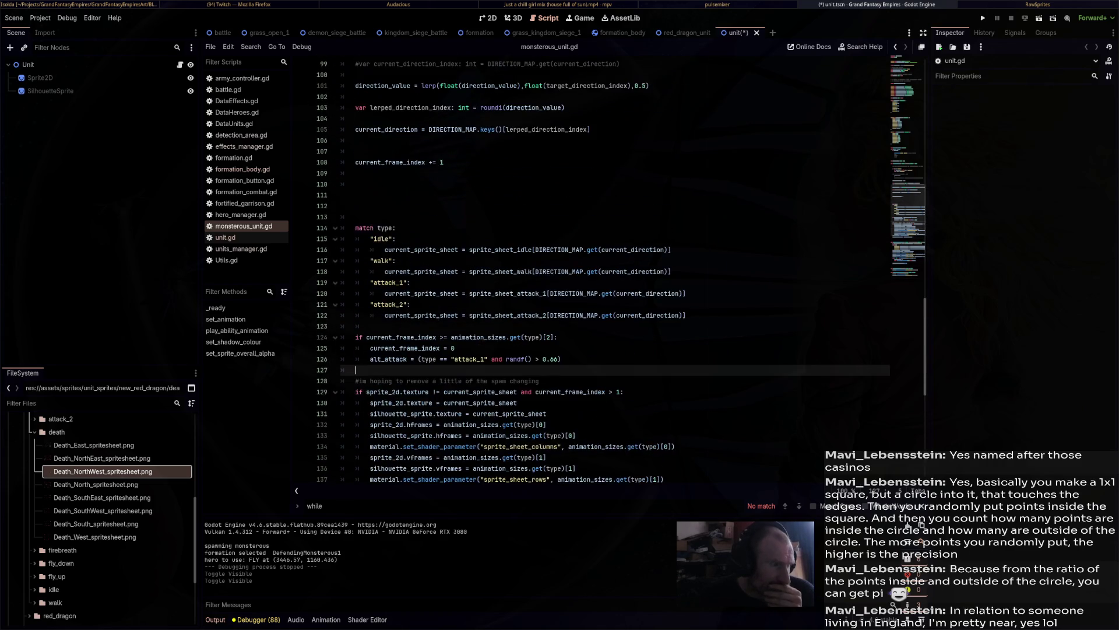
pyautogui.scroll(15, 583, 269)
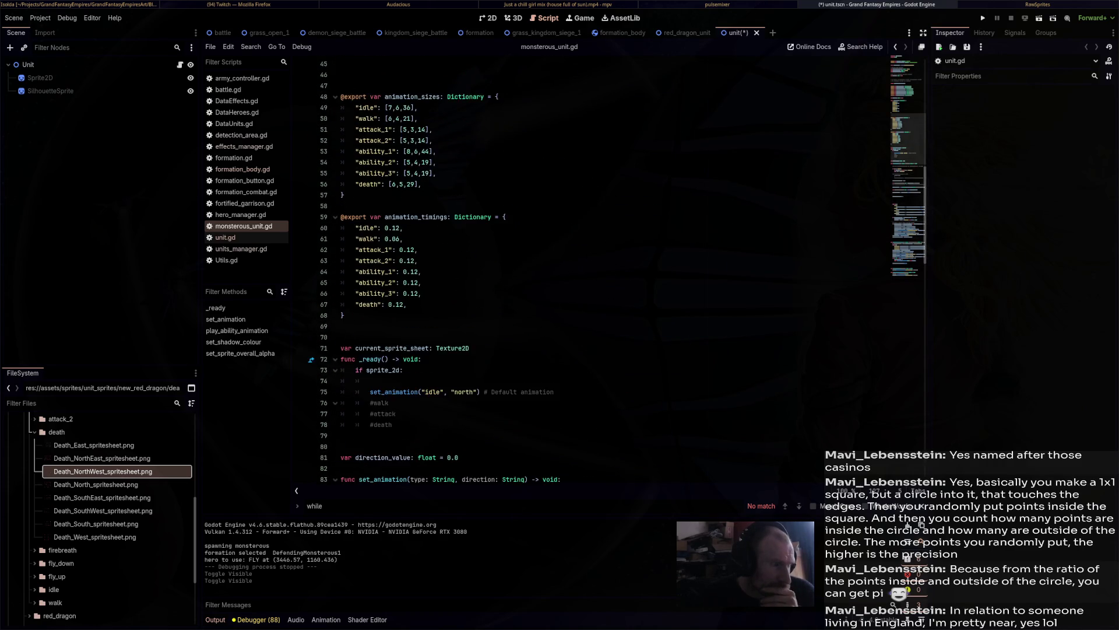
pyautogui.scroll(4, 583, 268)
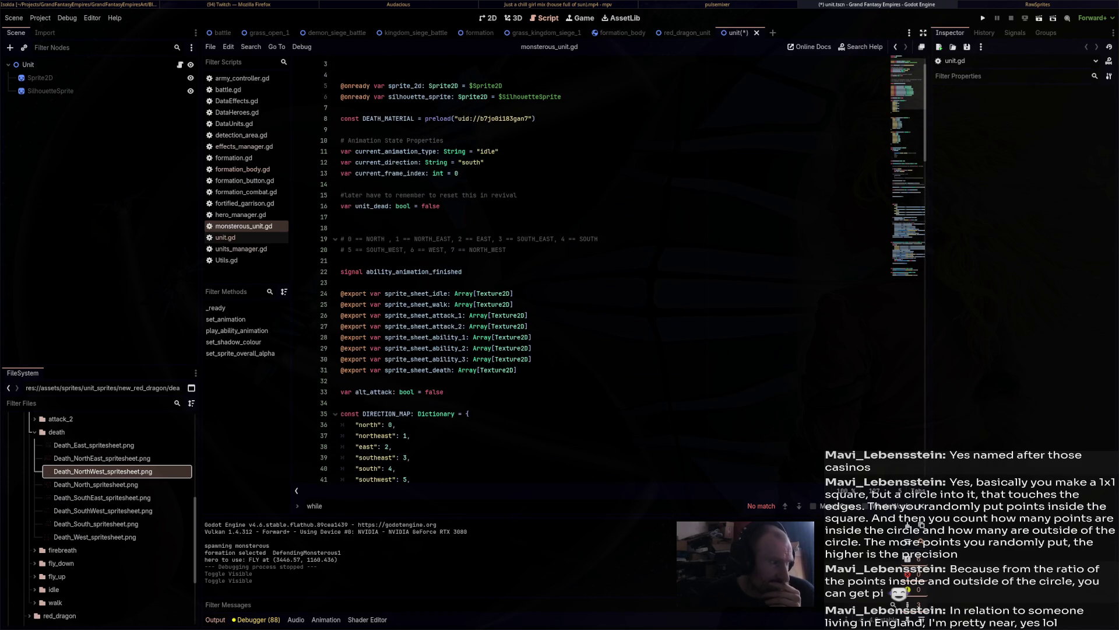
# Open hero_manager.gd at the while loop in hero_turn_process.
pyautogui.click(240, 215)
pyautogui.scroll(-5, 583, 268)
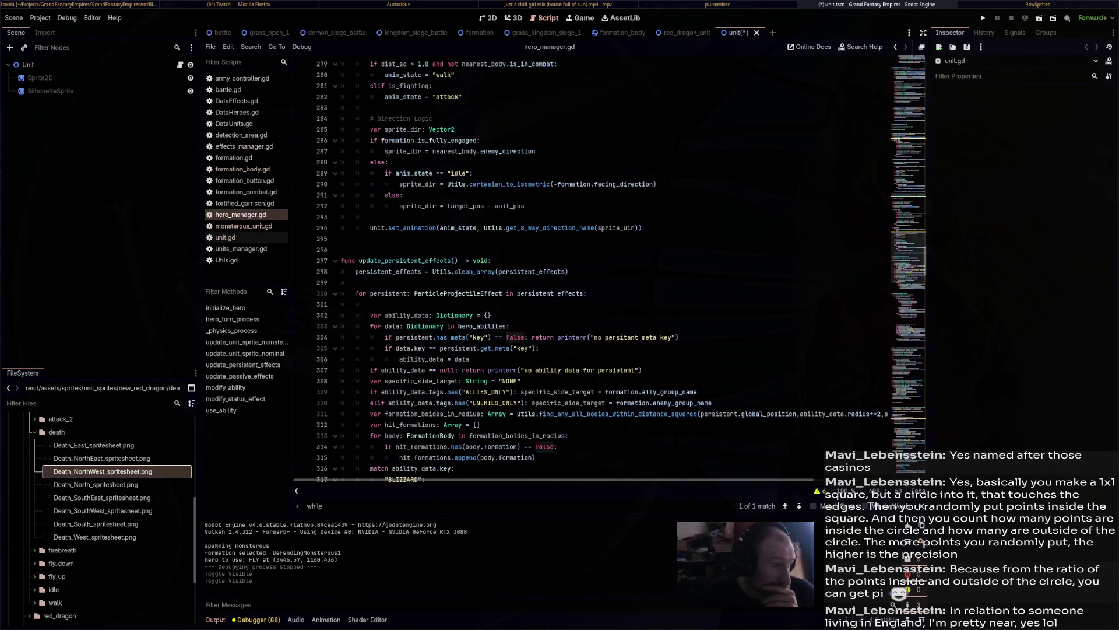
pyautogui.scroll(4, 583, 268)
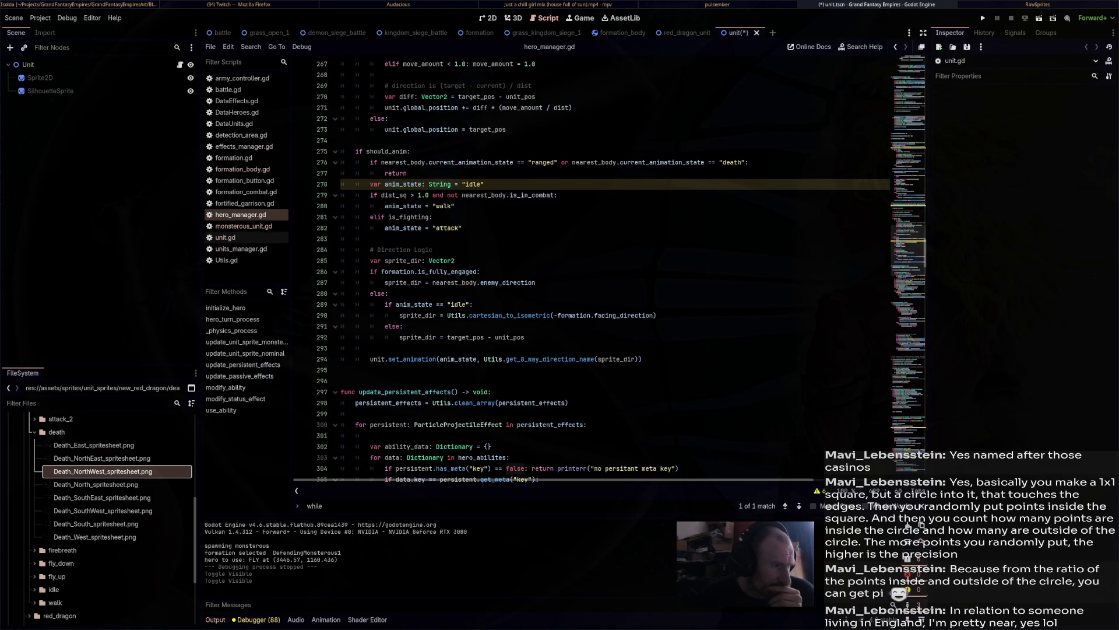
pyautogui.scroll(14, 583, 269)
pyautogui.click(560, 347)
pyautogui.scroll(3, 583, 268)
pyautogui.press('F3')
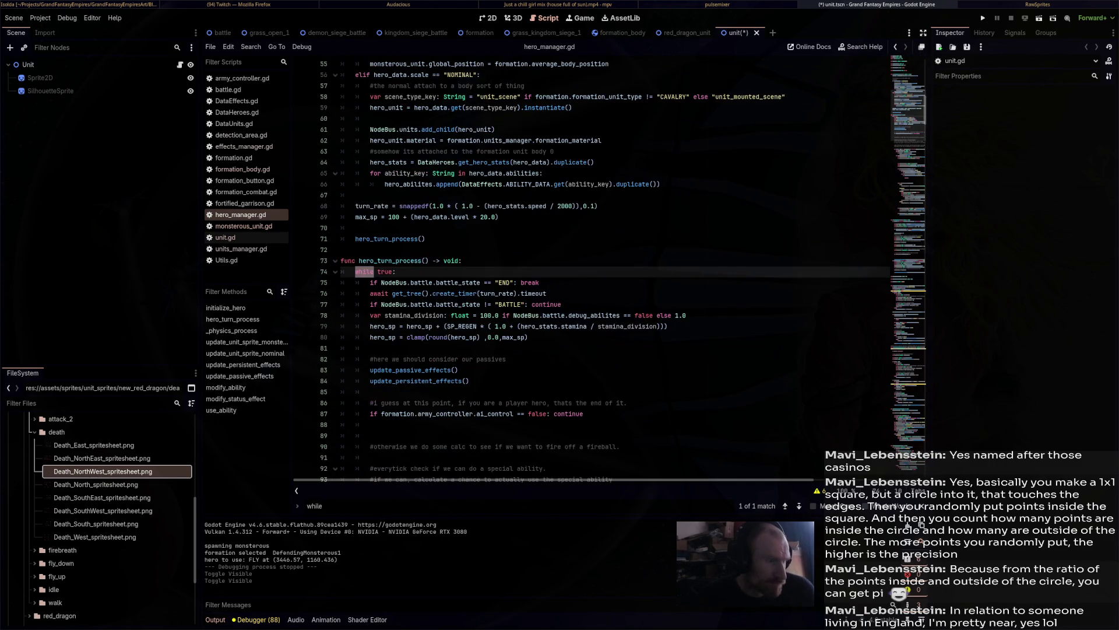
# Append 'or formation.disabled == true' to line 77 of hero_manager.gd and save.
pyautogui.scroll(-3, 583, 268)
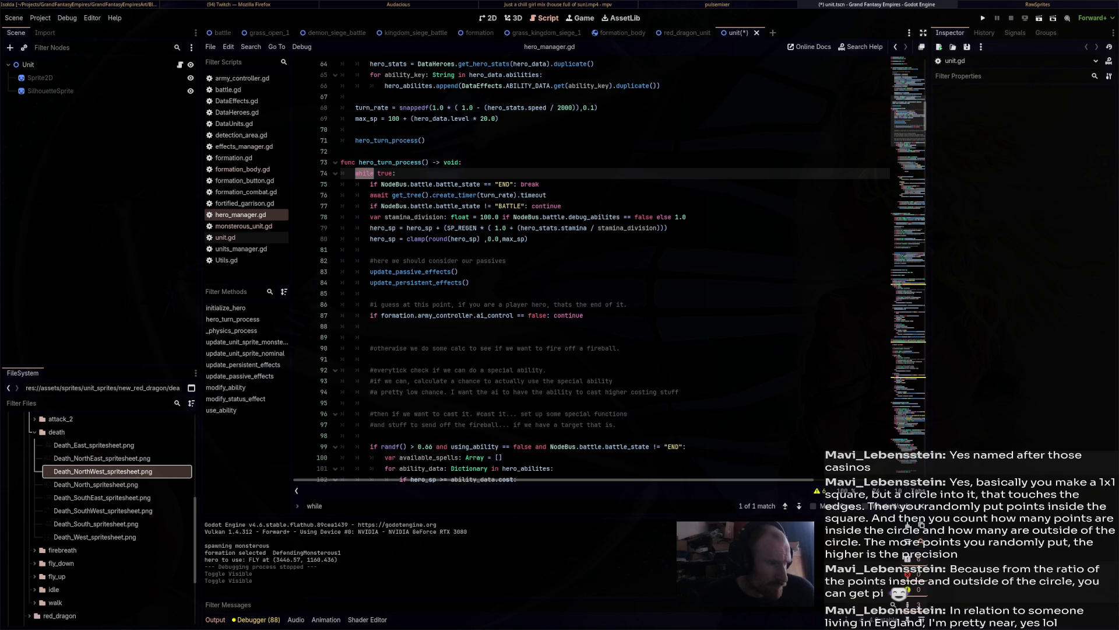
pyautogui.click(525, 205)
pyautogui.scroll(-5, 583, 268)
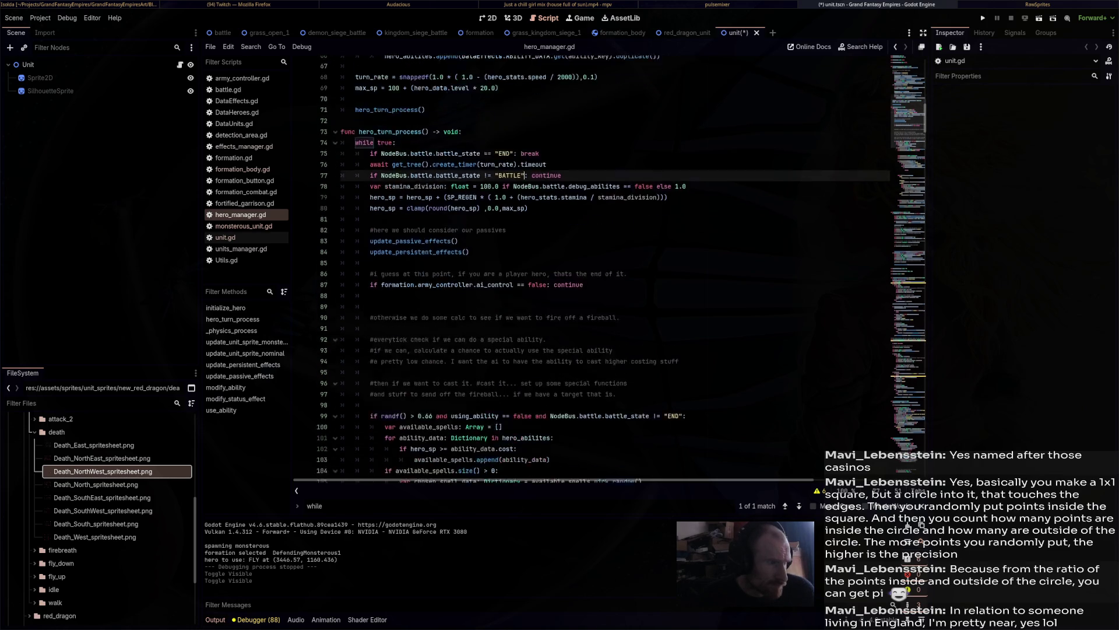
pyautogui.scroll(5, 583, 268)
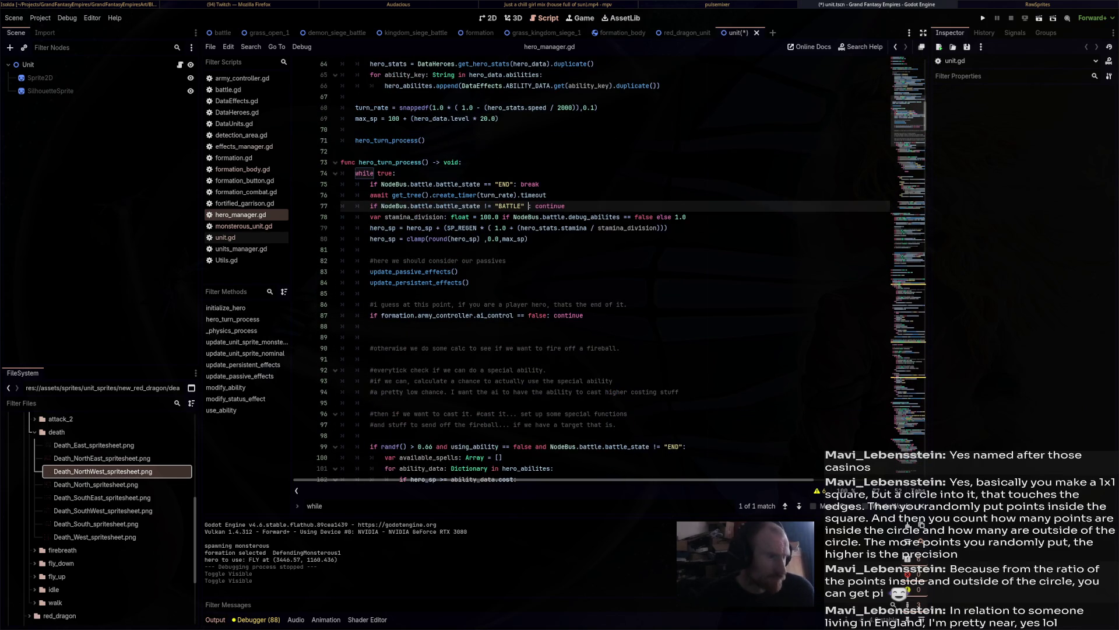
pyautogui.write('or ')
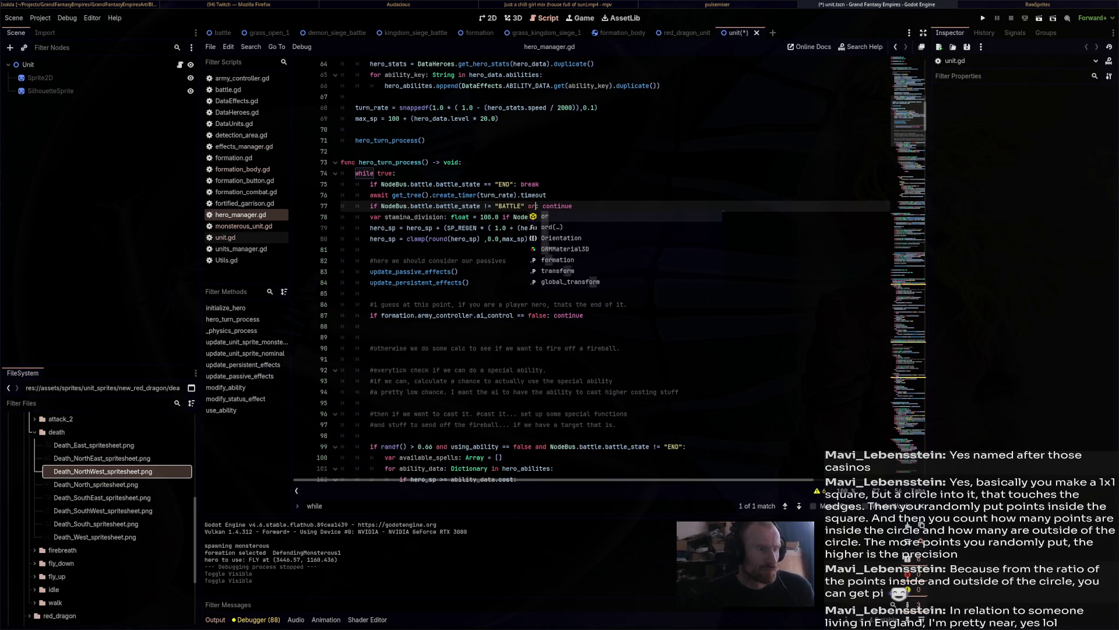
pyautogui.write('formation.')
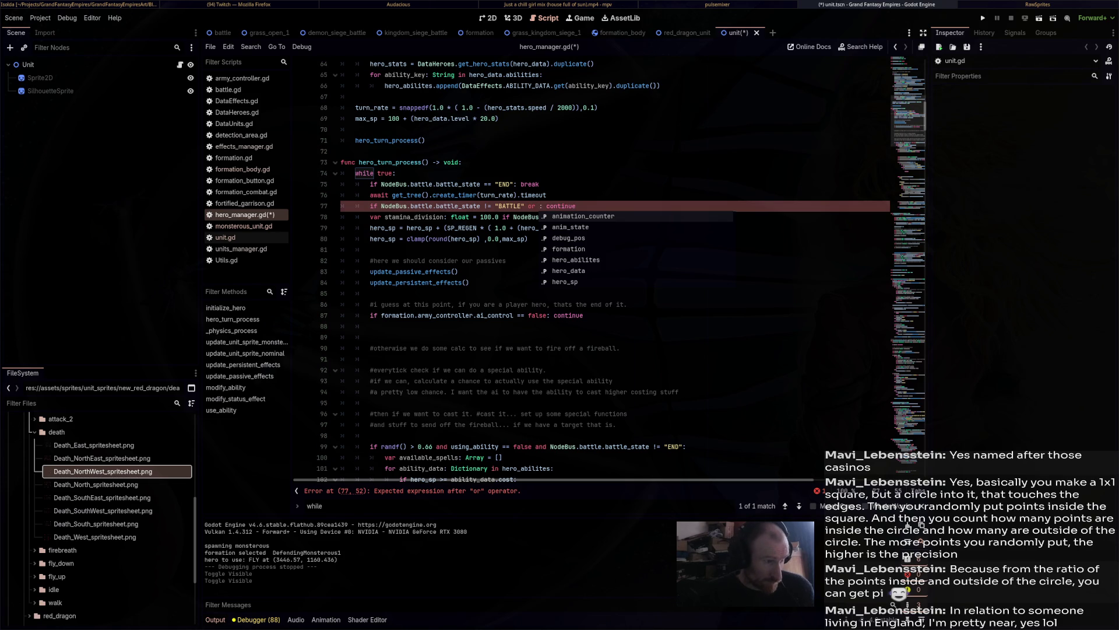
pyautogui.write('disabled == ')
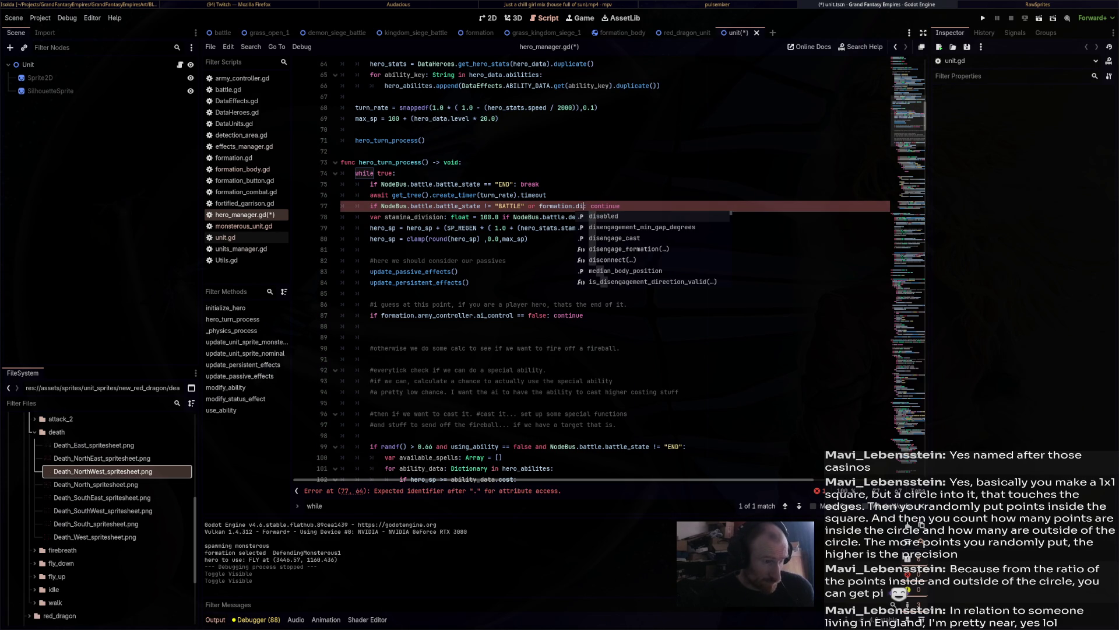
pyautogui.write('true')
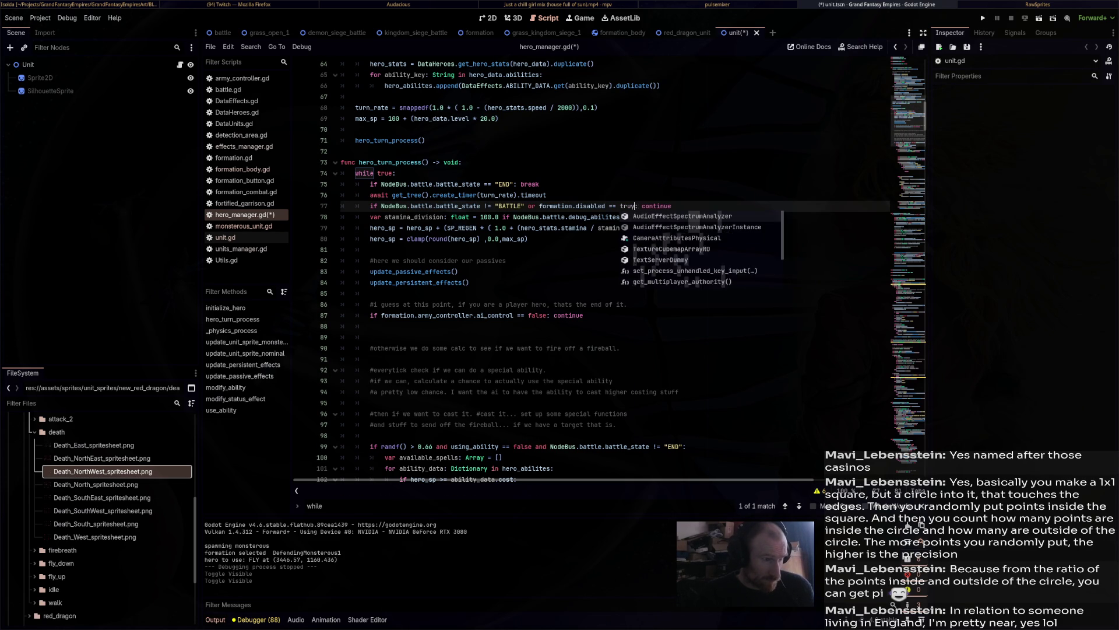
pyautogui.hotkey('ctrl', 's')
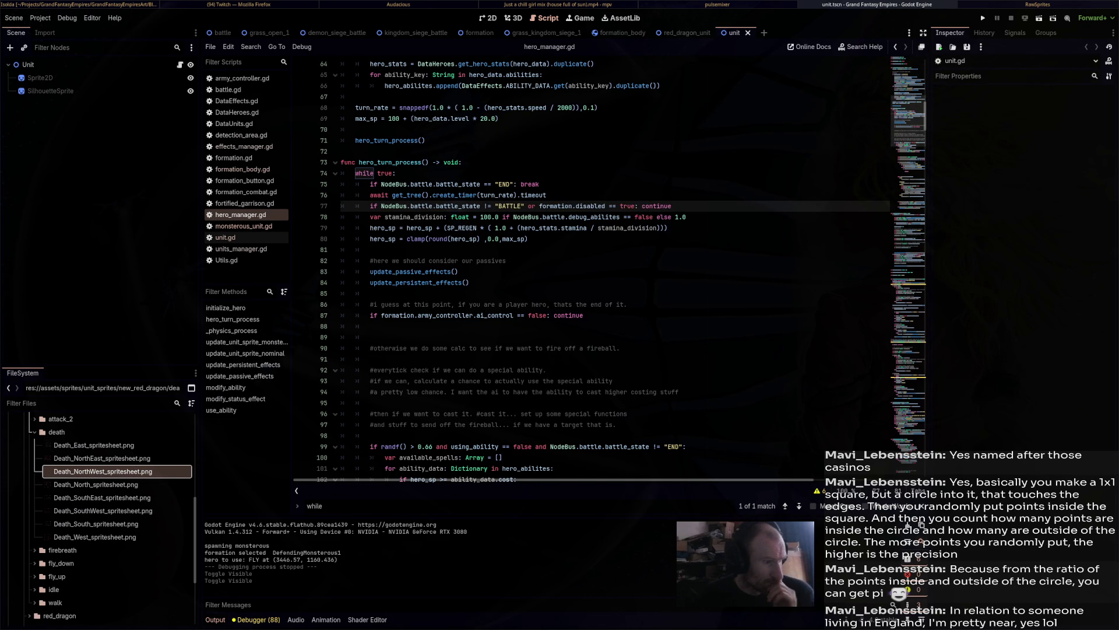
pyautogui.scroll(-5, 606, 268)
pyautogui.write('process')
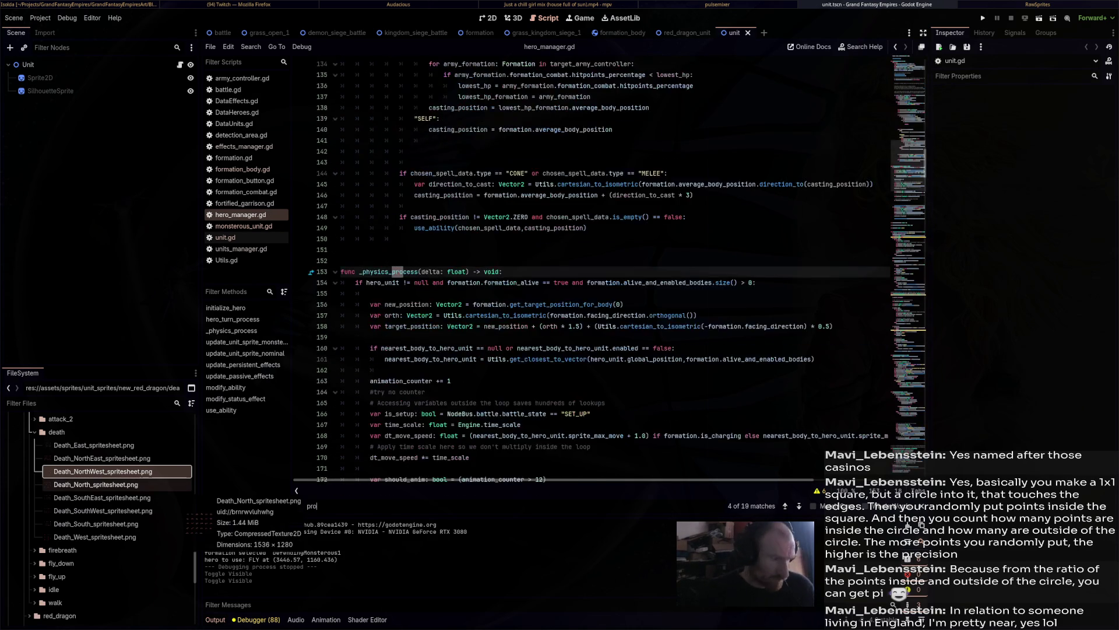
# Insert 'if formation.disabled == true: return' at the top of _physics_process and save.
pyautogui.click(408, 337)
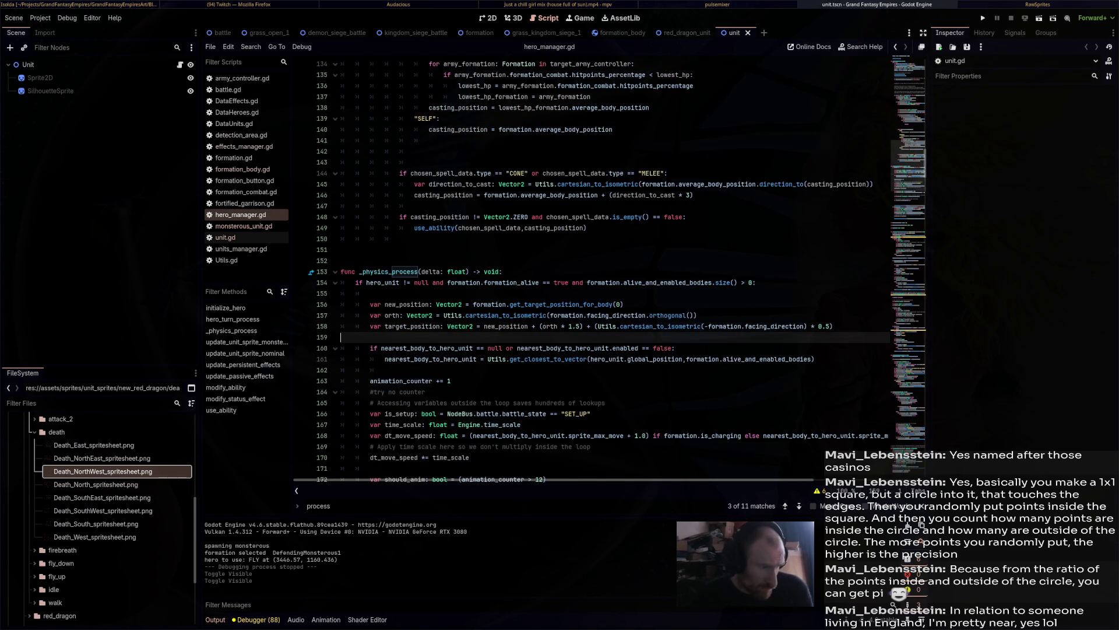
pyautogui.scroll(-1, 408, 304)
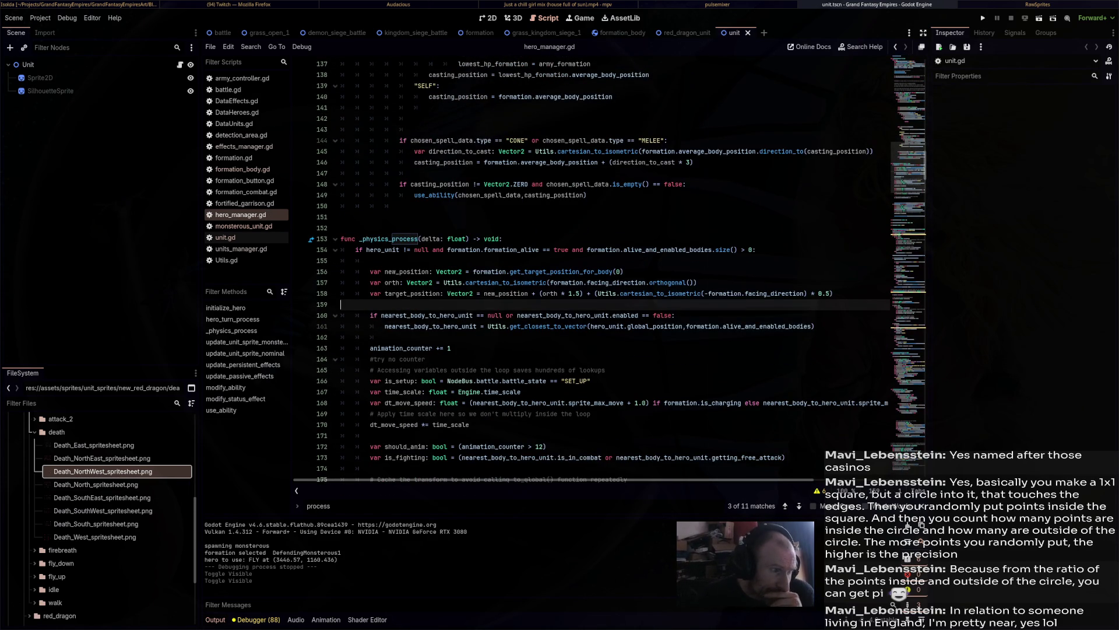
pyautogui.scroll(-7, 618, 268)
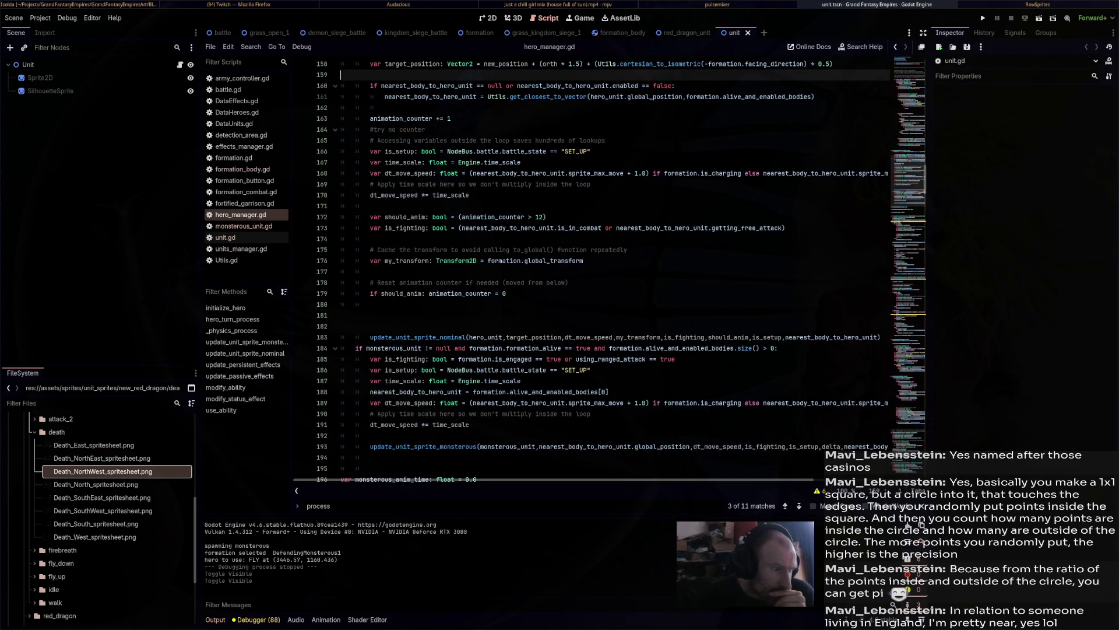
pyautogui.scroll(2, 617, 268)
pyautogui.scroll(-2, 618, 268)
pyautogui.scroll(6, 618, 268)
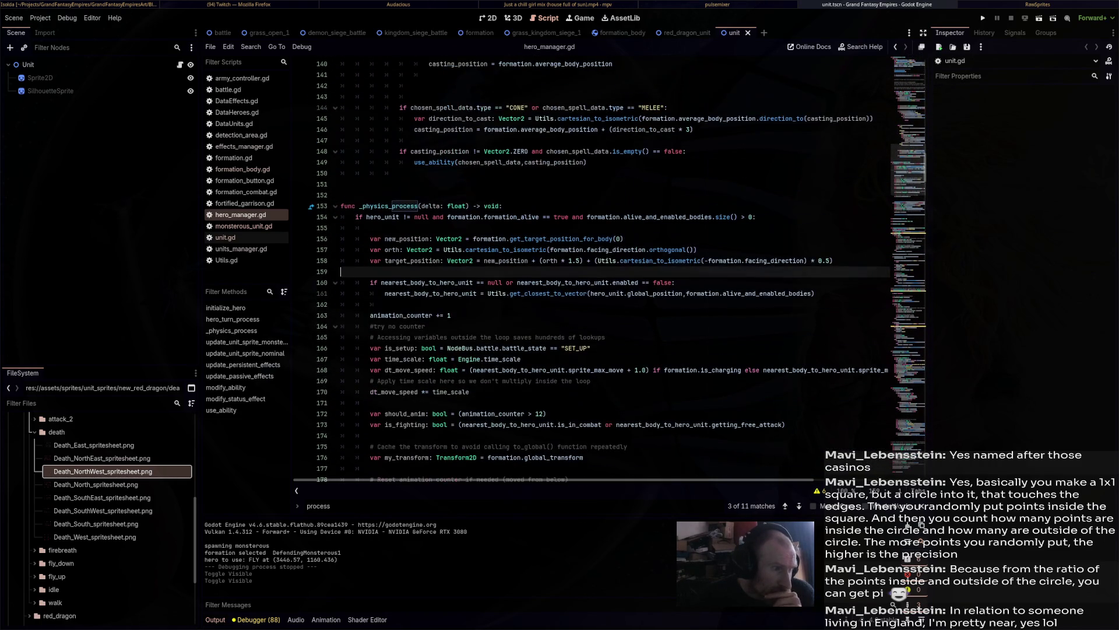
pyautogui.click(503, 206)
pyautogui.press('Return')
pyautogui.press('Return')
pyautogui.press('Up')
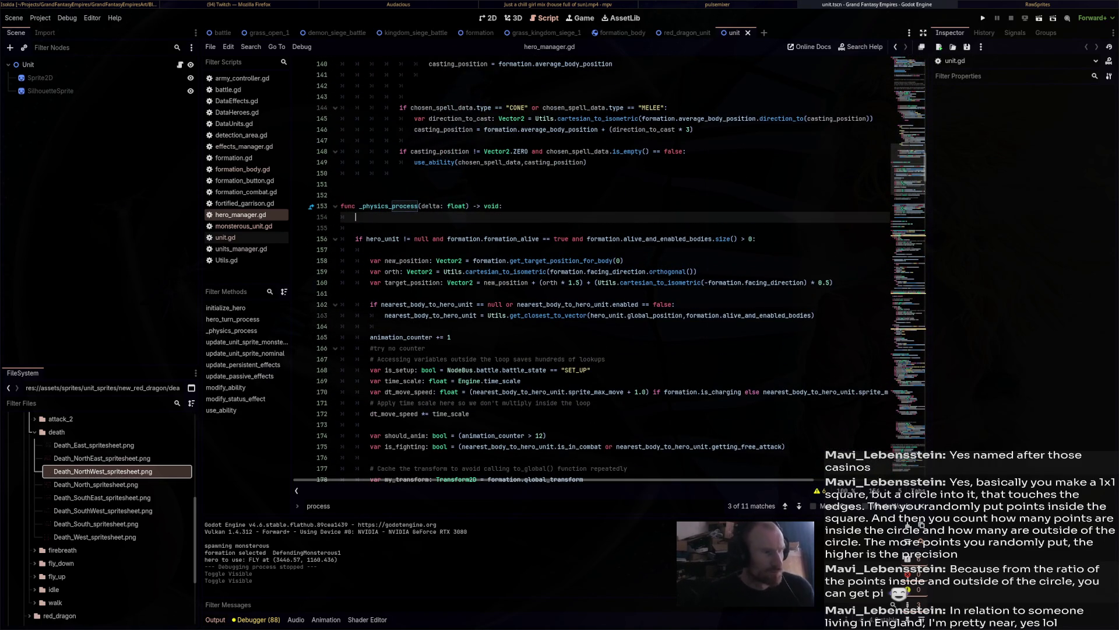
pyautogui.write('s')
pyautogui.press('Return')
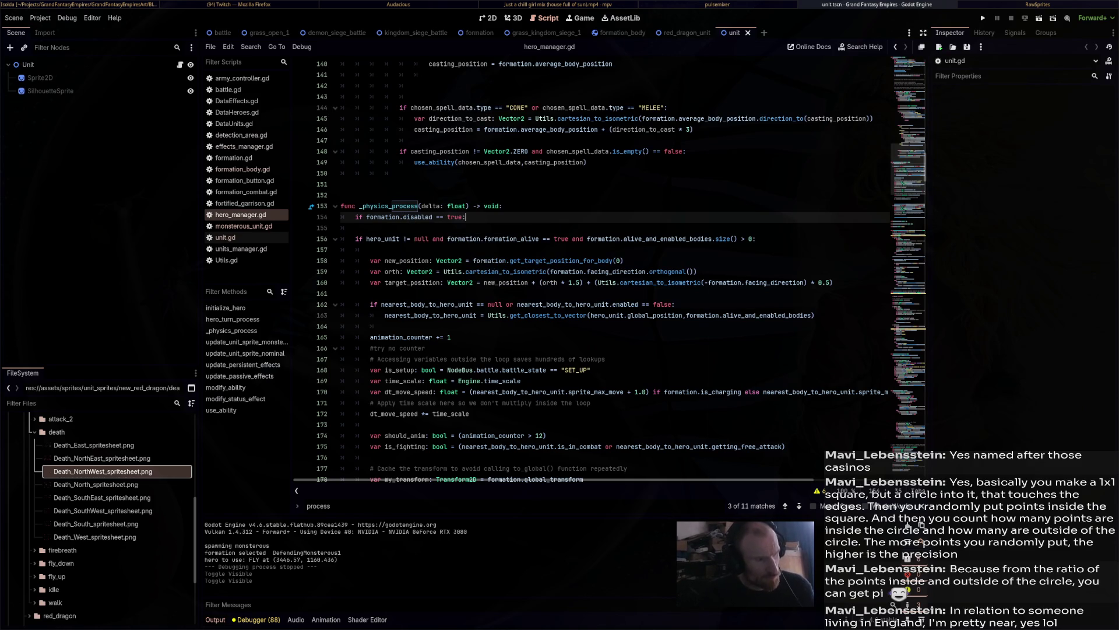
pyautogui.write(' continue')
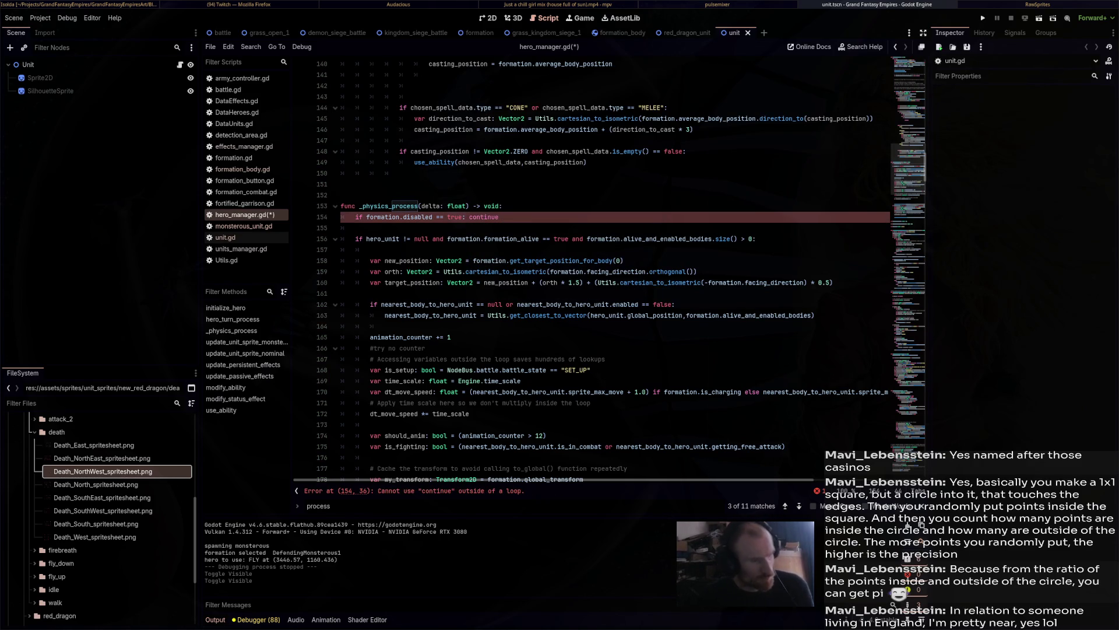
pyautogui.write('retur')
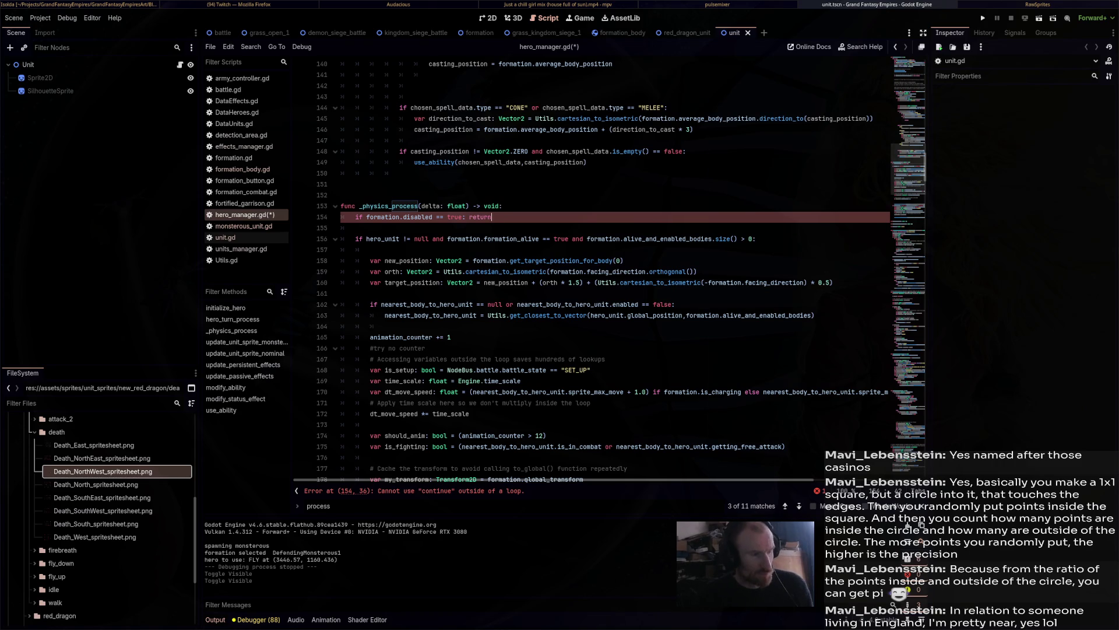
pyautogui.hotkey('ctrl', 's')
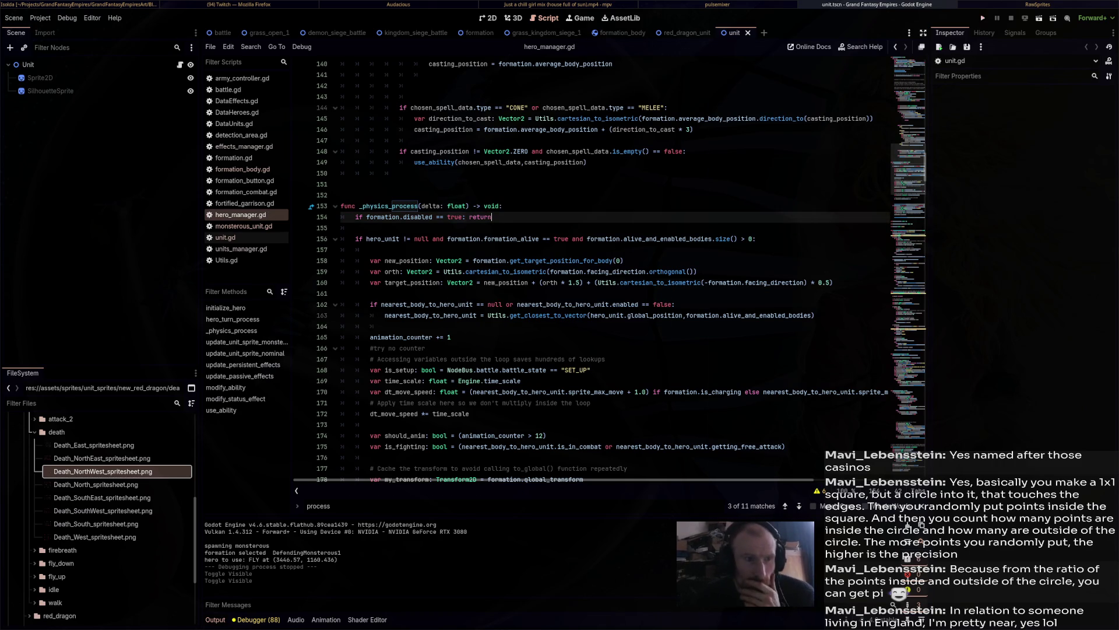
pyautogui.press('F5')
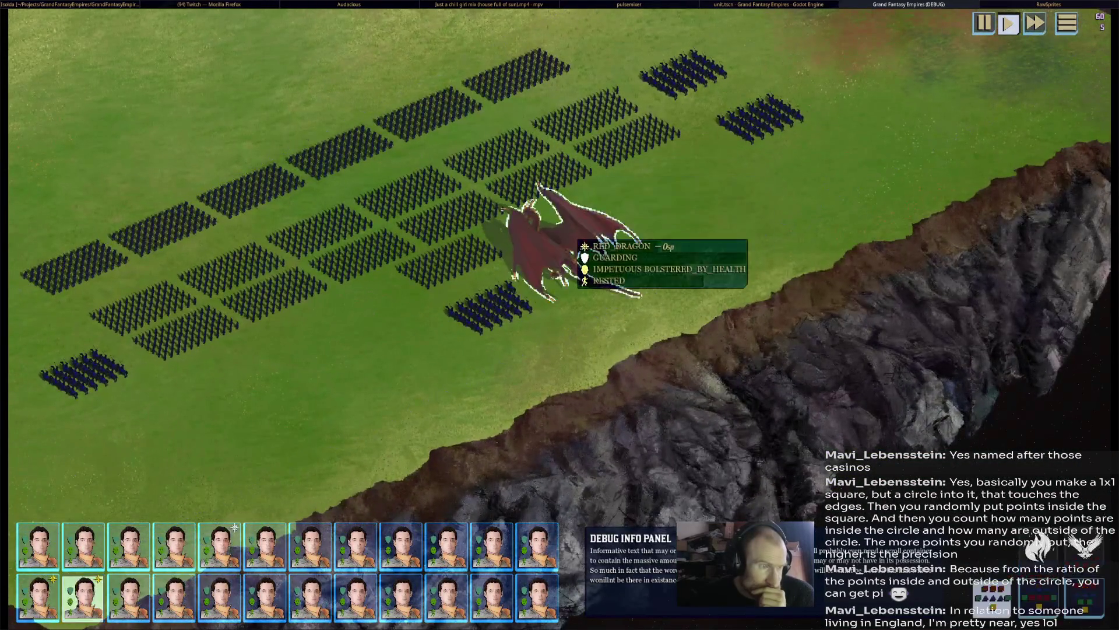
# Select the red dragon, order it to move up-right, then stop the game.
pyautogui.click(574, 233)
pyautogui.rightClick(901, 157)
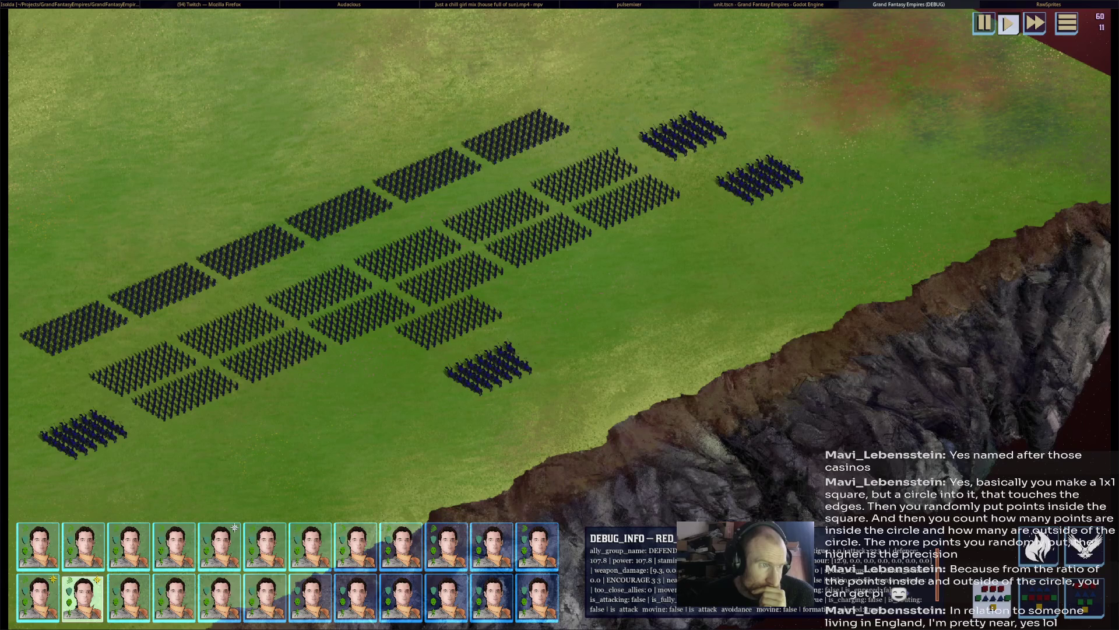
pyautogui.scroll(-5, 559, 315)
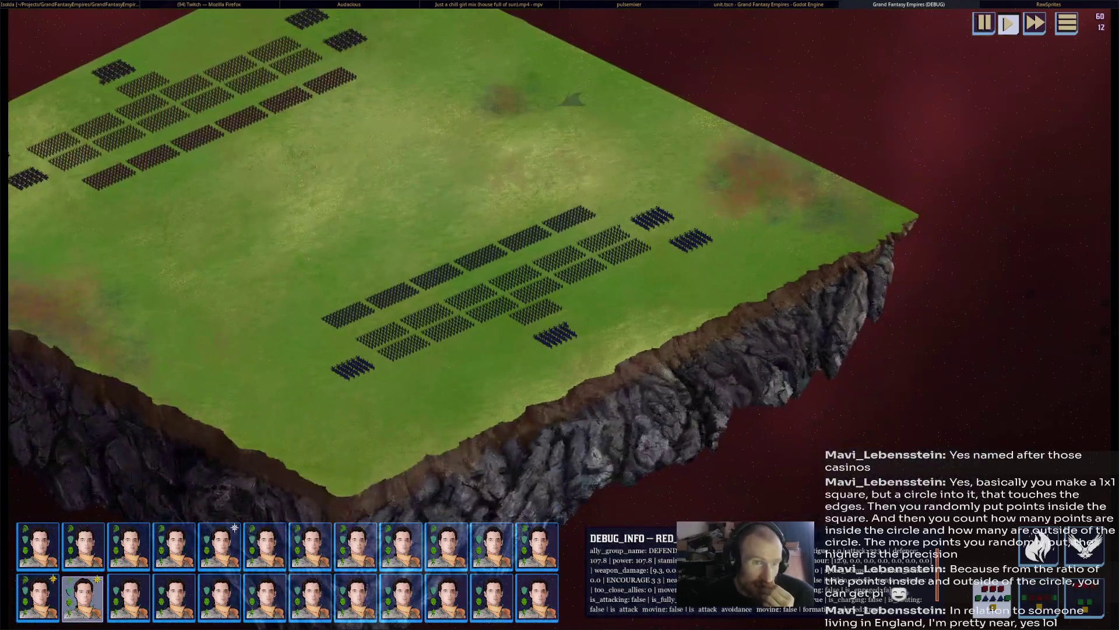
pyautogui.press('F8')
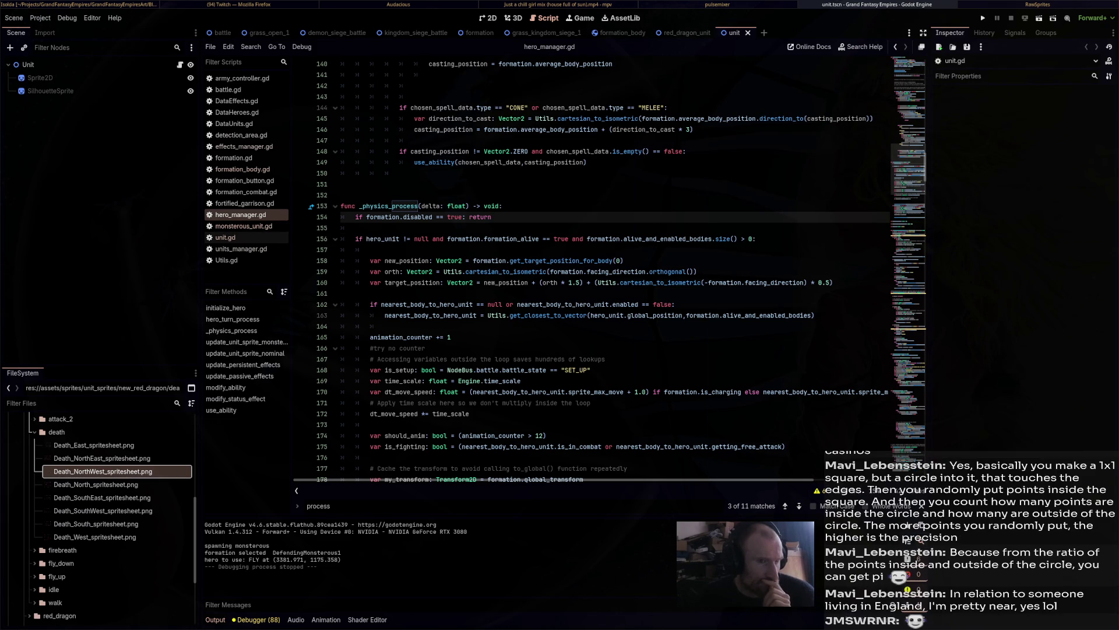
# Rerun the game, FLY the dragon to a spot near the cliff, then stop.
pyautogui.click(982, 18)
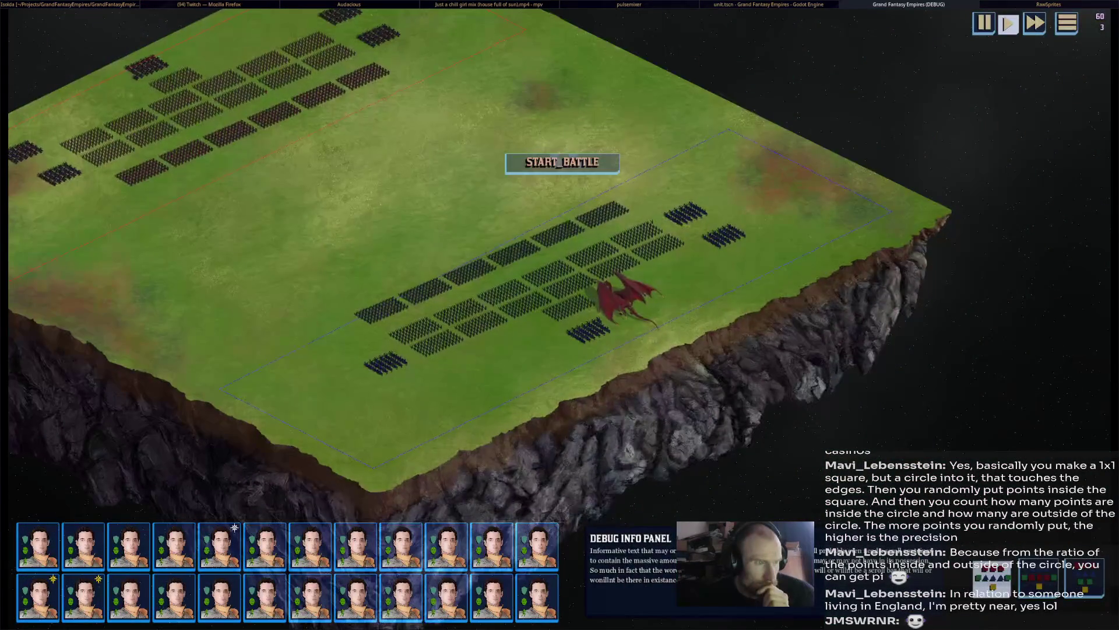
pyautogui.moveTo(617, 294)
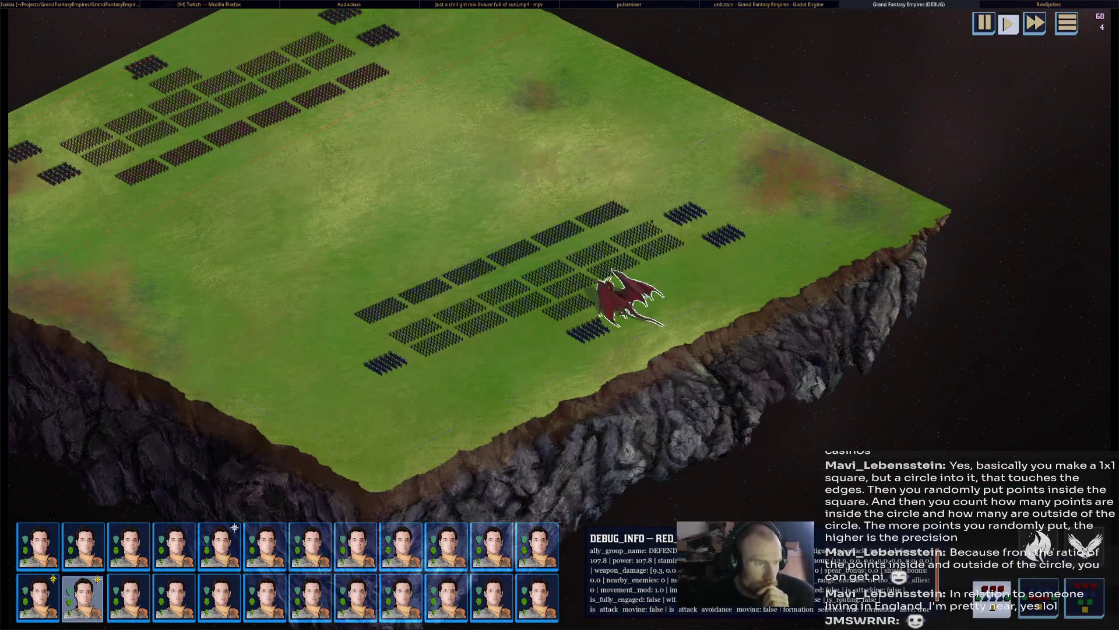
pyautogui.scroll(5, 618, 297)
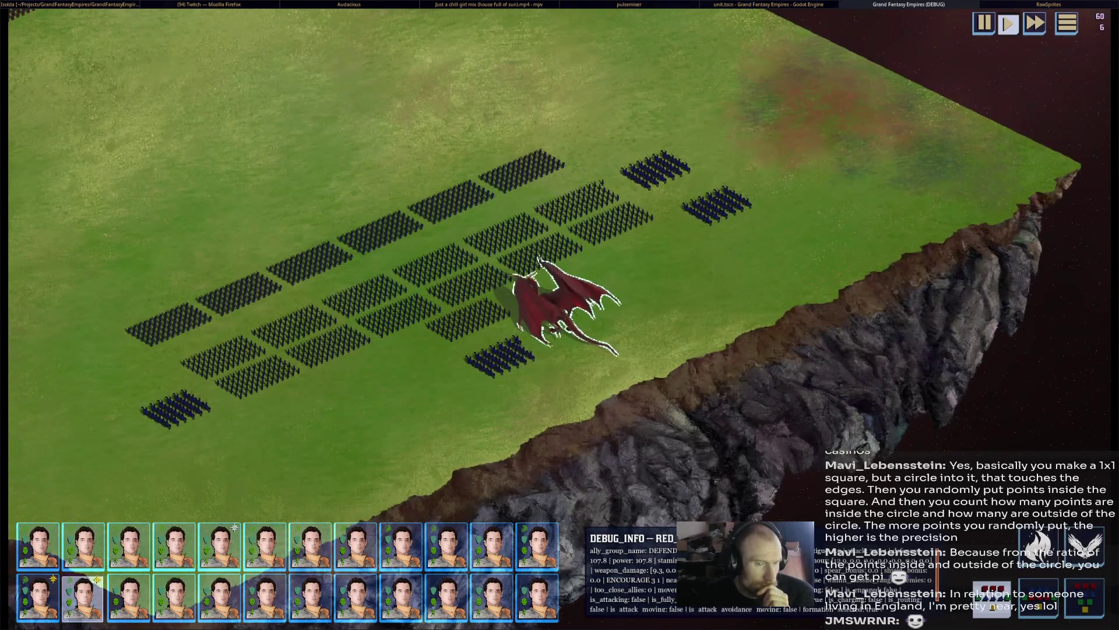
pyautogui.rightClick(859, 286)
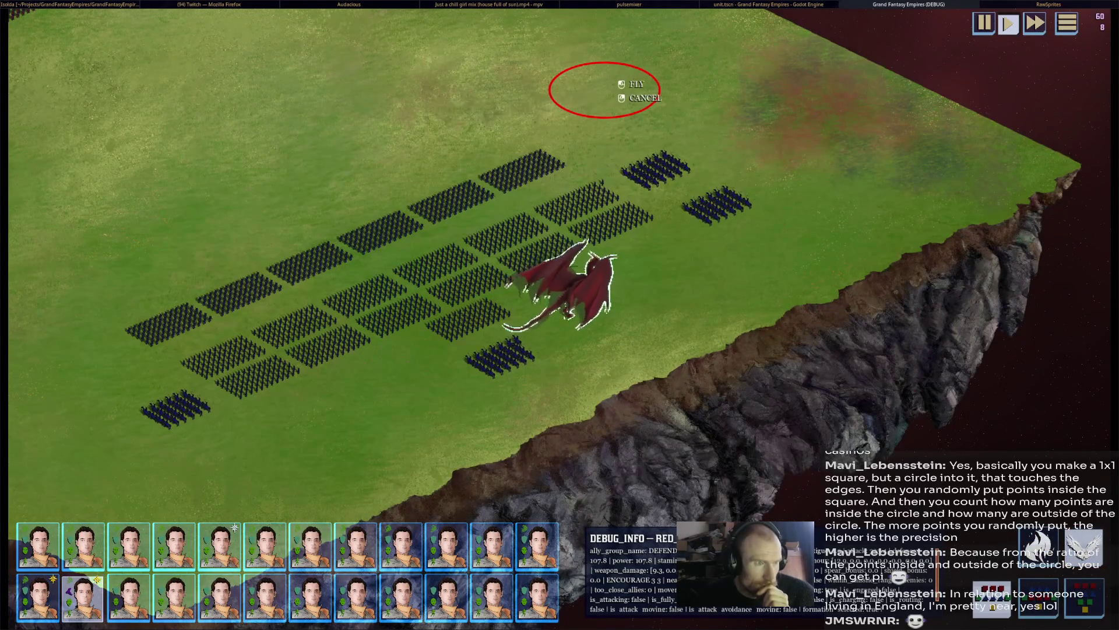
pyautogui.click(605, 93)
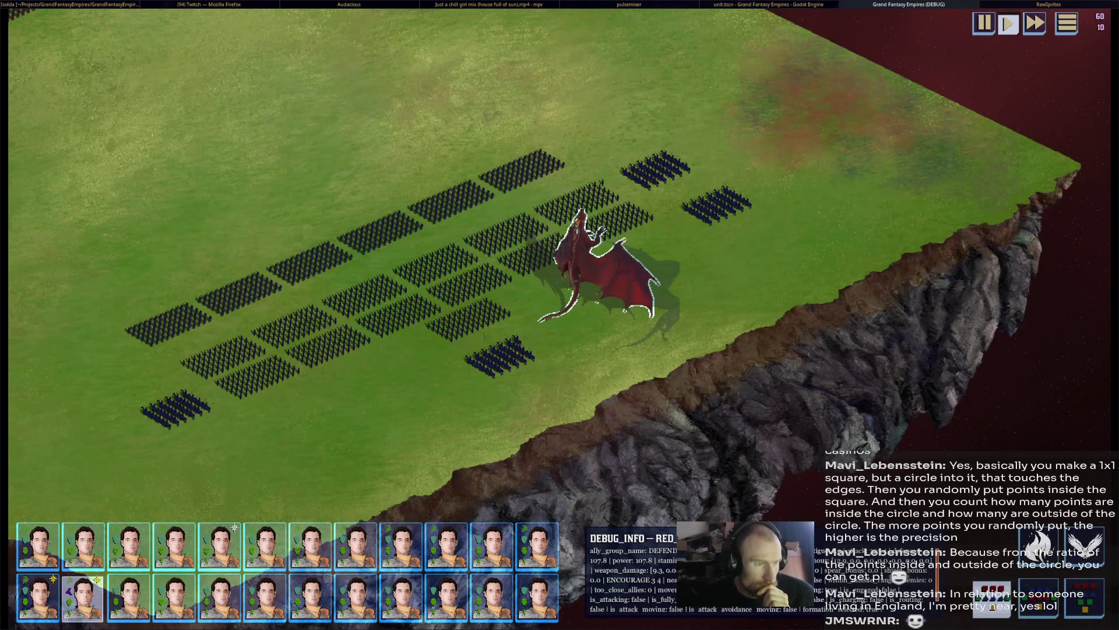
pyautogui.press('w')
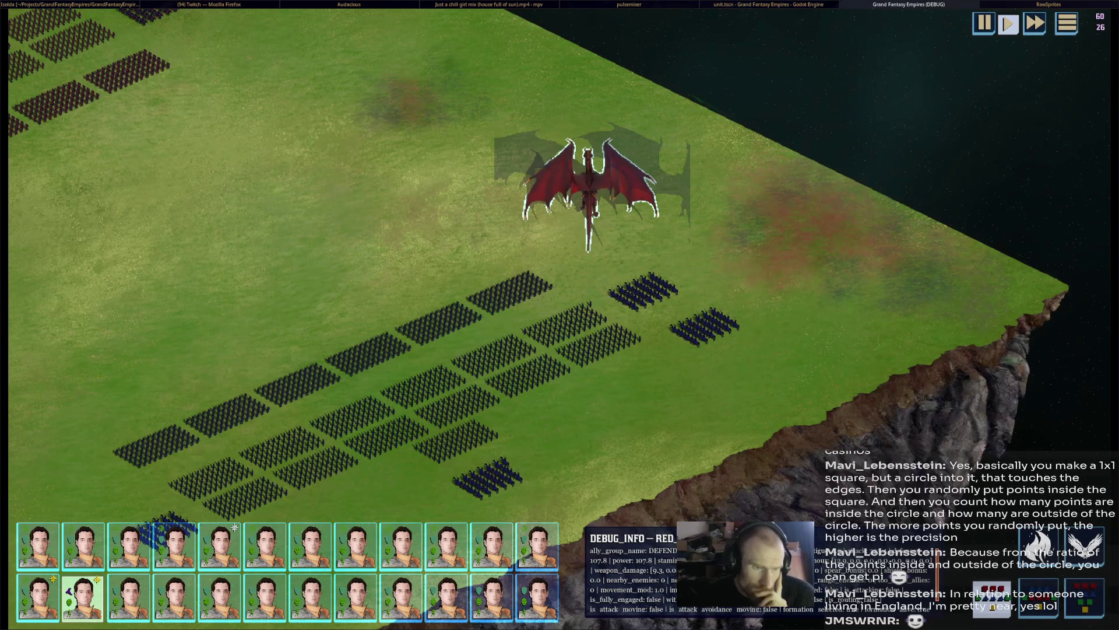
pyautogui.scroll(-3, 606, 358)
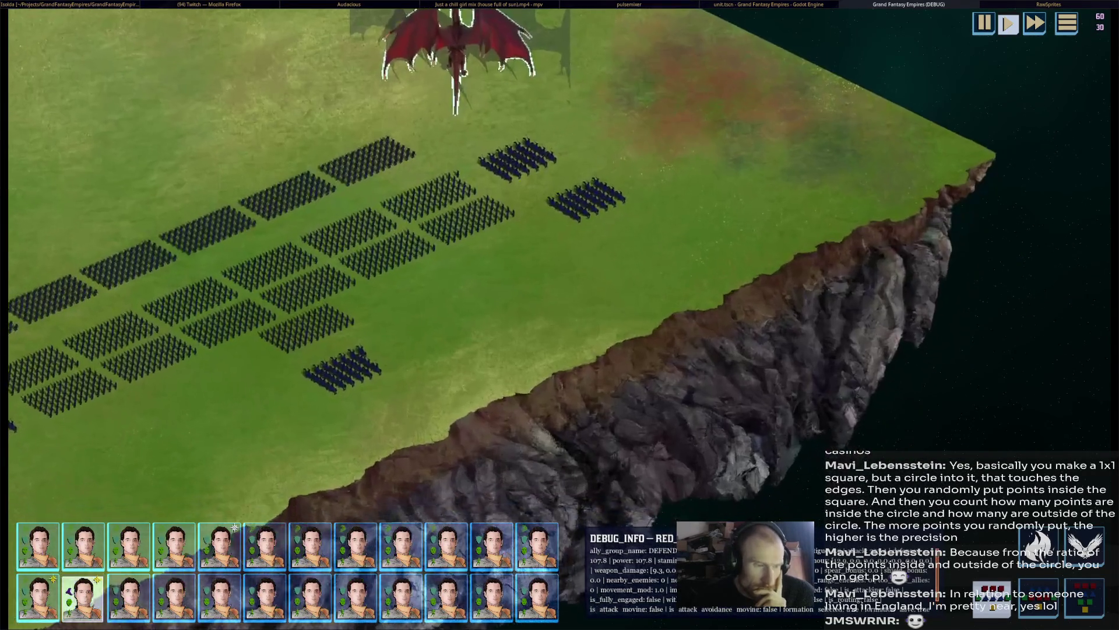
pyautogui.scroll(3, 560, 315)
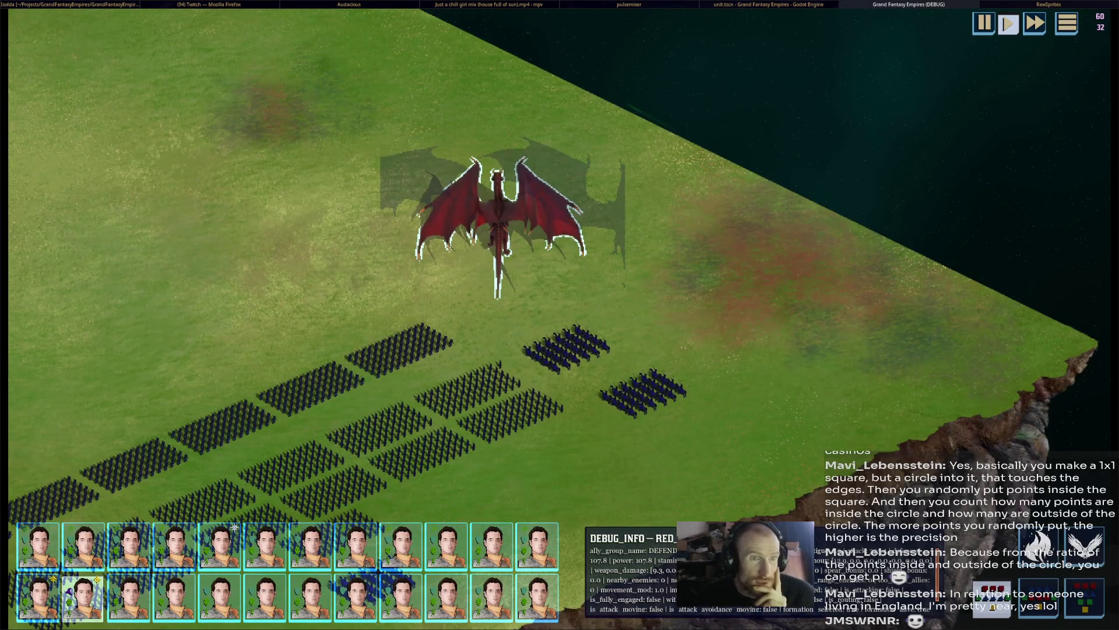
pyautogui.press('F8')
pyautogui.scroll(-10, 612, 268)
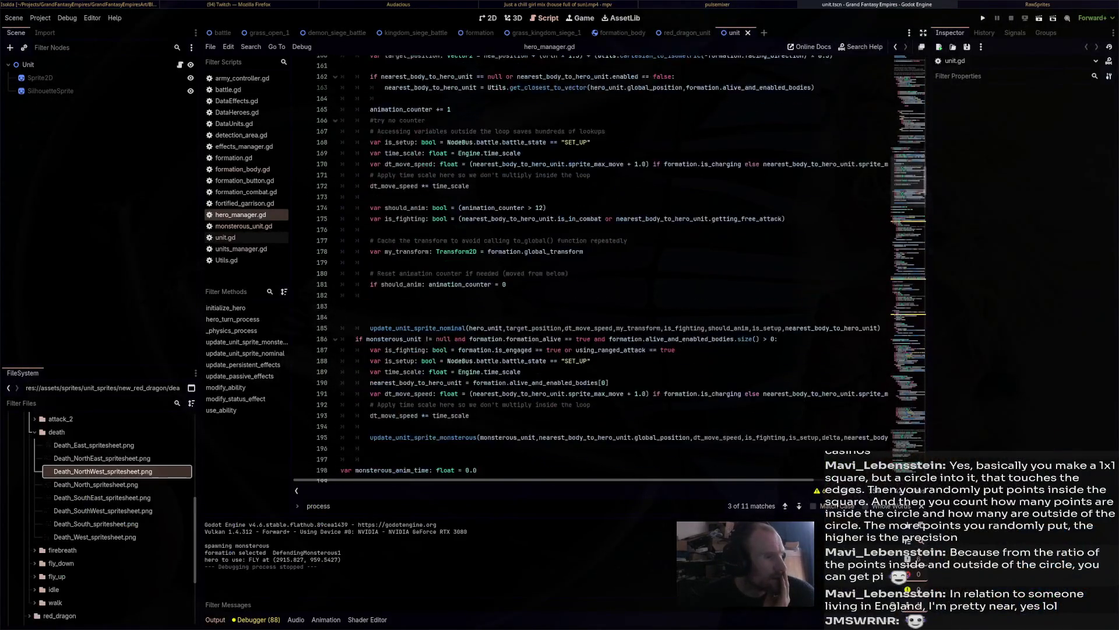
# Scroll the Scripts list and open formation_body.gd at its _physics_process disabled check.
pyautogui.scroll(-5, 612, 268)
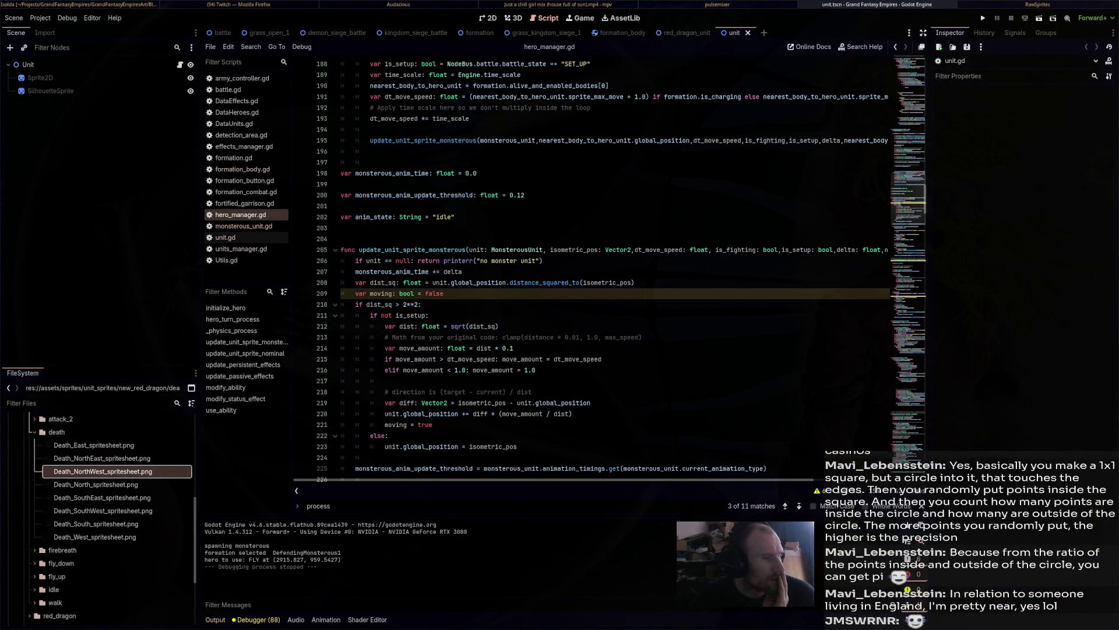
pyautogui.scroll(-20, 612, 268)
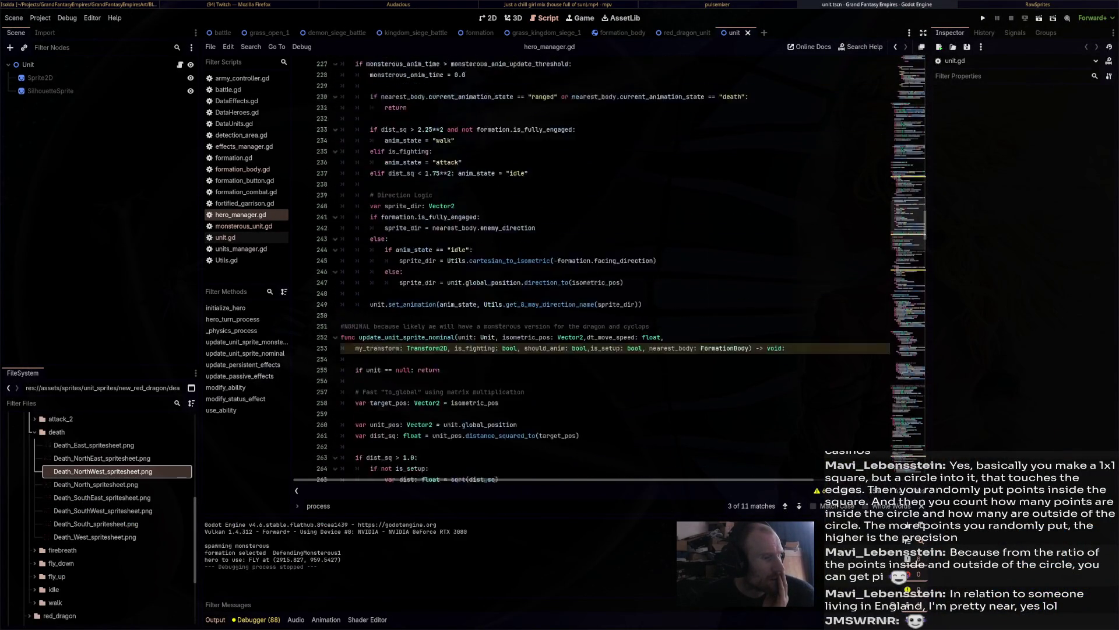
pyautogui.scroll(-20, 612, 268)
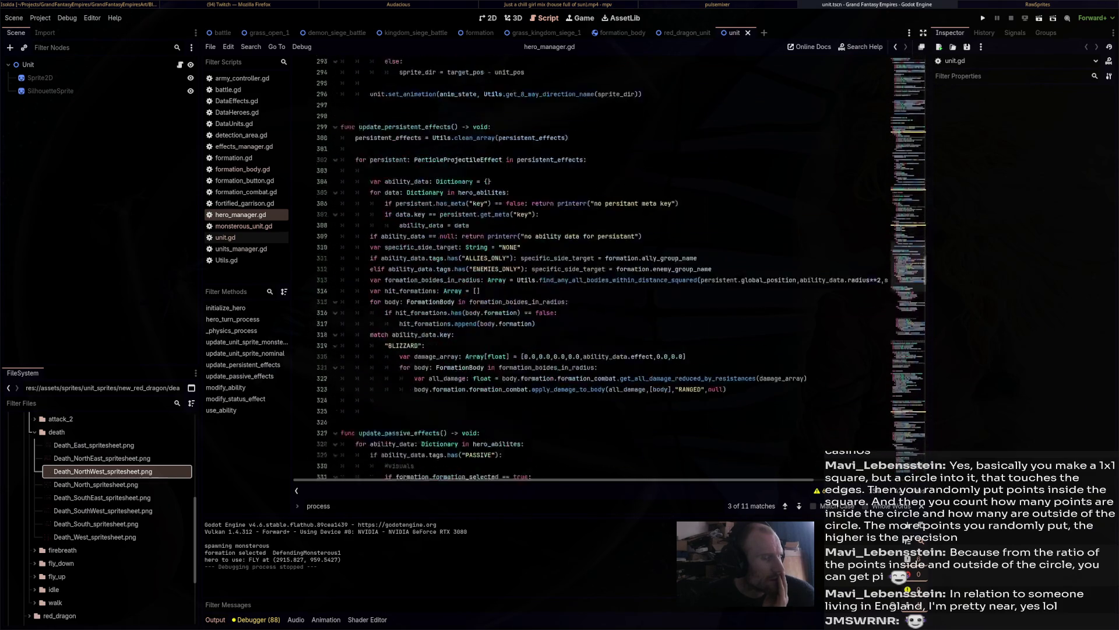
pyautogui.scroll(-20, 612, 268)
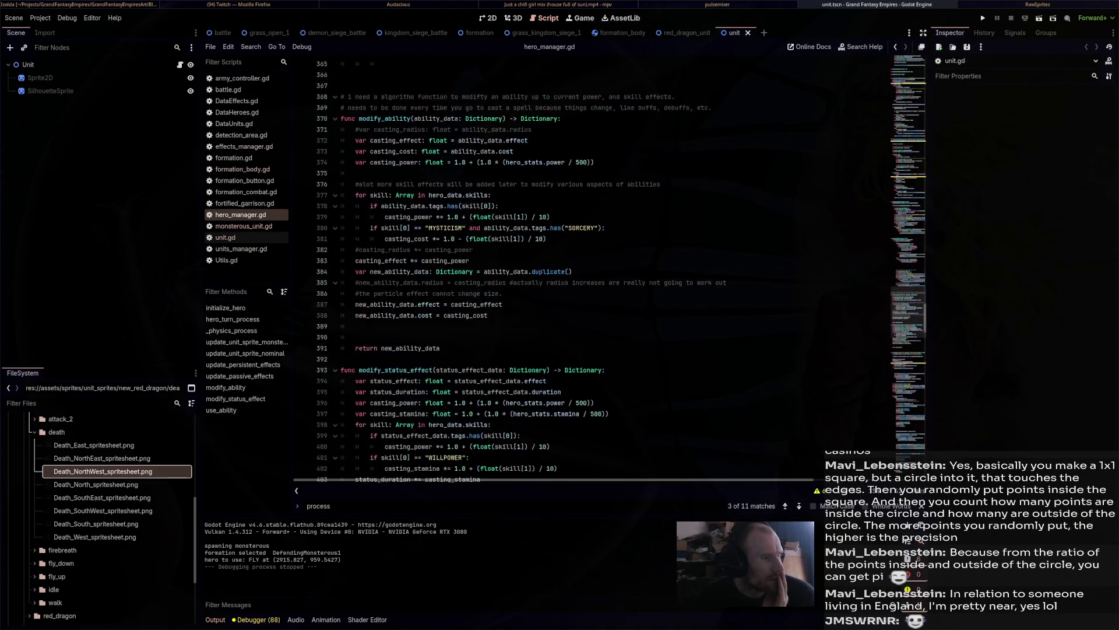
pyautogui.scroll(-12, 612, 268)
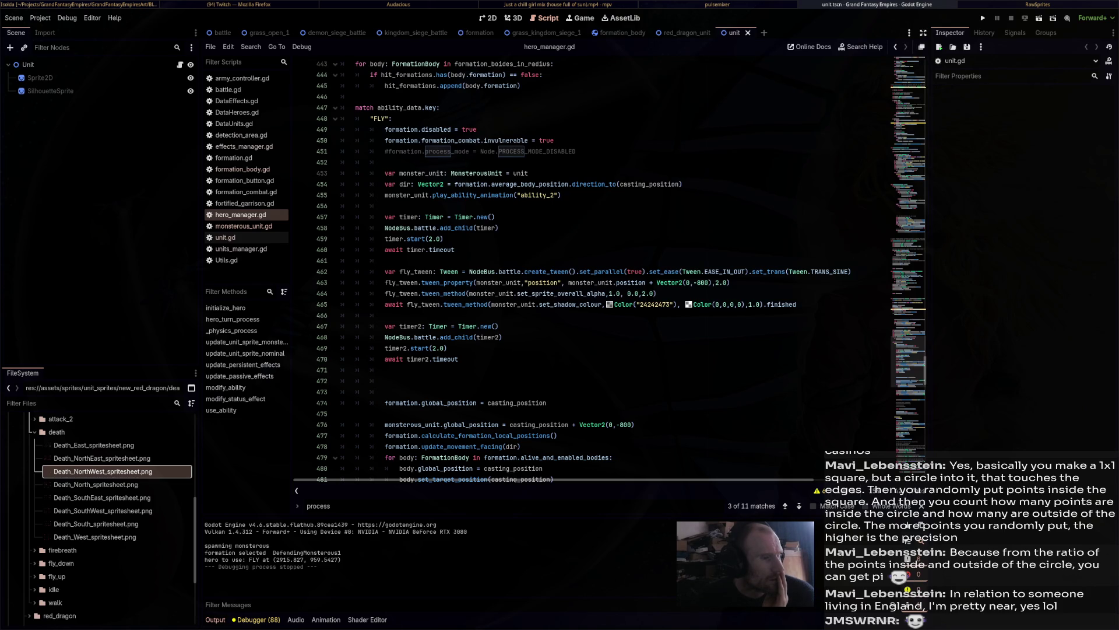
pyautogui.scroll(-4, 621, 268)
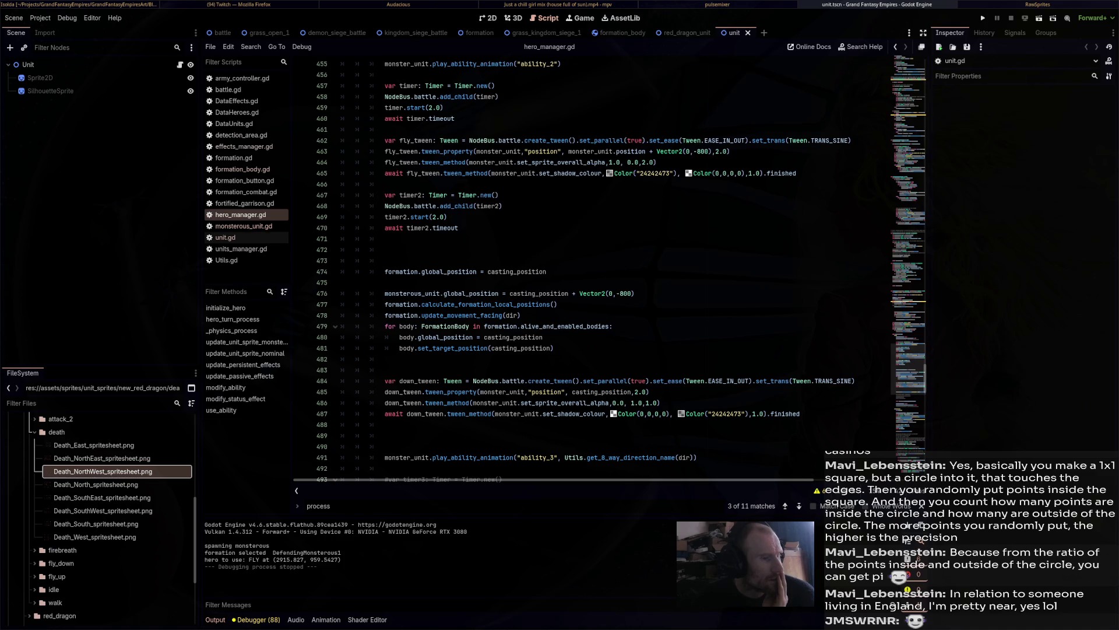
pyautogui.scroll(-4, 622, 268)
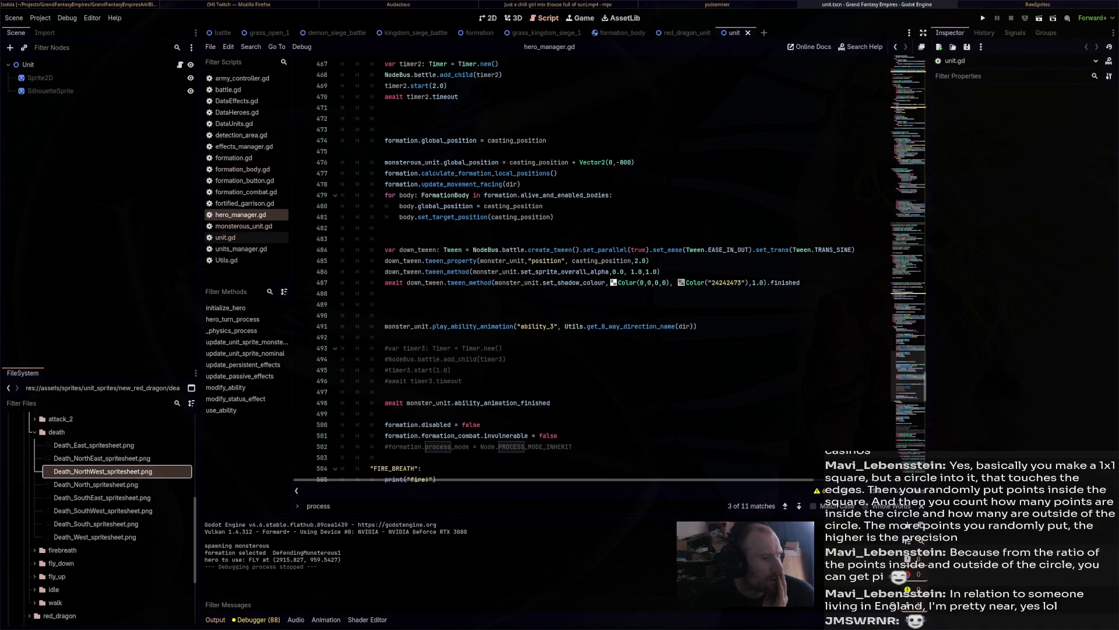
pyautogui.scroll(-4, 621, 268)
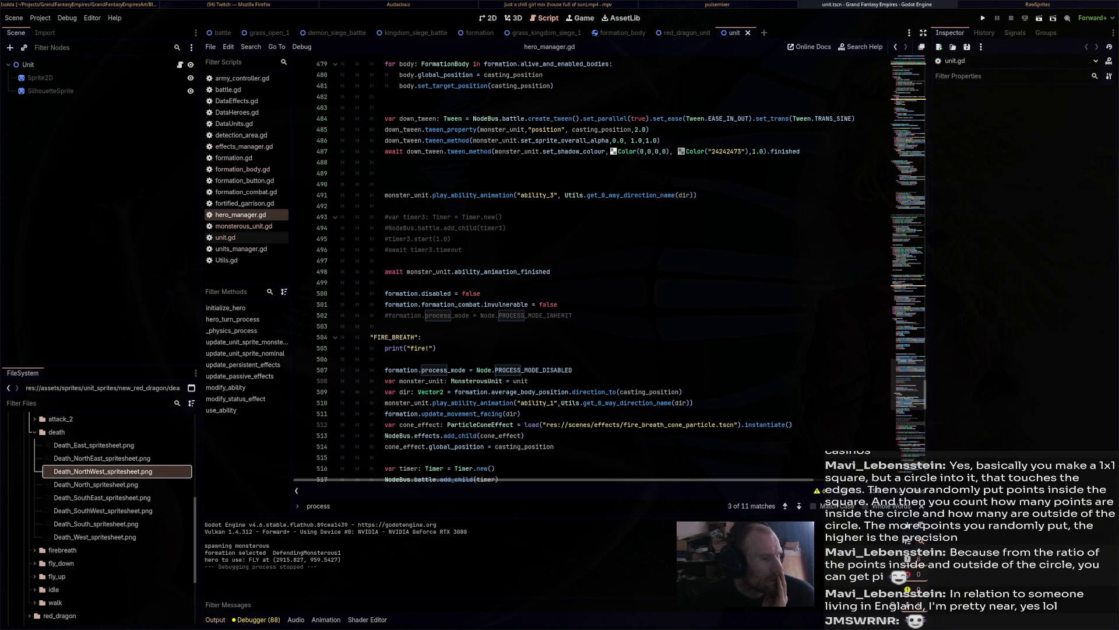
pyautogui.scroll(6, 622, 268)
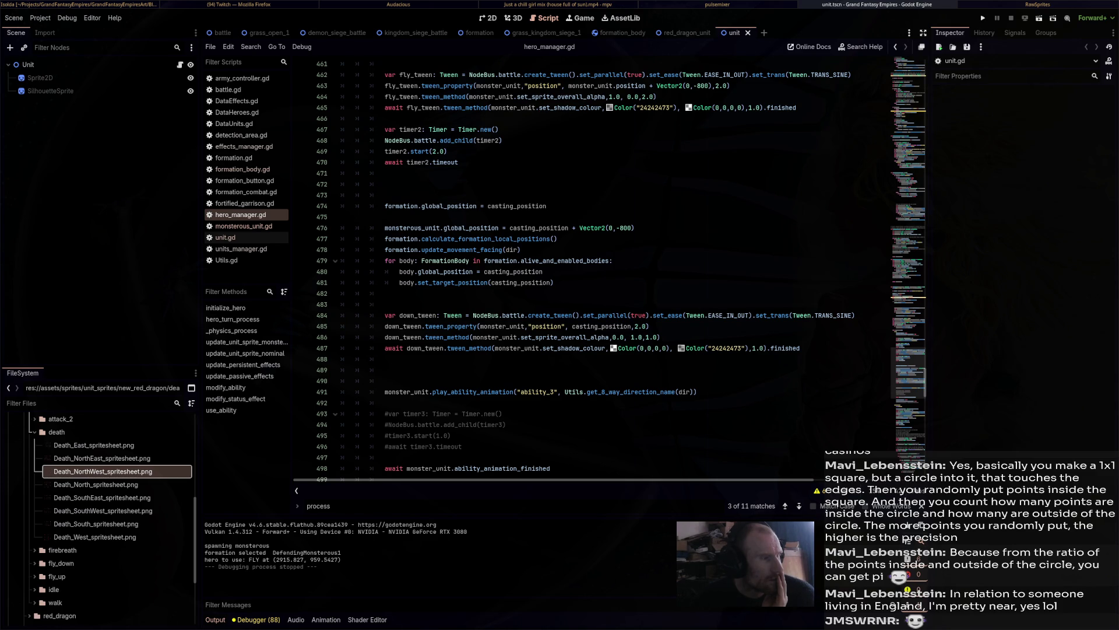
pyautogui.click(241, 169)
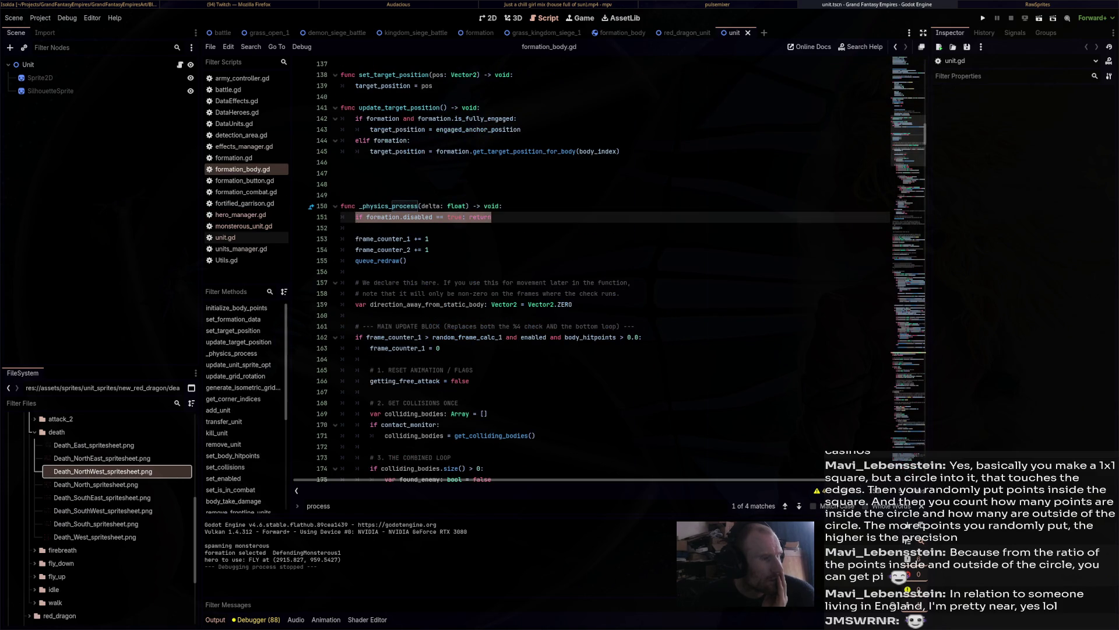
# Open the formation.gd script from the Scripts list.
pyautogui.scroll(1, 624, 268)
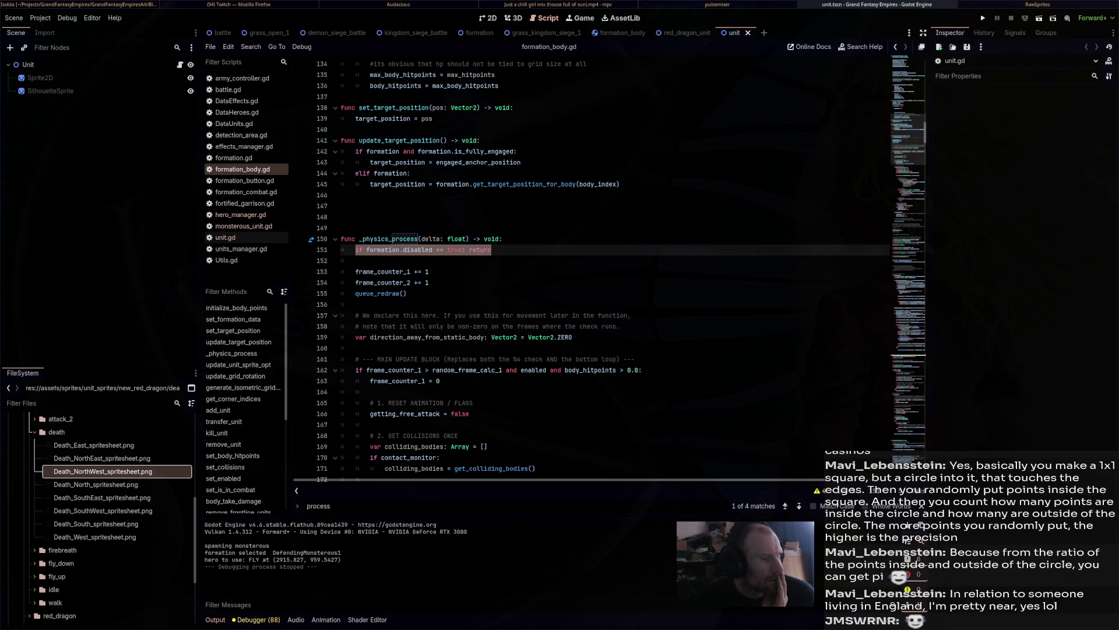
pyautogui.scroll(4, 612, 268)
pyautogui.scroll(3, 613, 269)
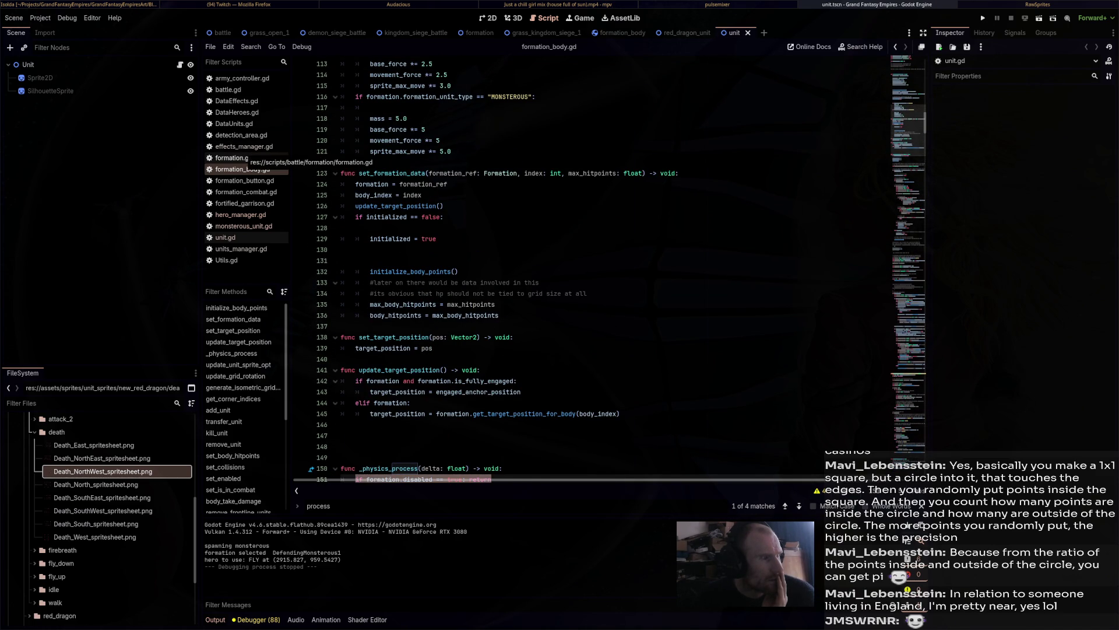
pyautogui.click(245, 158)
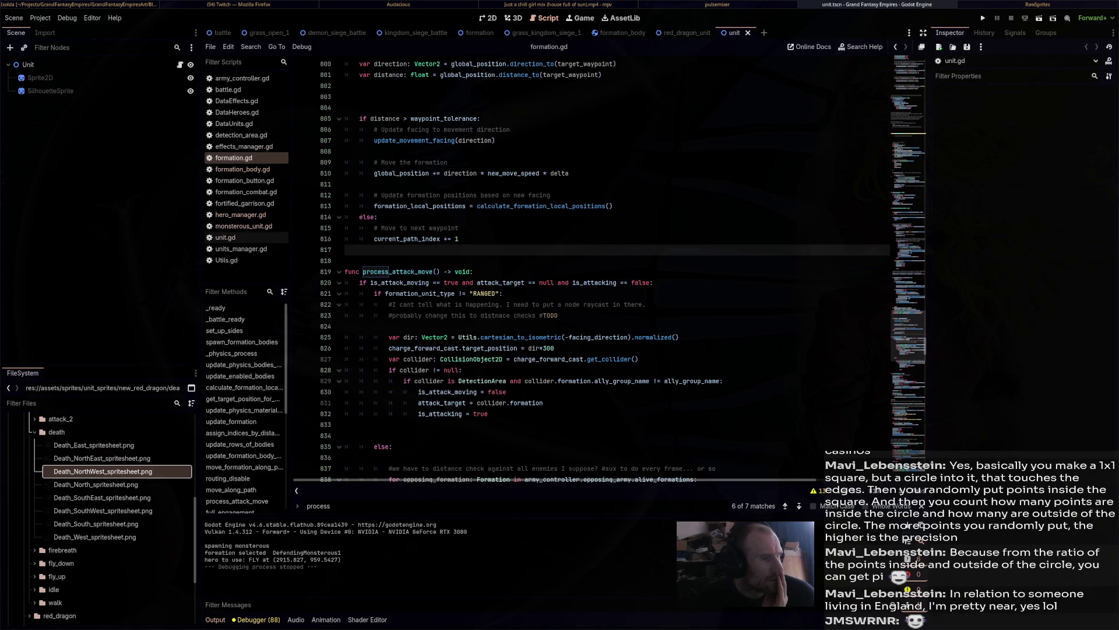
pyautogui.scroll(9, 612, 268)
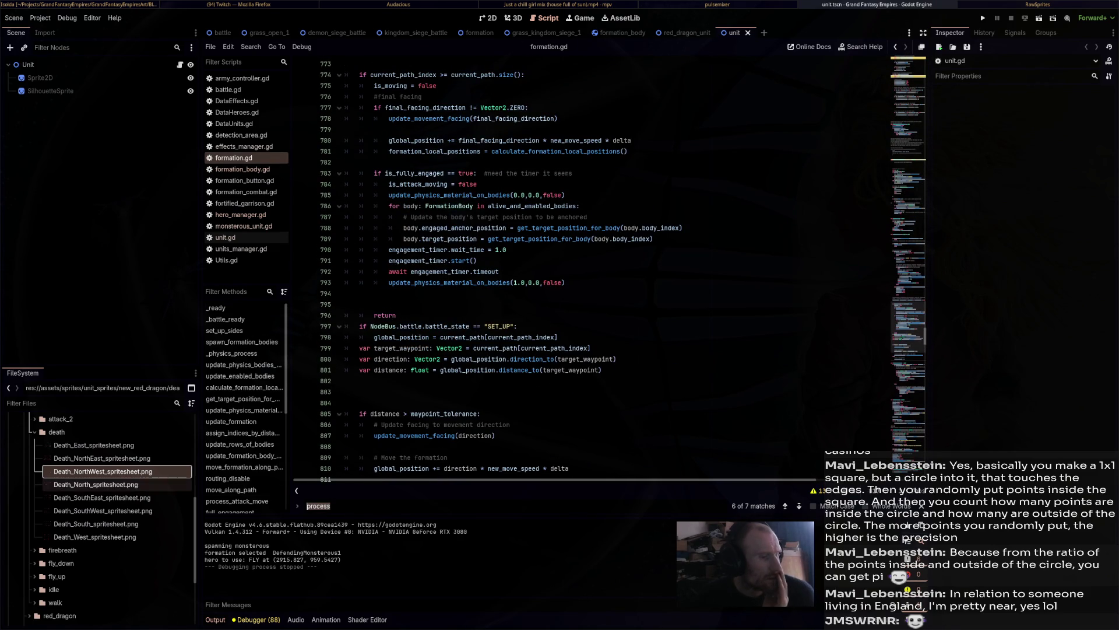
# Search for 'disabled', return to line 280's check, and append '== true' to it.
pyautogui.hotkey('ctrl', 'f')
pyautogui.write('disabled')
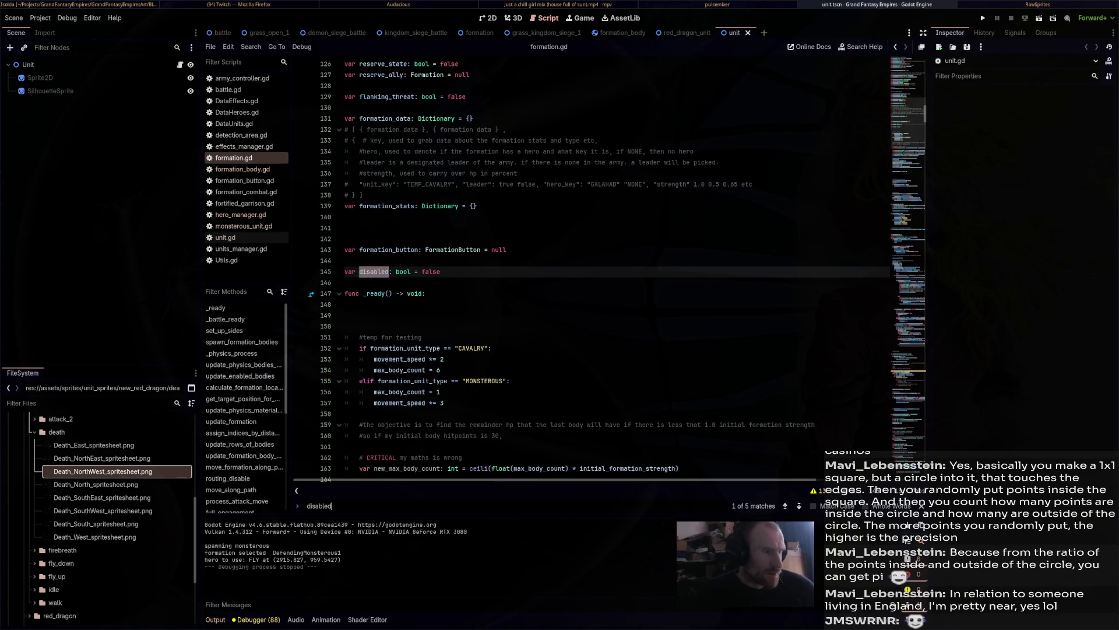
pyautogui.press('Return')
pyautogui.press('Return')
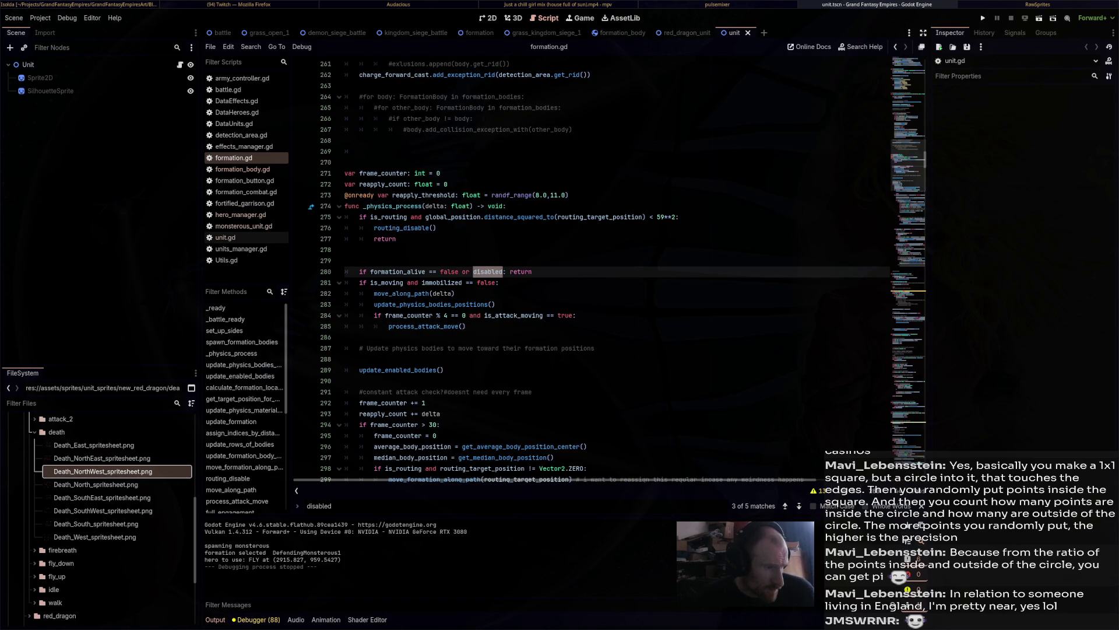
pyautogui.press('Return')
pyautogui.press('Return')
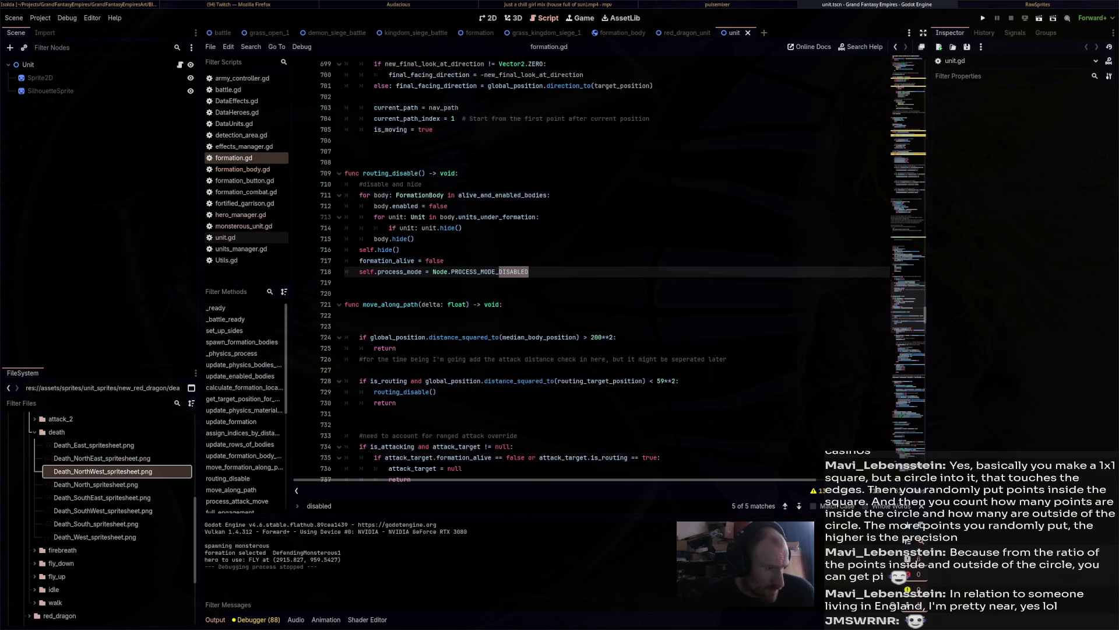
pyautogui.press('Return')
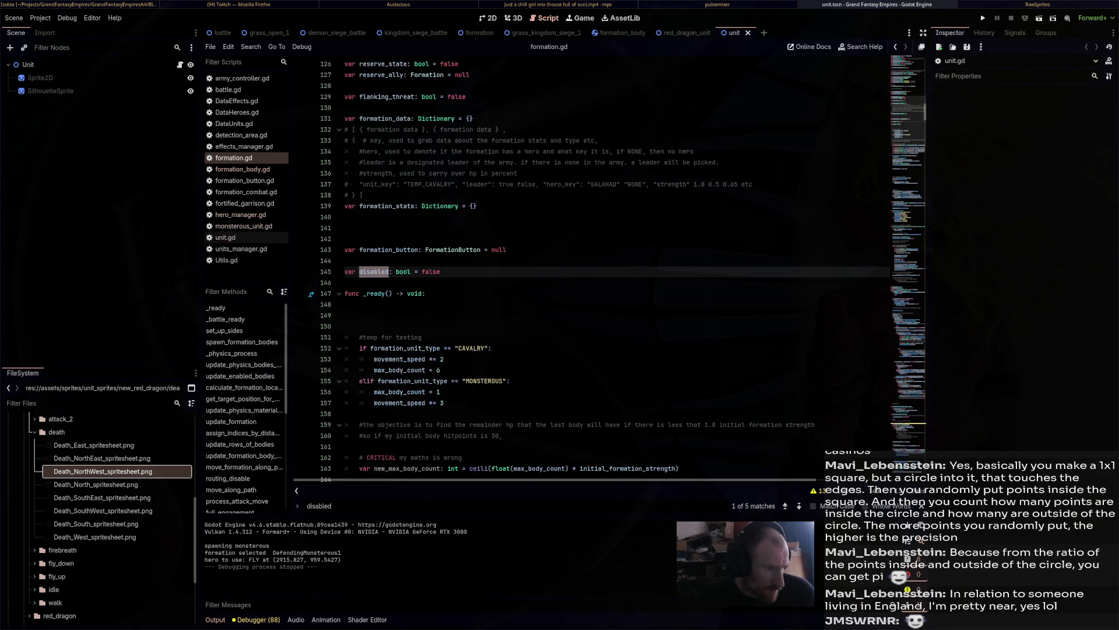
pyautogui.press('Return')
pyautogui.press('Return')
pyautogui.press('Return')
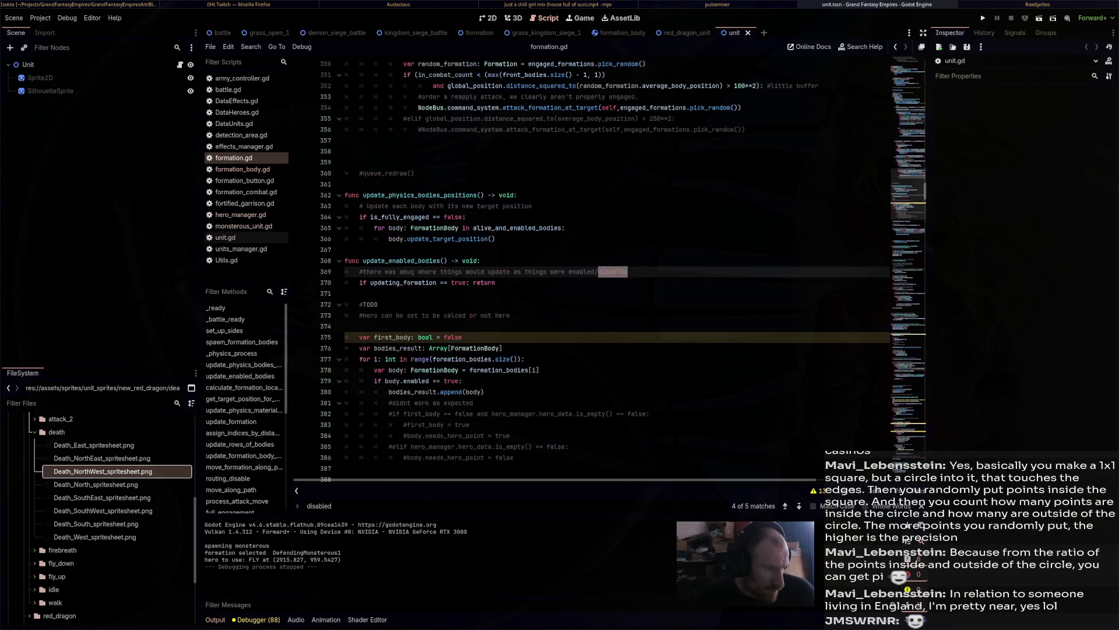
pyautogui.press('Return')
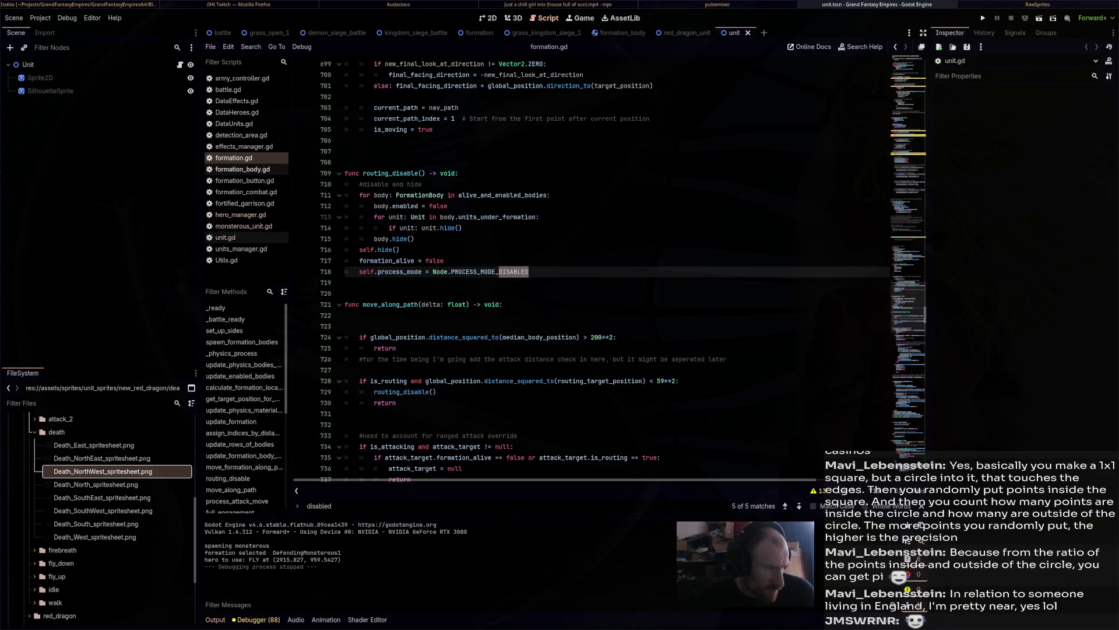
pyautogui.hotkey('shift', 'Return')
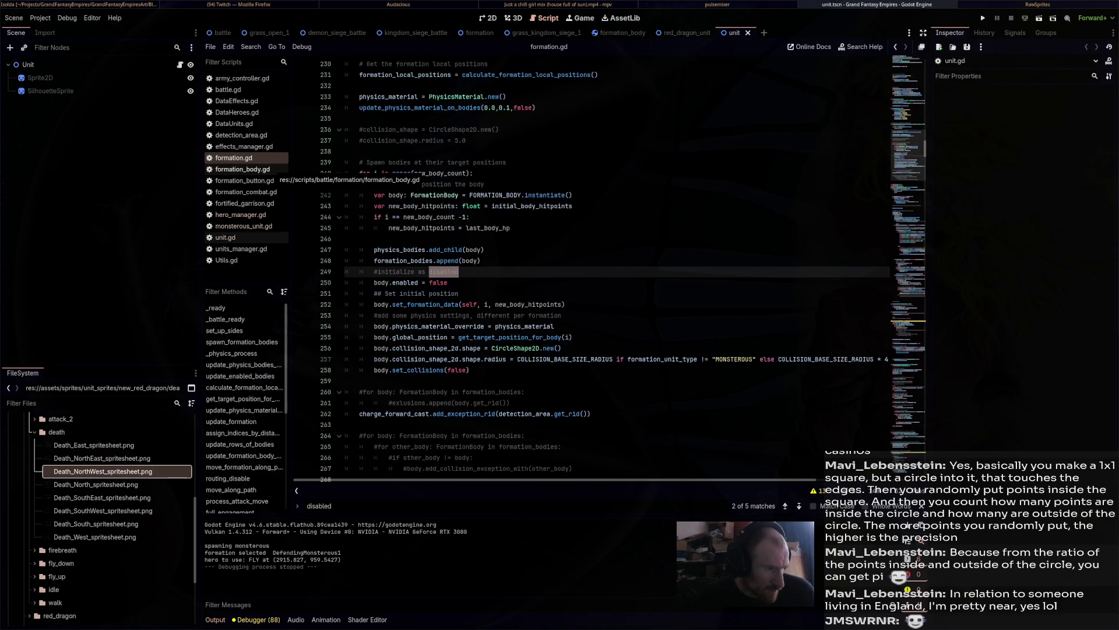
pyautogui.hotkey('shift', 'Return')
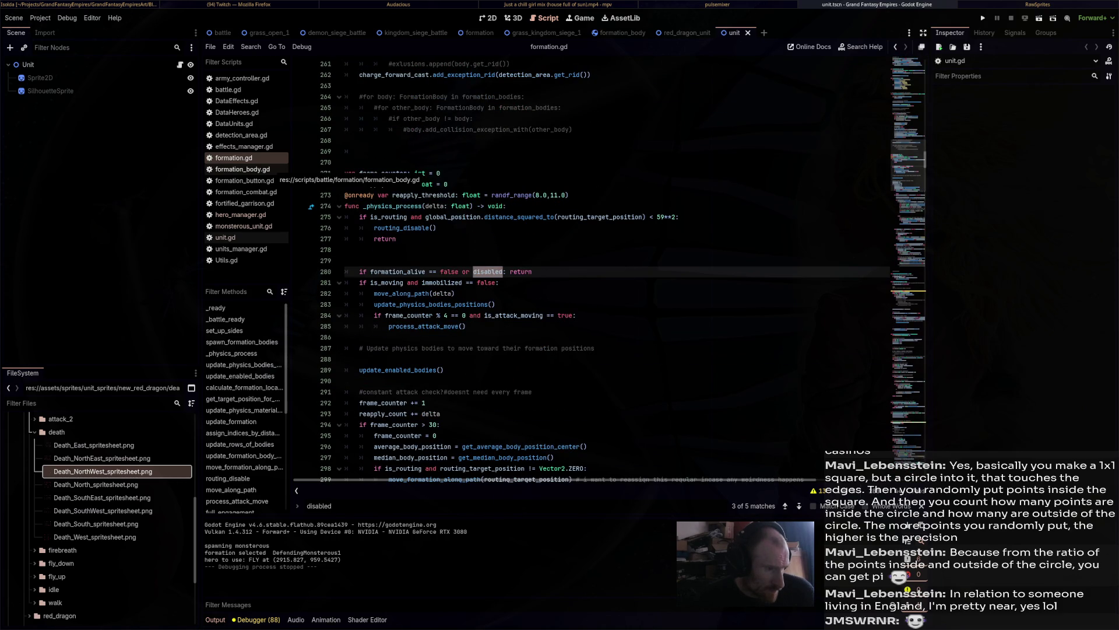
pyautogui.click(504, 272)
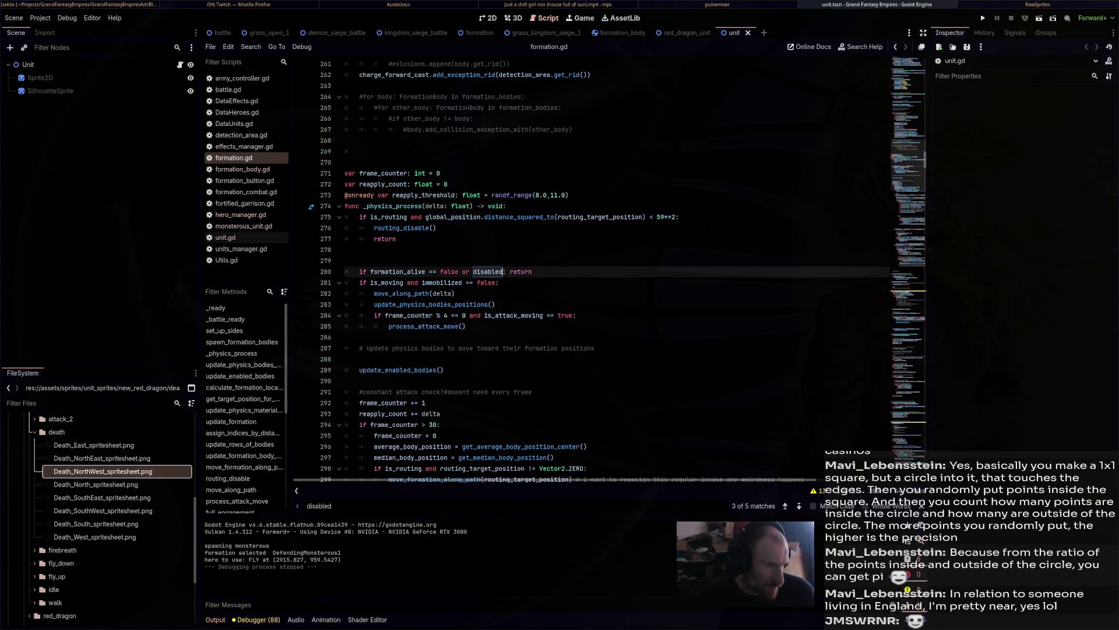
pyautogui.write('== true')
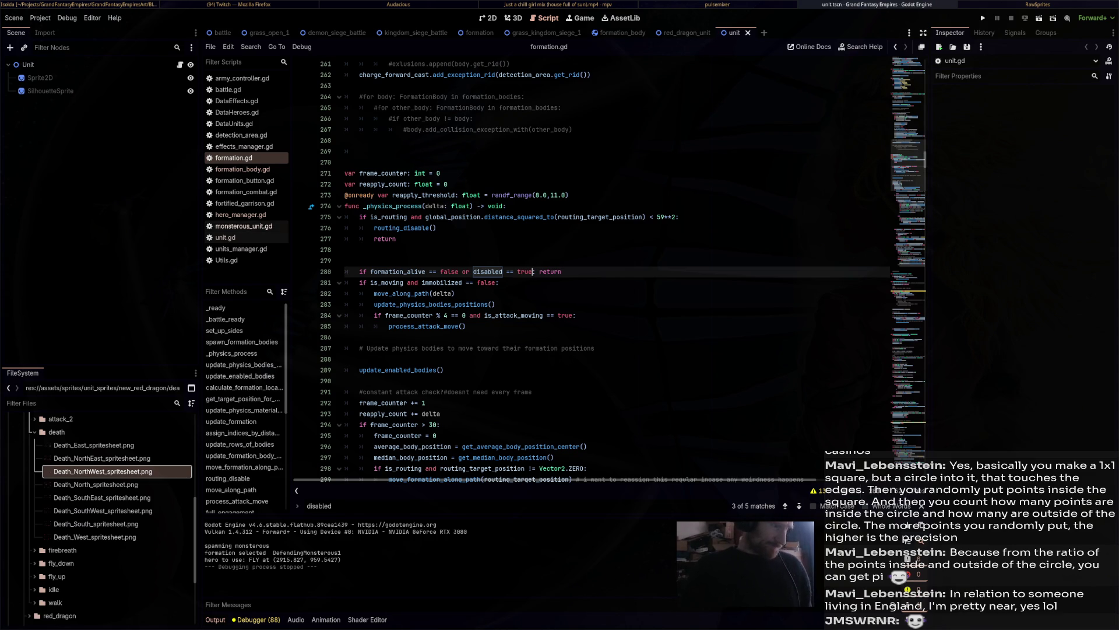
# Open monsterous_unit.gd and run the game until it breaks at line 159.
pyautogui.click(244, 225)
pyautogui.scroll(-20, 612, 268)
pyautogui.scroll(-14, 612, 268)
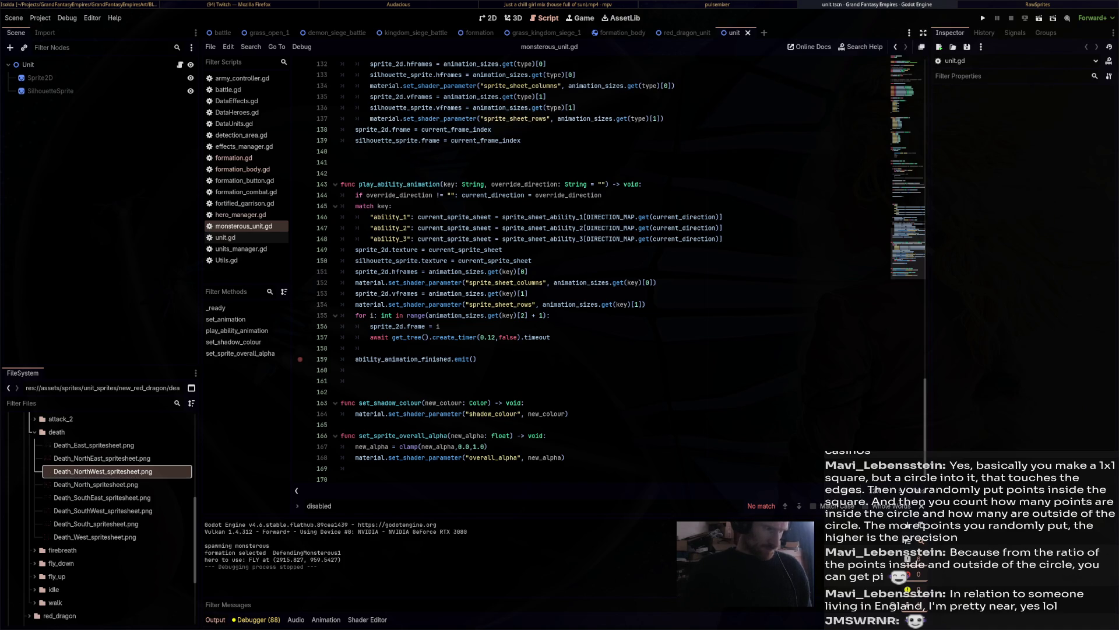
pyautogui.press('F5')
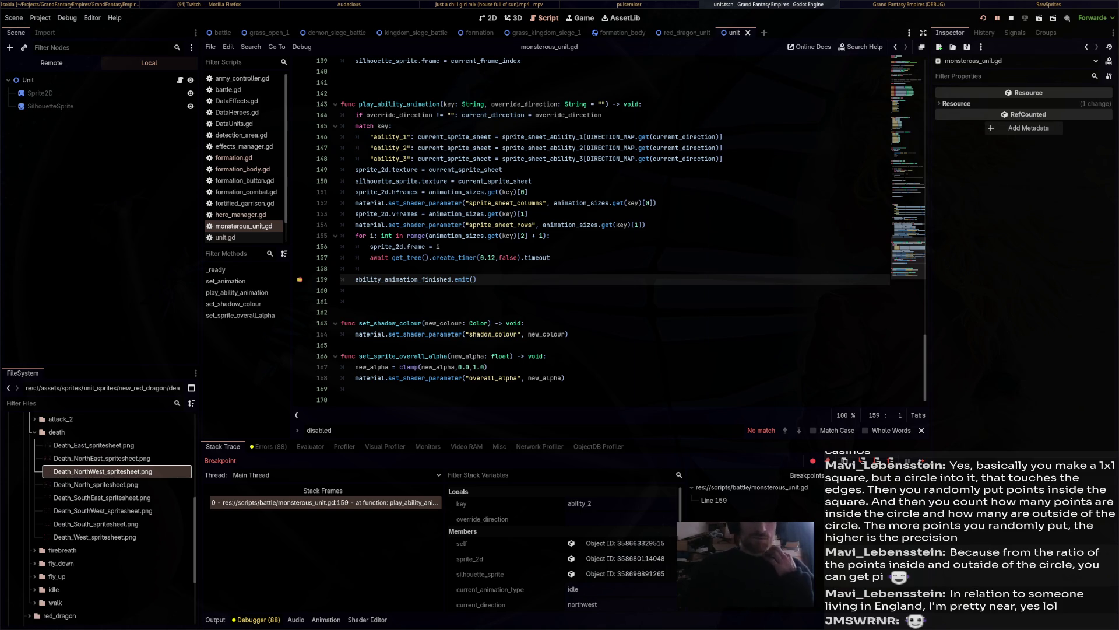
# Review the debugger's Stack Variables, then stop the running game to end the debug session.
pyautogui.scroll(-4, 565, 548)
pyautogui.scroll(1, 565, 546)
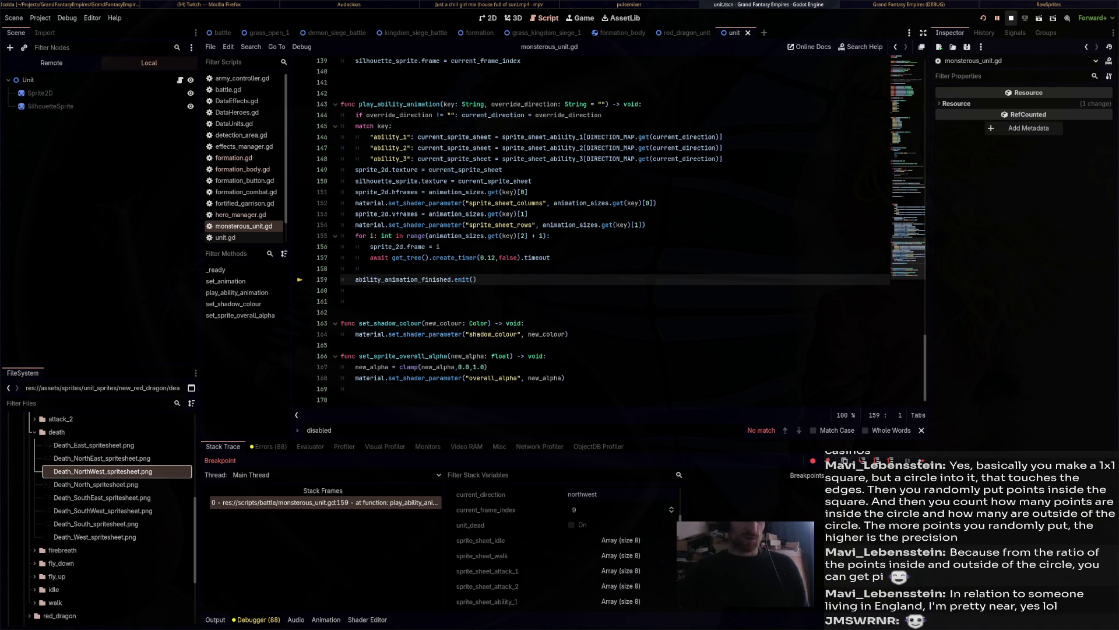
pyautogui.click(1011, 18)
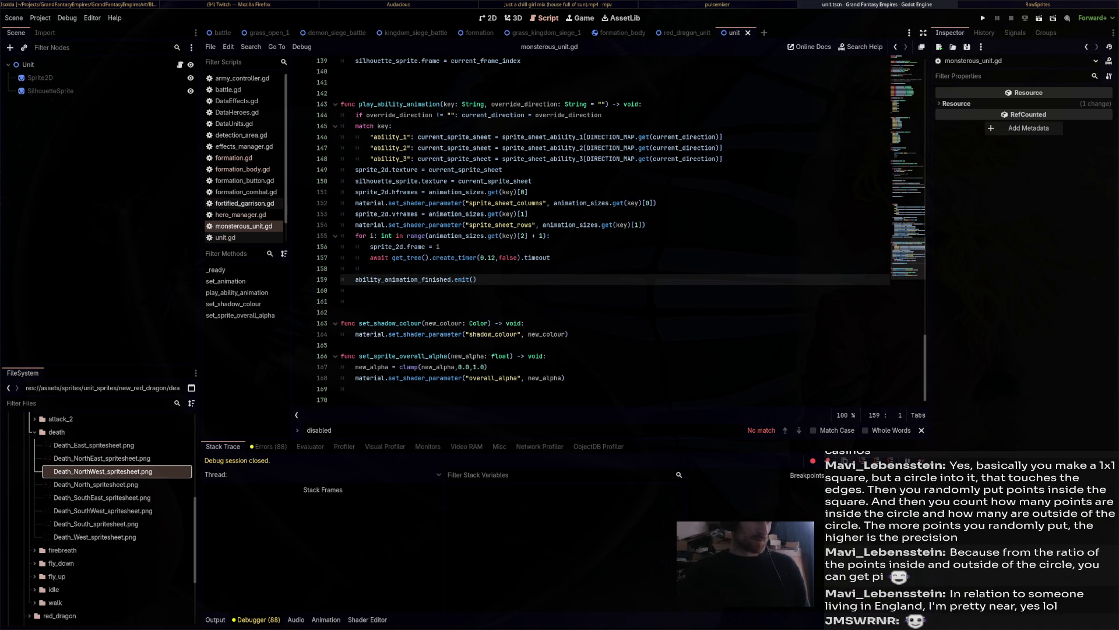
pyautogui.scroll(2, 583, 234)
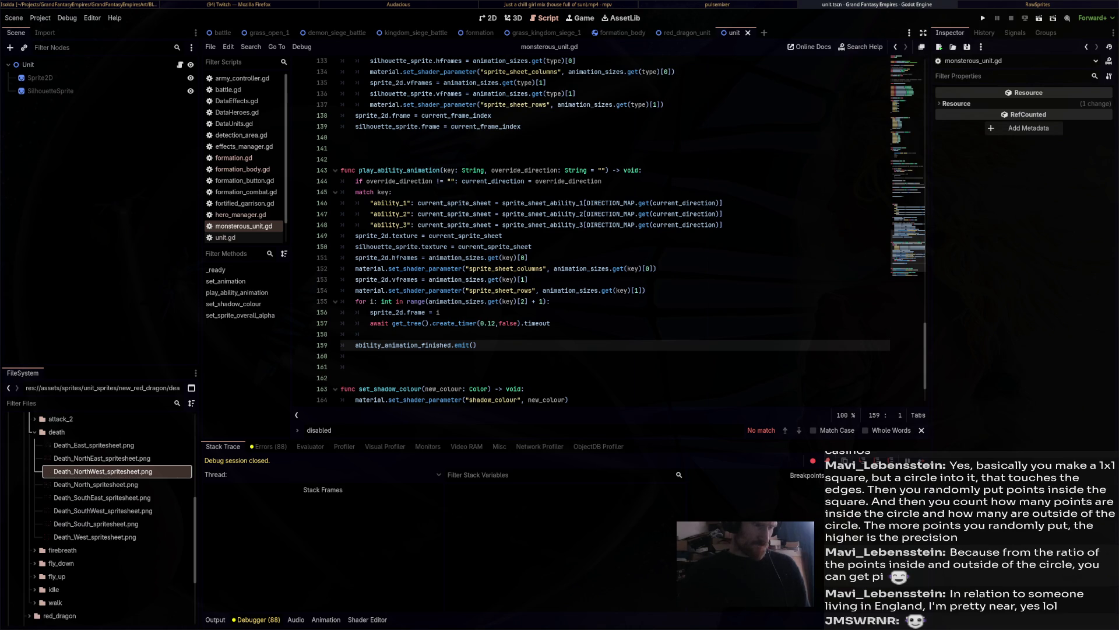
pyautogui.scroll(2, 618, 230)
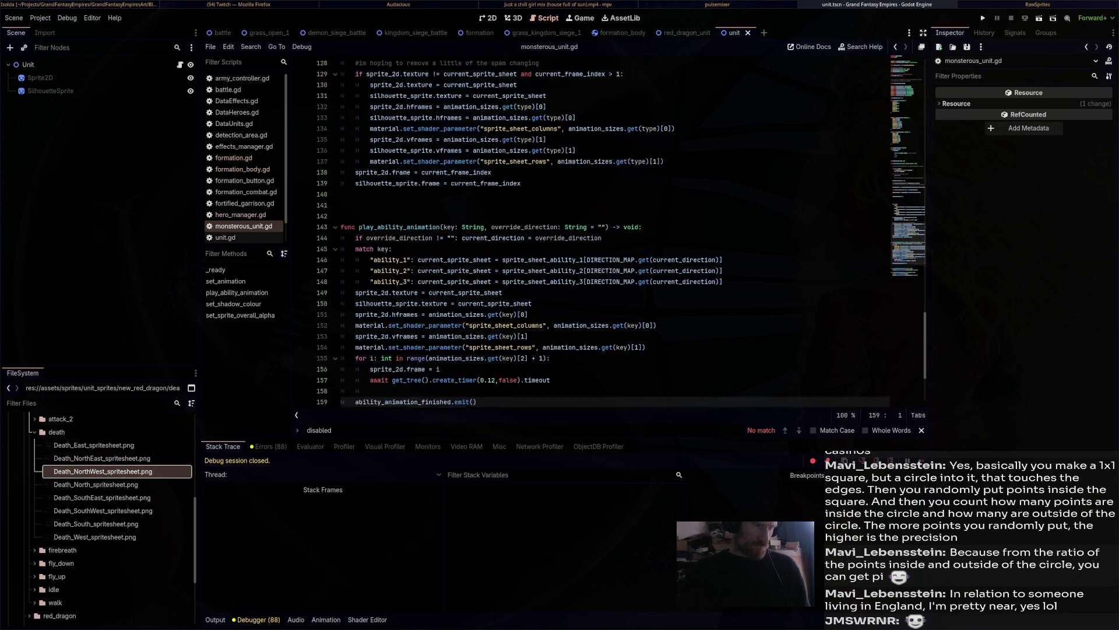
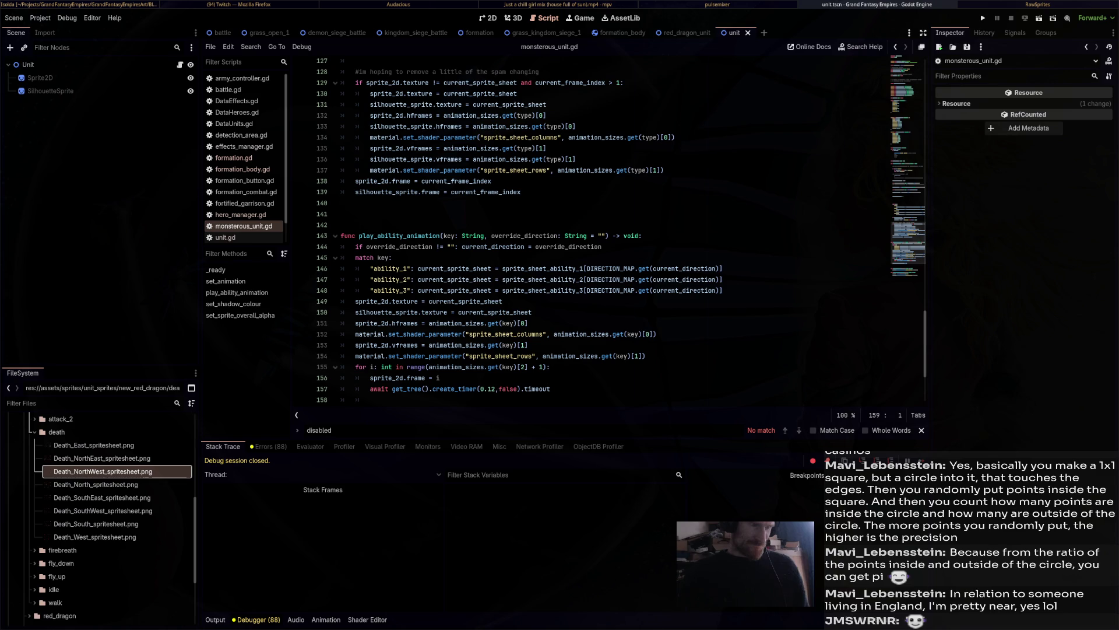
# Run the game, start the battle and send the red dragon to a spot on the field.
pyautogui.scroll(-2, 612, 233)
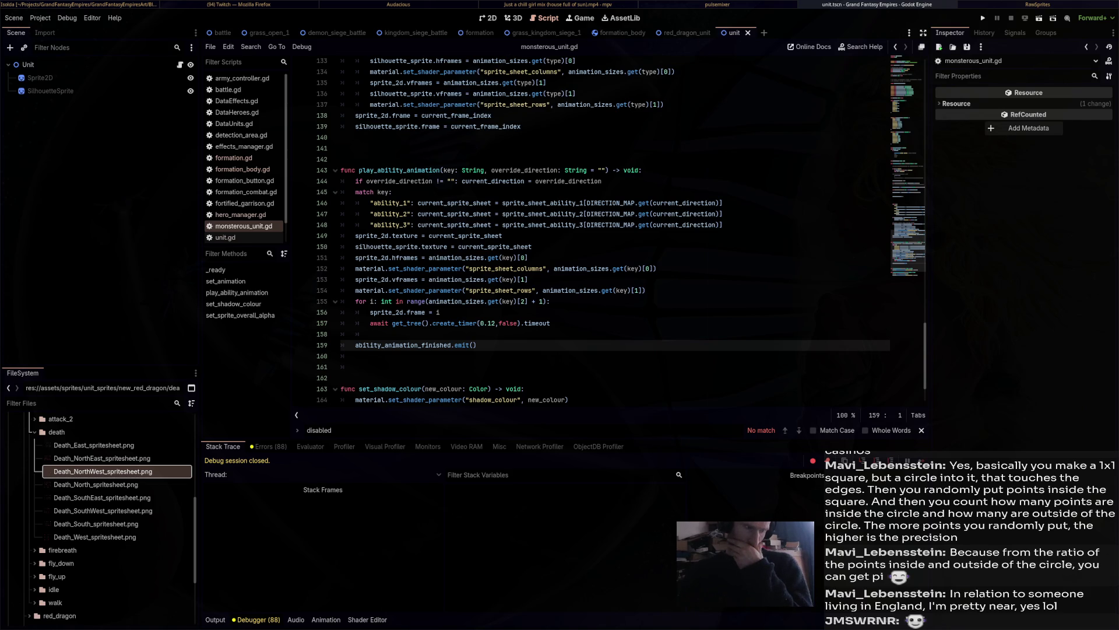
pyautogui.scroll(-2, 612, 233)
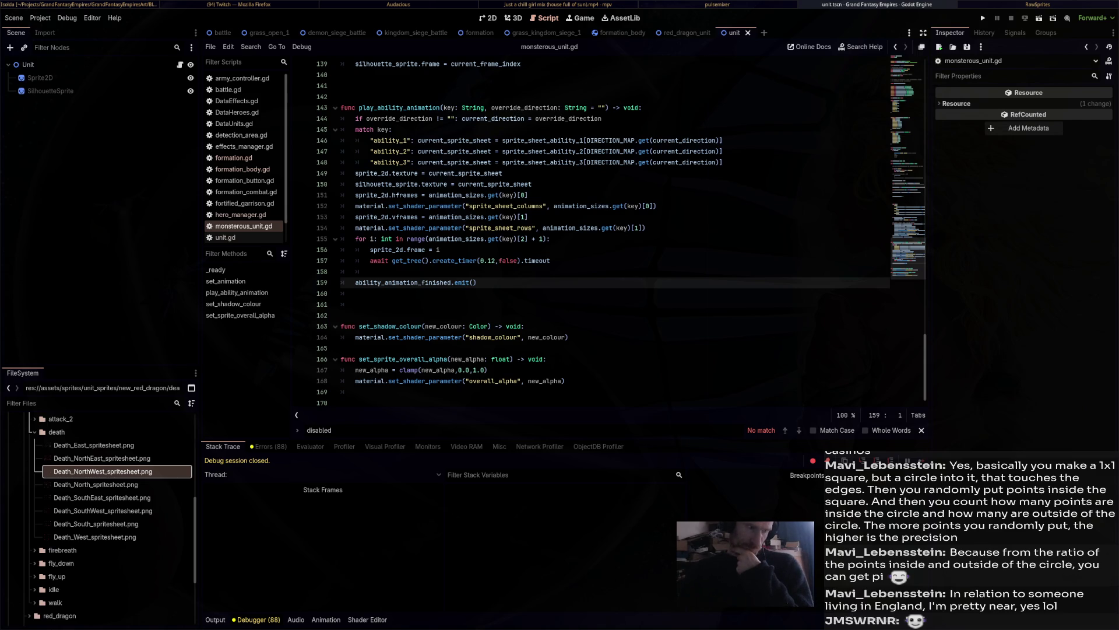
pyautogui.press('F5')
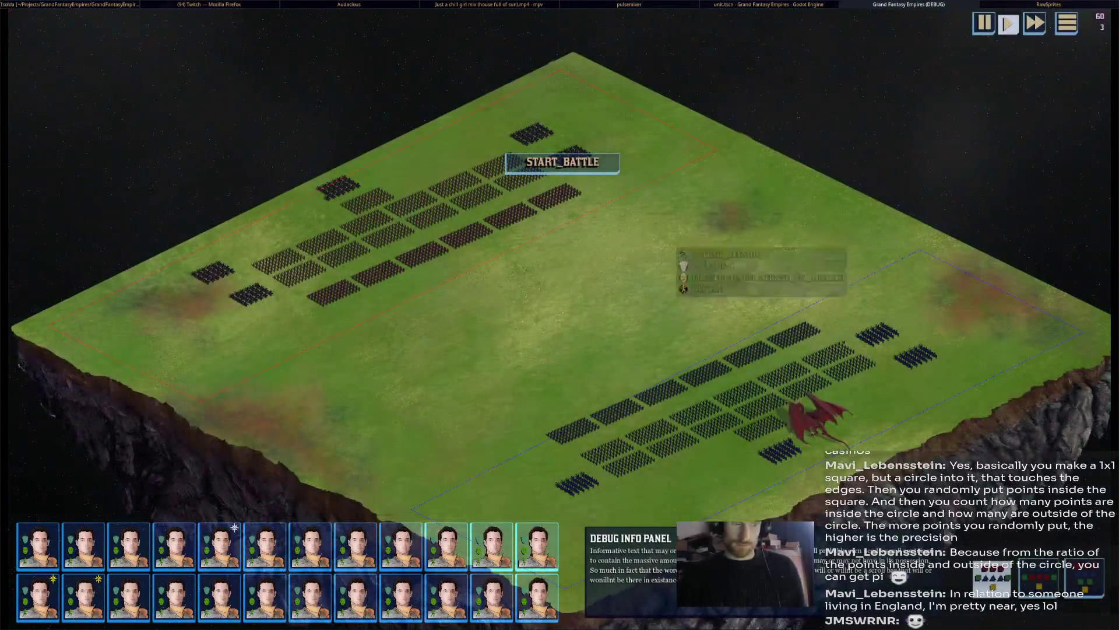
pyautogui.click(562, 162)
pyautogui.click(816, 420)
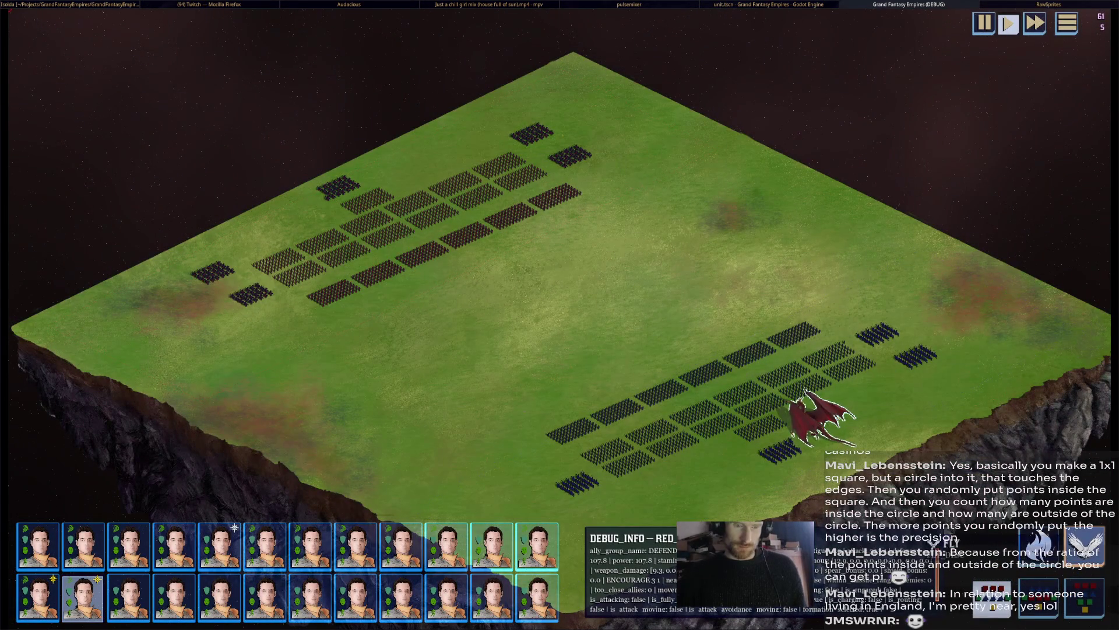
pyautogui.rightClick(762, 287)
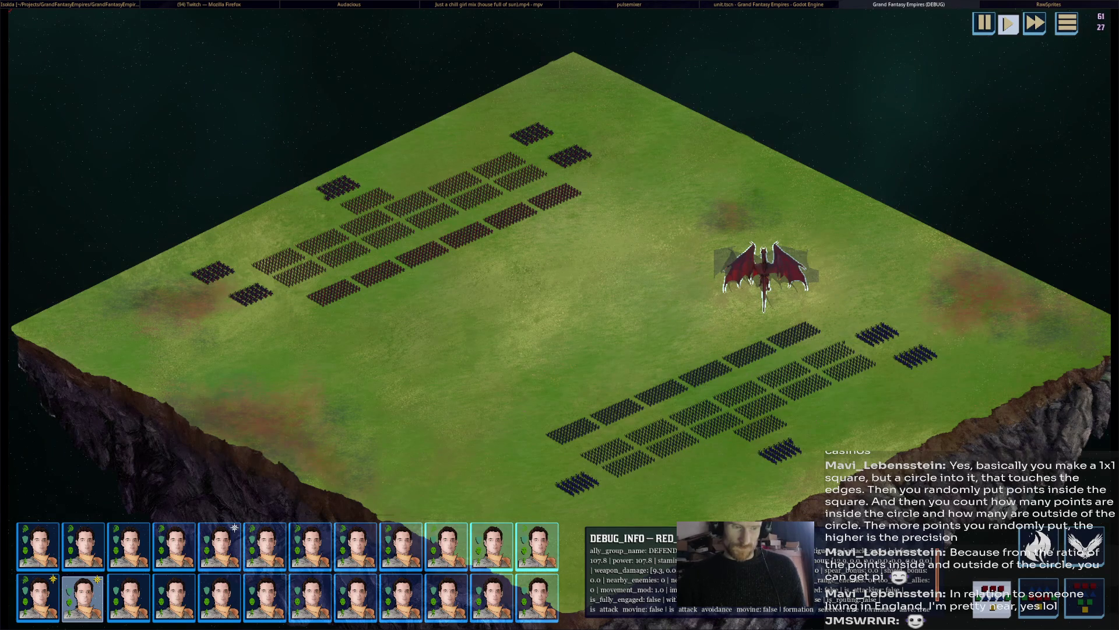
# Select and deselect the nearby formation, reselect the red dragon, then stop the game.
pyautogui.click(492, 597)
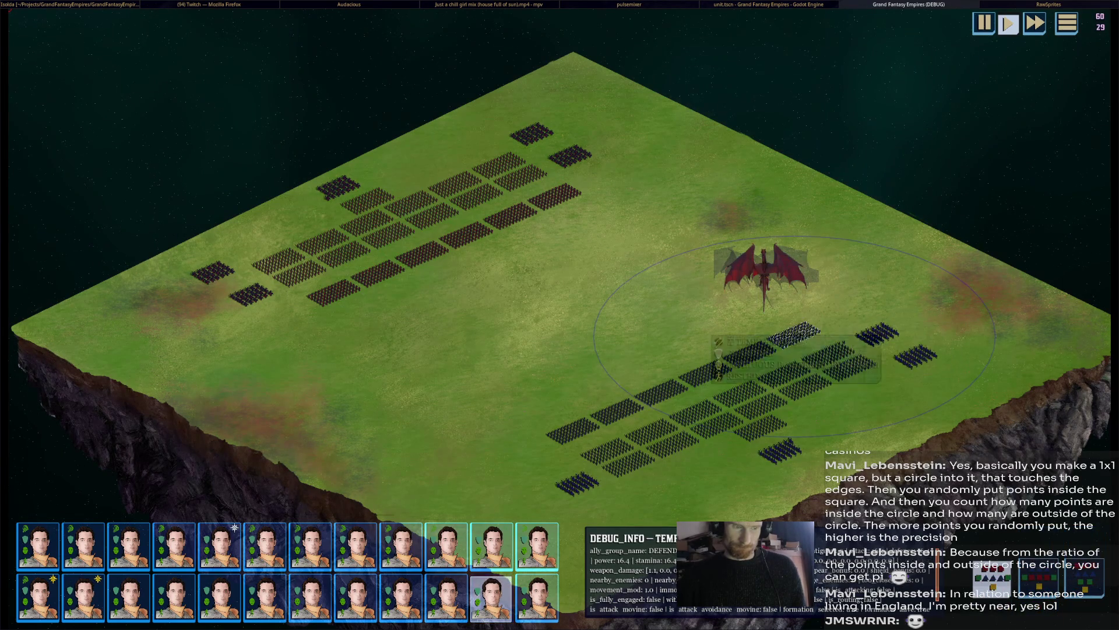
pyautogui.press('Escape')
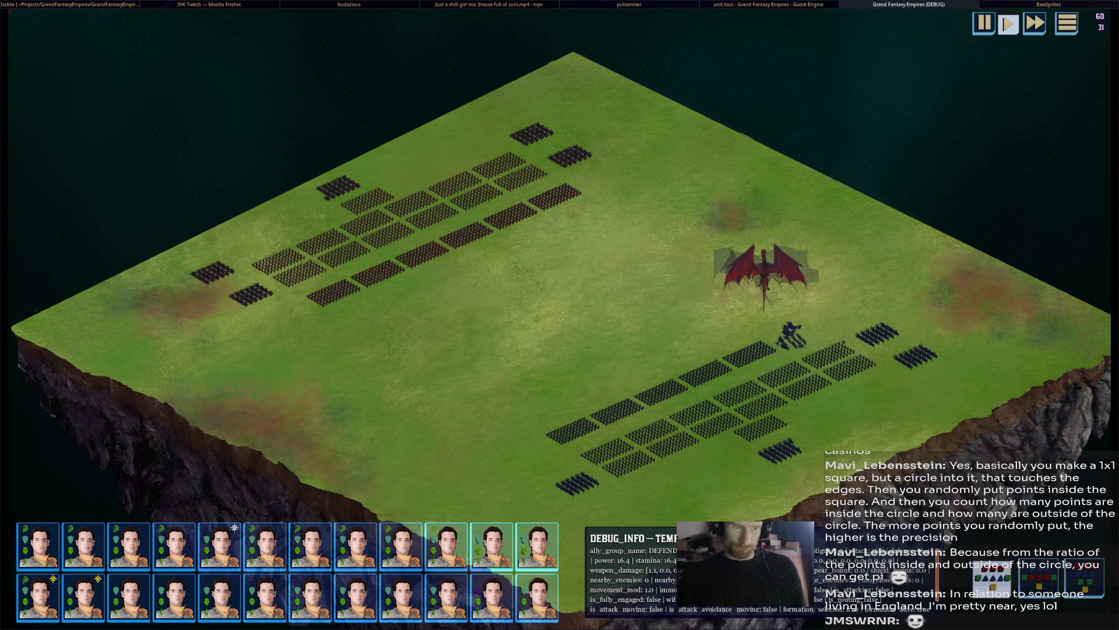
pyautogui.click(82, 598)
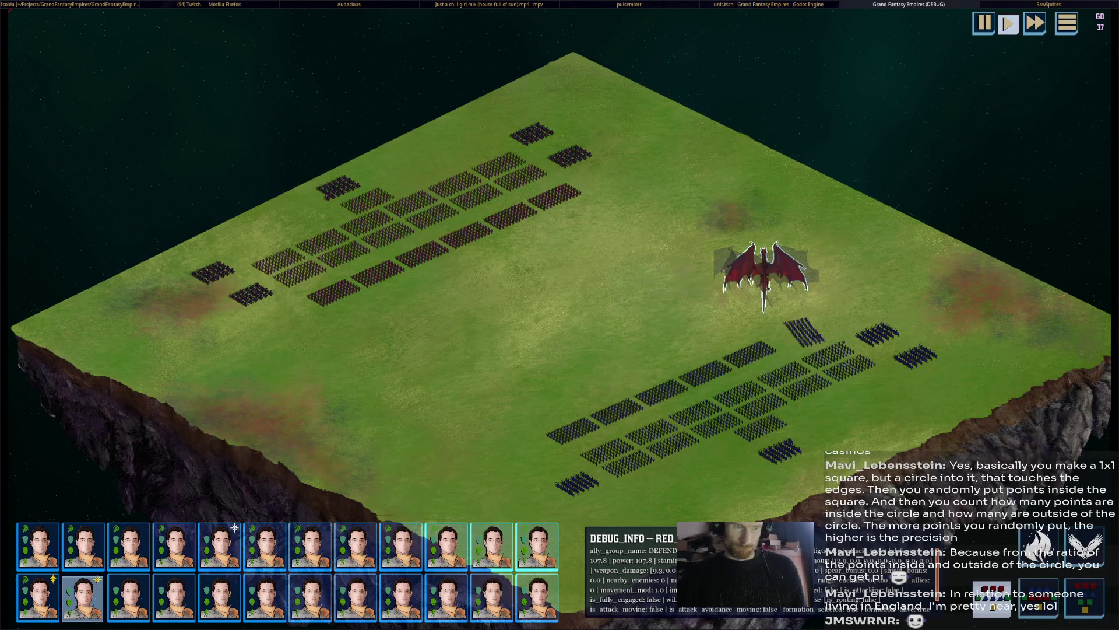
pyautogui.press('F8')
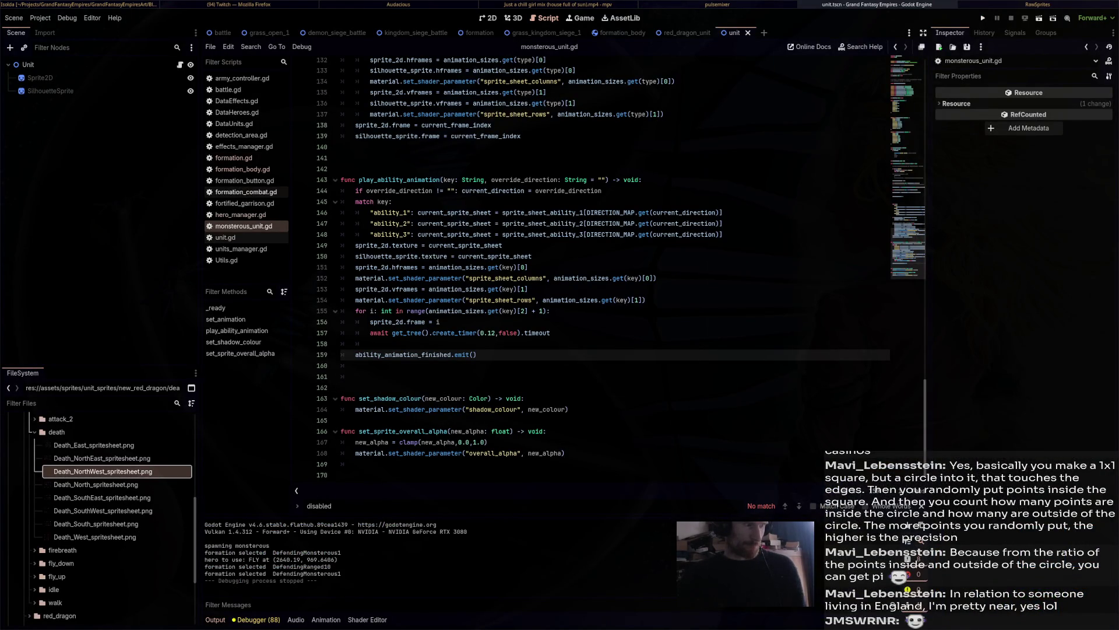
# Step through the 'disabled' matches in formation_body.gd.
pyautogui.click(242, 169)
pyautogui.scroll(-4, 583, 268)
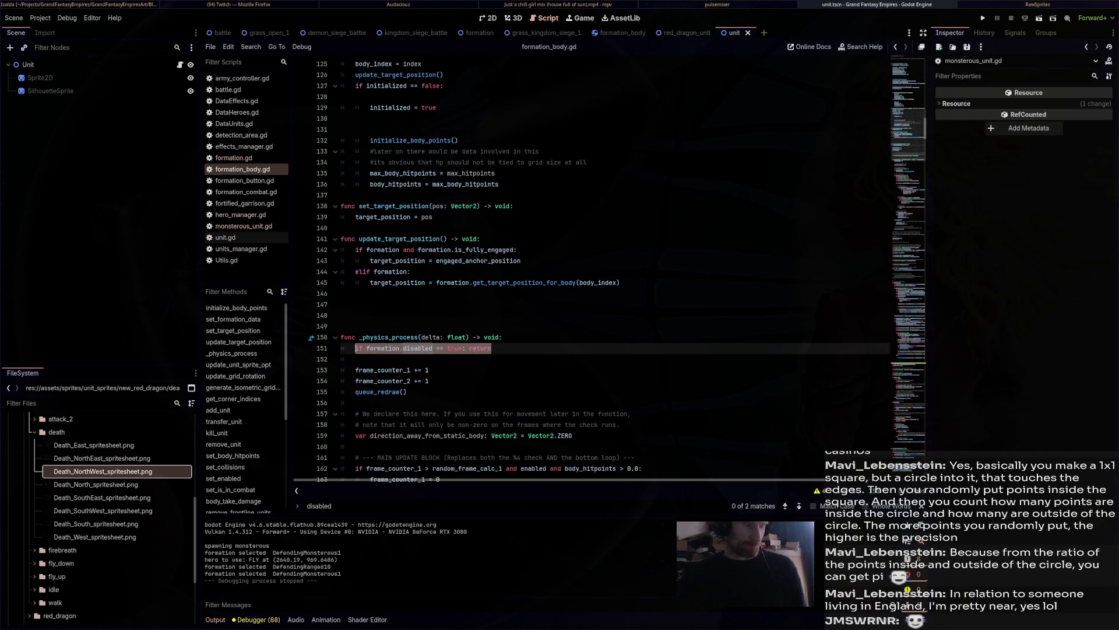
pyautogui.click(579, 282)
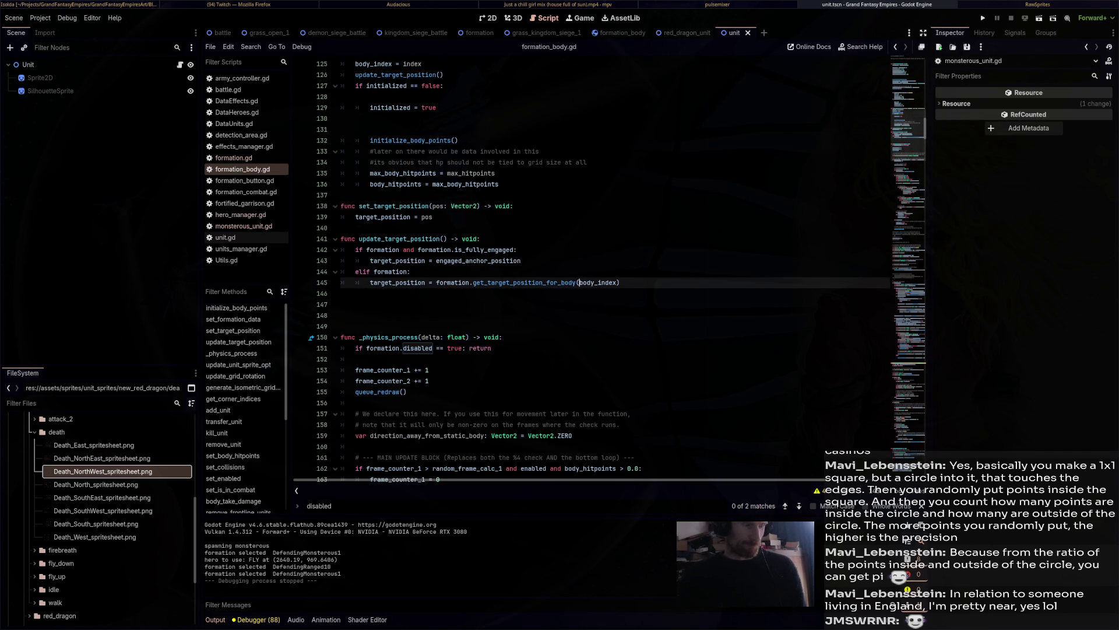
pyautogui.scroll(-2, 583, 268)
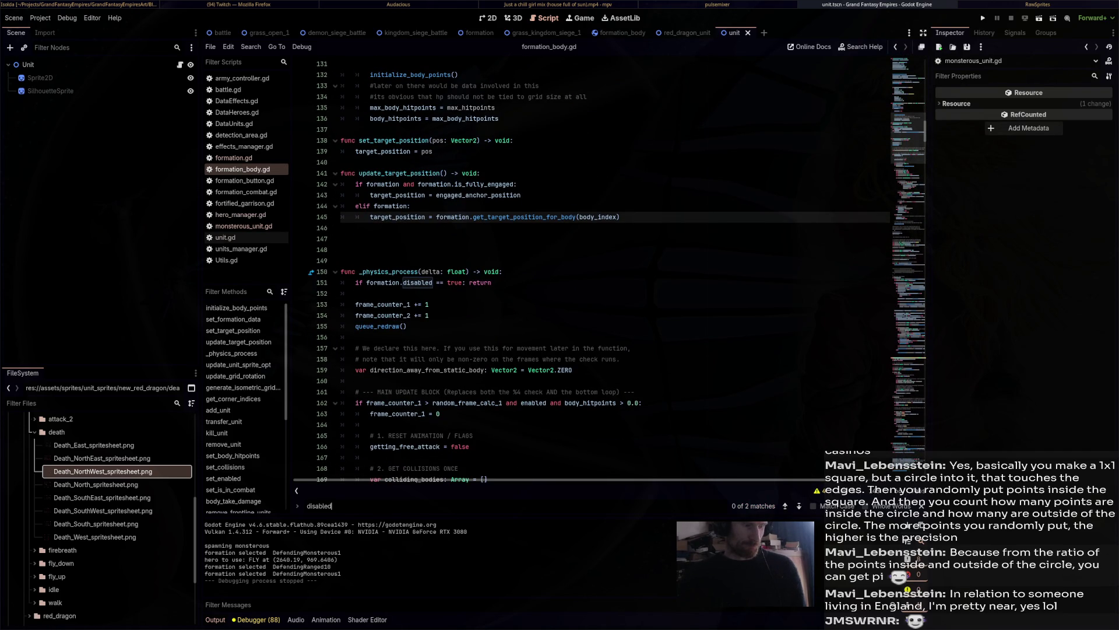
pyautogui.press('Return')
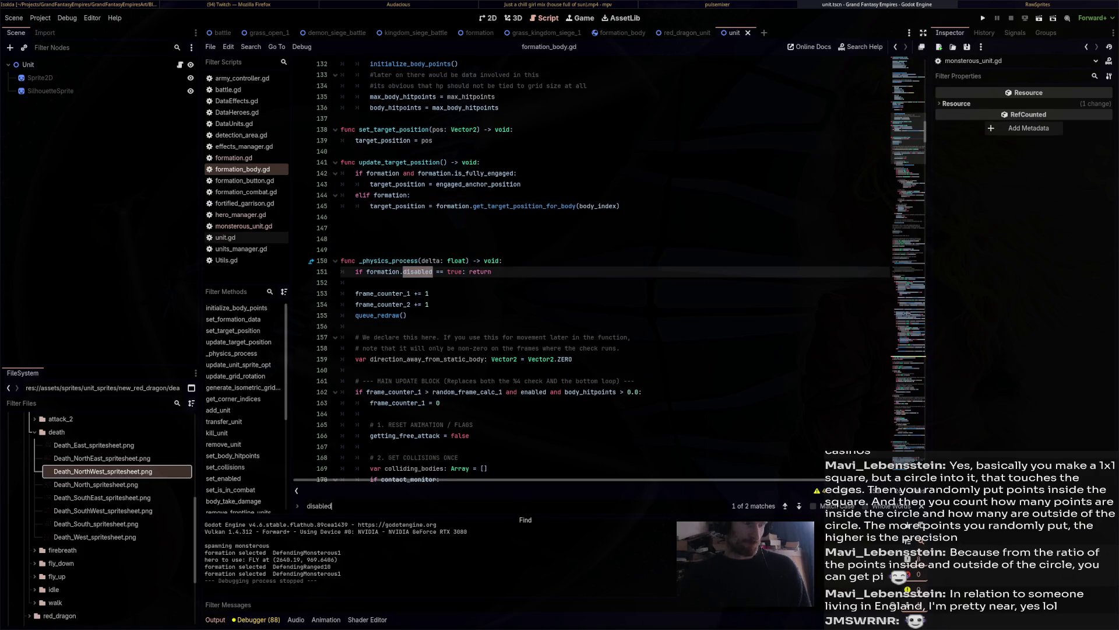
# Check formation_button.gd and the disabled check on line 262 of formation_combat.gd.
pyautogui.click(245, 180)
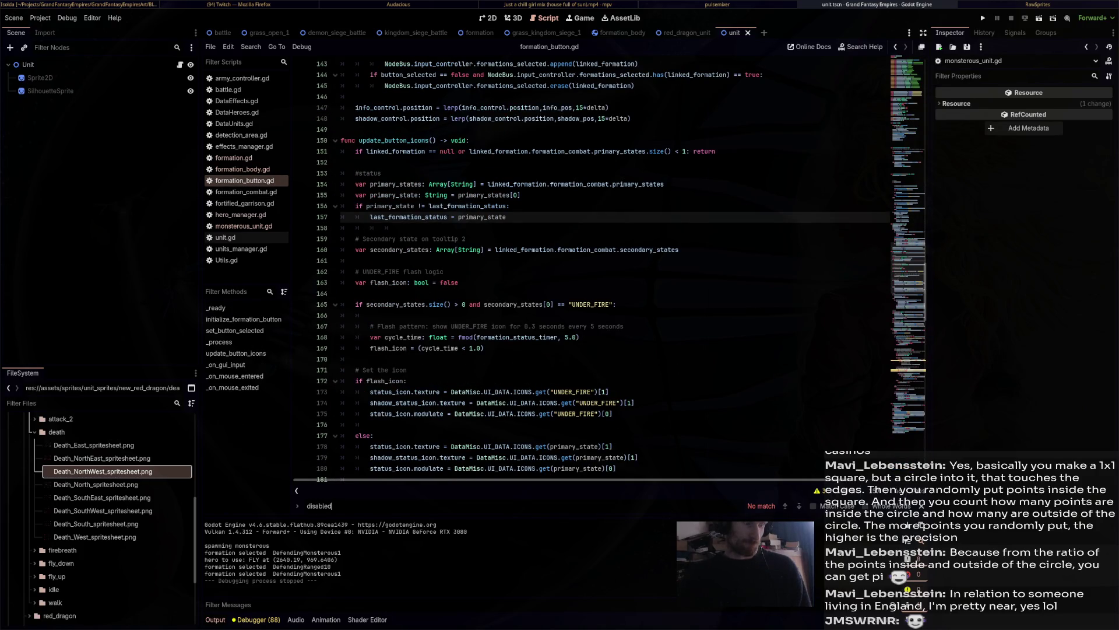
pyautogui.click(245, 192)
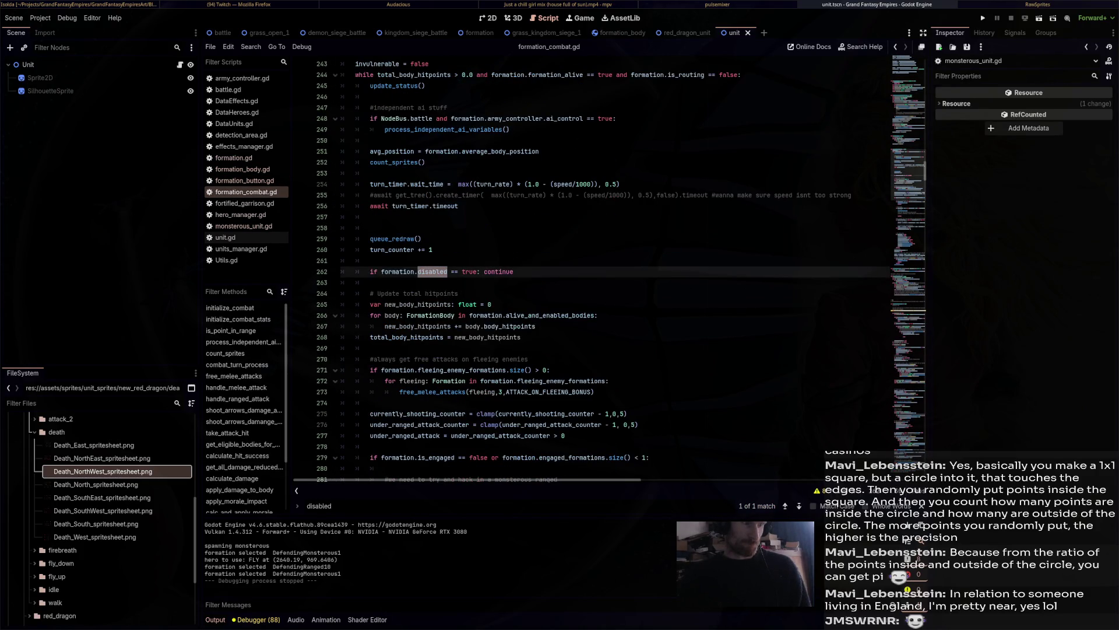
pyautogui.press('Return')
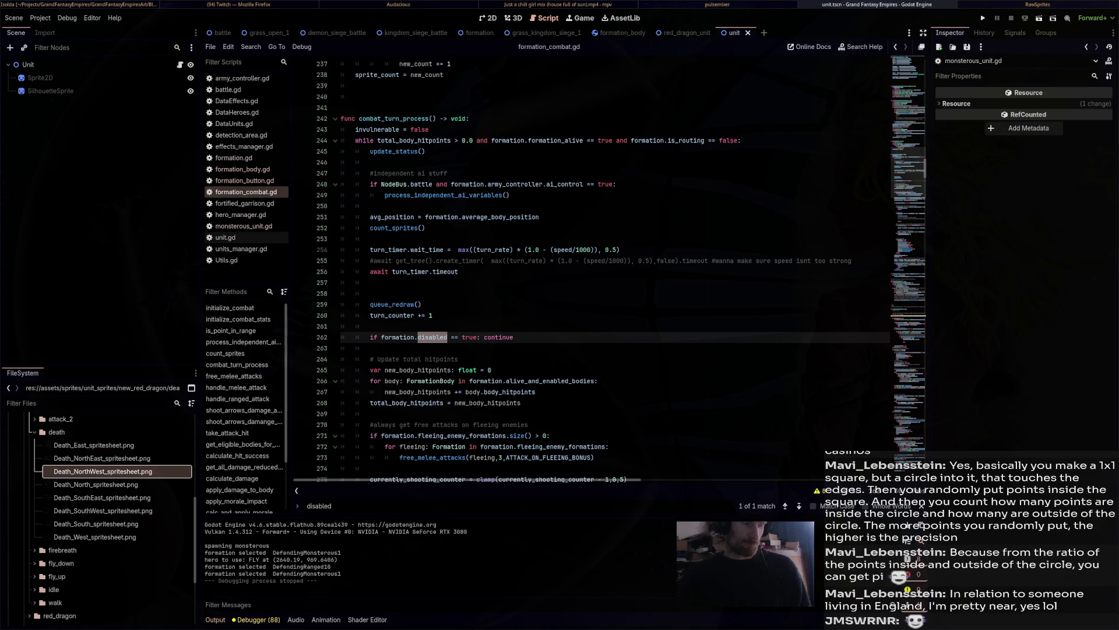
pyautogui.scroll(-2, 583, 268)
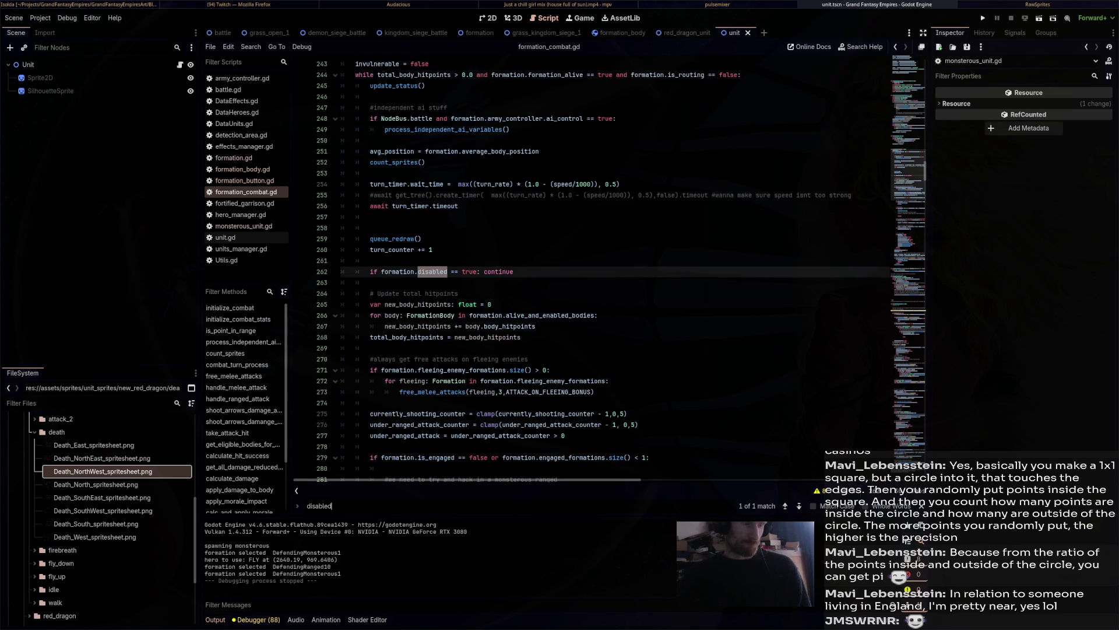
# Review PROCESS_MODE_DISABLED and other disabled matches in formation.gd and effects_manager.gd, then relaunch the game.
pyautogui.click(243, 169)
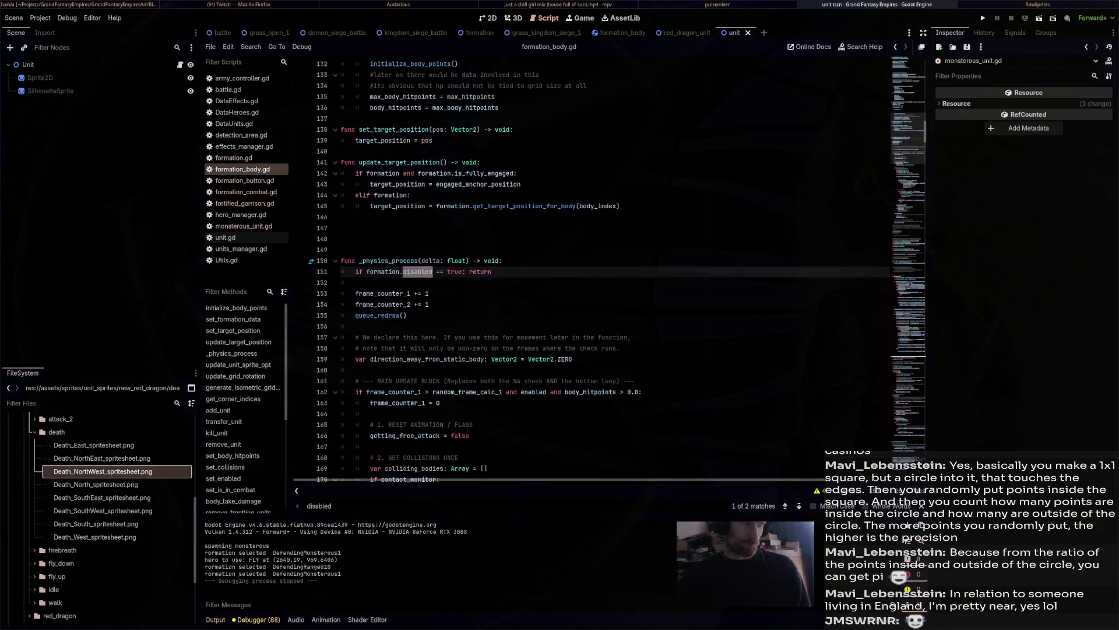
pyautogui.click(234, 157)
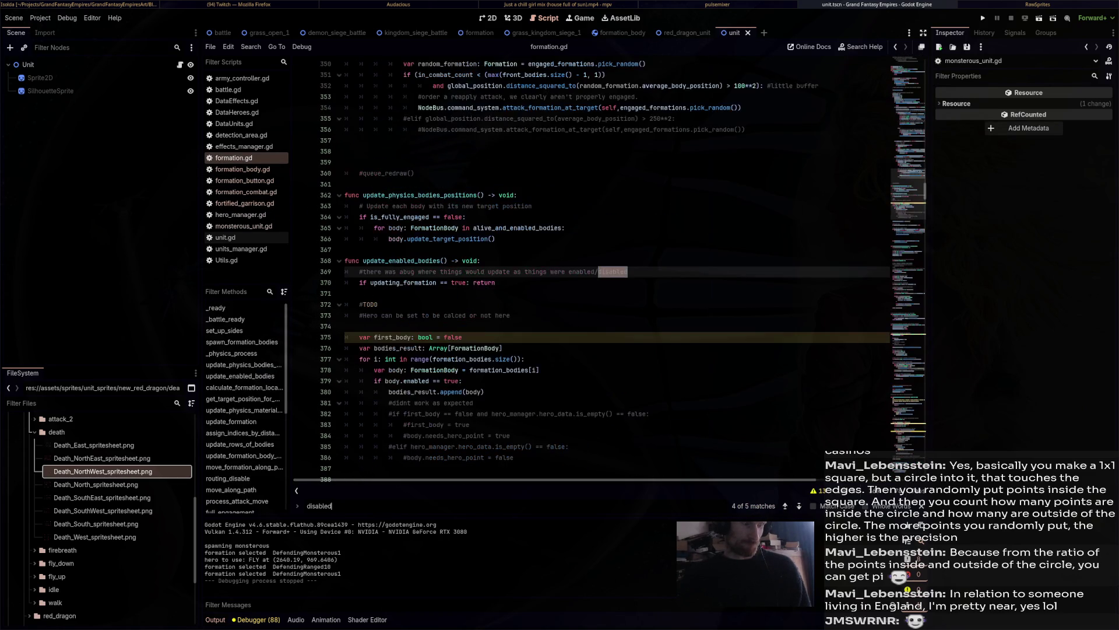
pyautogui.press('Return')
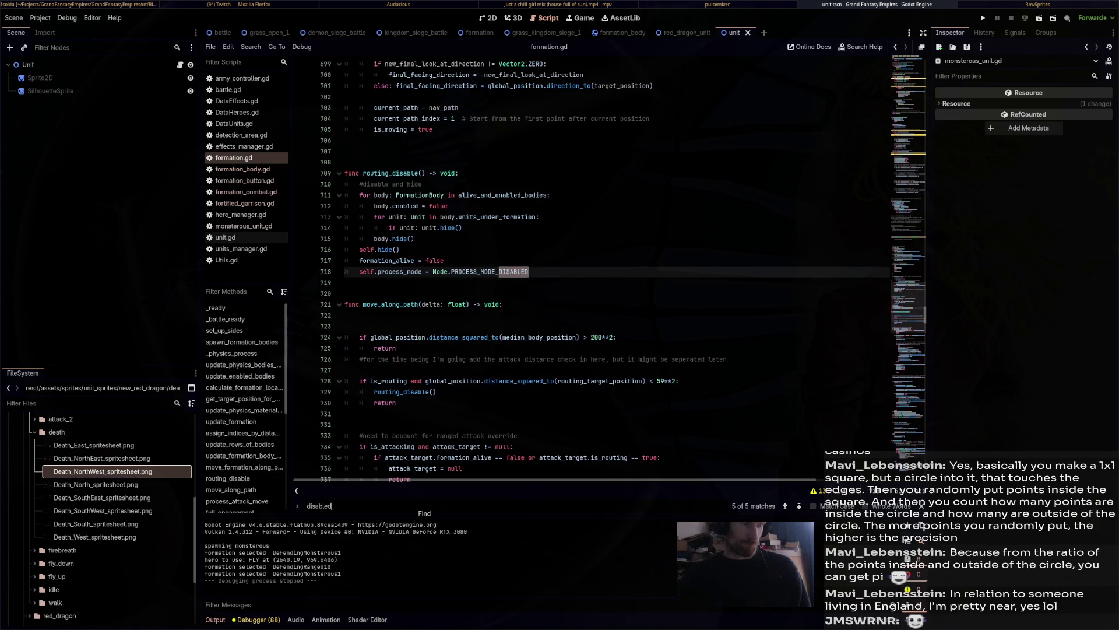
pyautogui.press('Return')
pyautogui.press('Return')
pyautogui.press('Return')
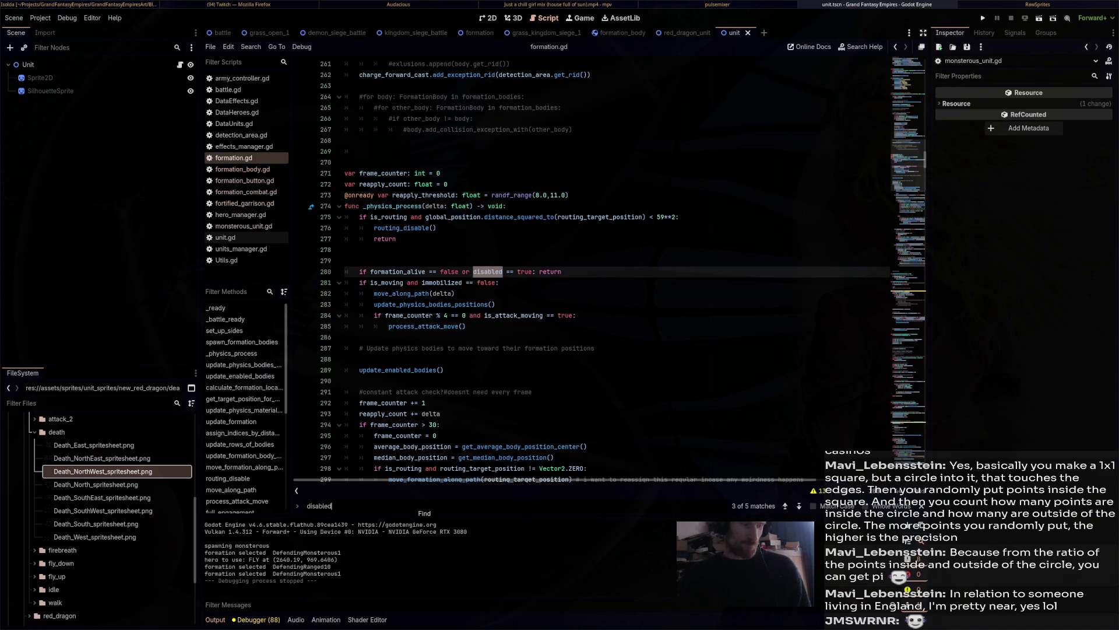
pyautogui.click(242, 169)
pyautogui.click(234, 158)
pyautogui.click(244, 147)
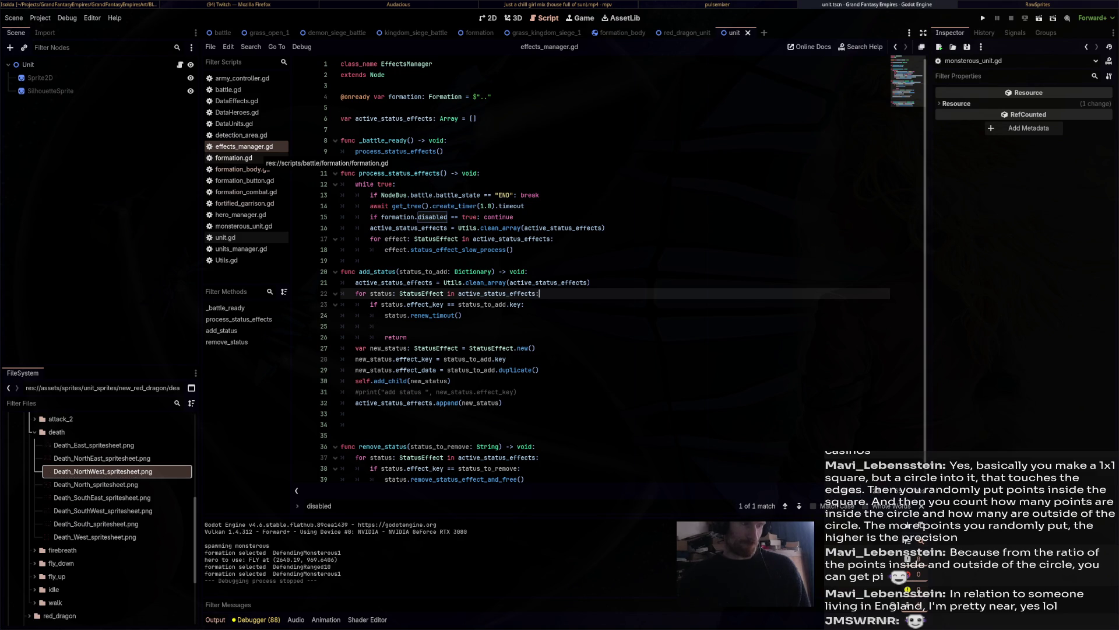
pyautogui.click(234, 158)
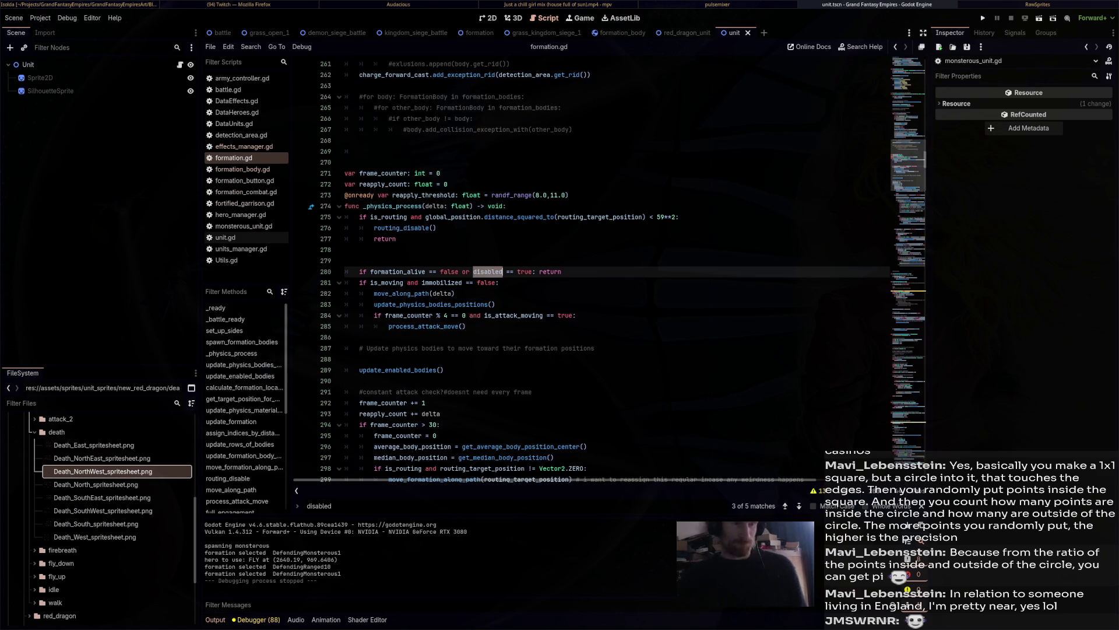
pyautogui.press('F5')
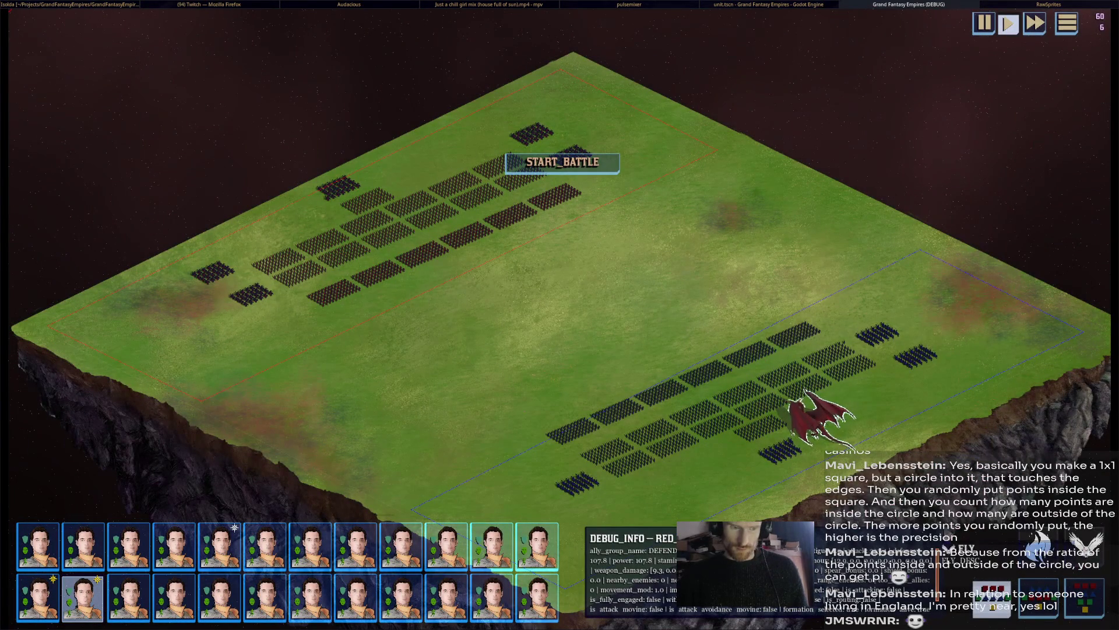
# Start the battle, fly the red dragon to a new spot, then show the Remote scene tree in the editor.
pyautogui.click(563, 162)
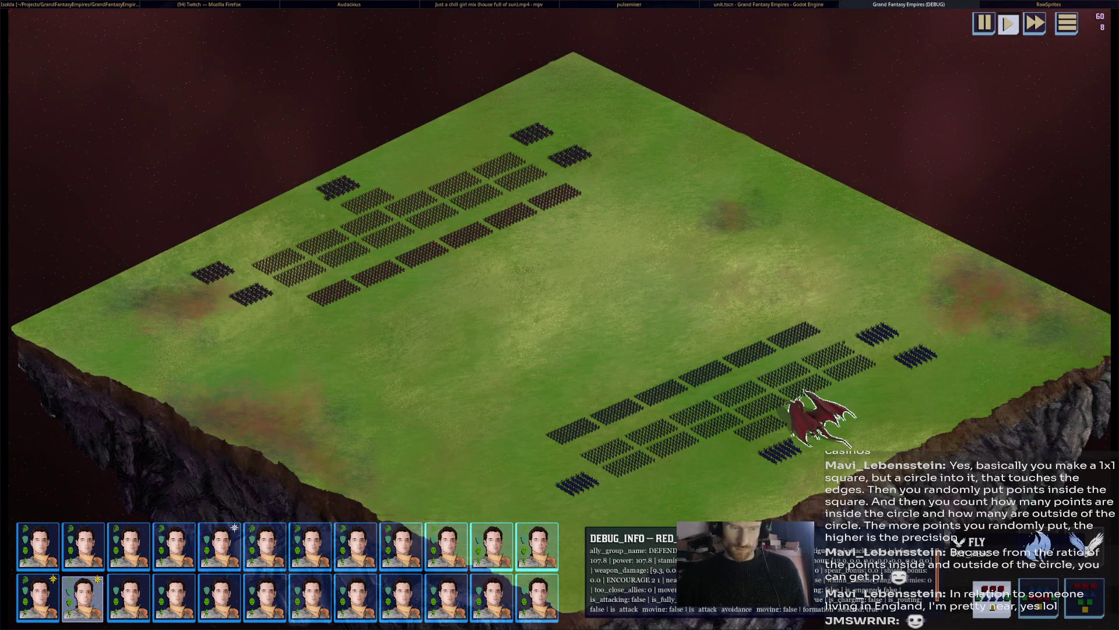
pyautogui.rightClick(863, 300)
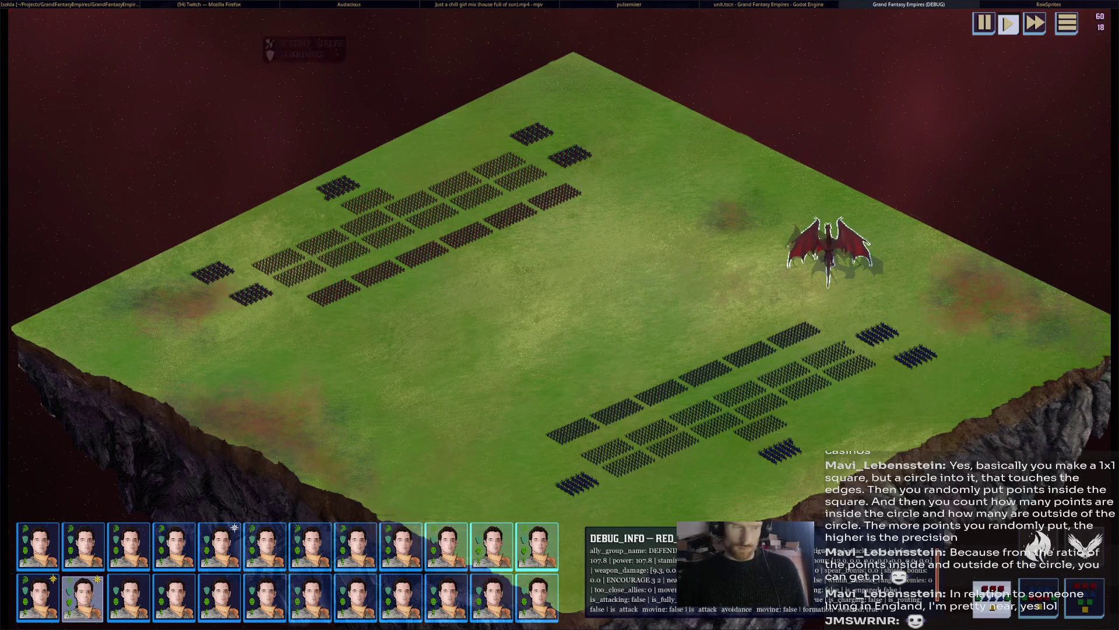
pyautogui.hotkey('alt', 'Tab')
pyautogui.click(51, 62)
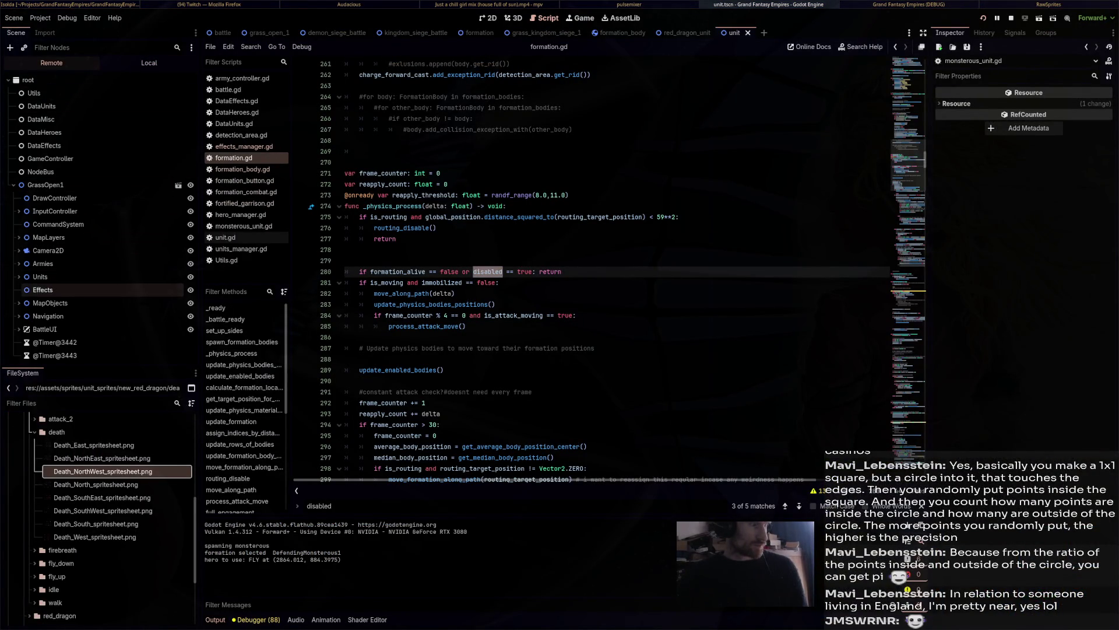
# Expand the Units node in the live tree and inspect the first unit.
pyautogui.click(19, 276)
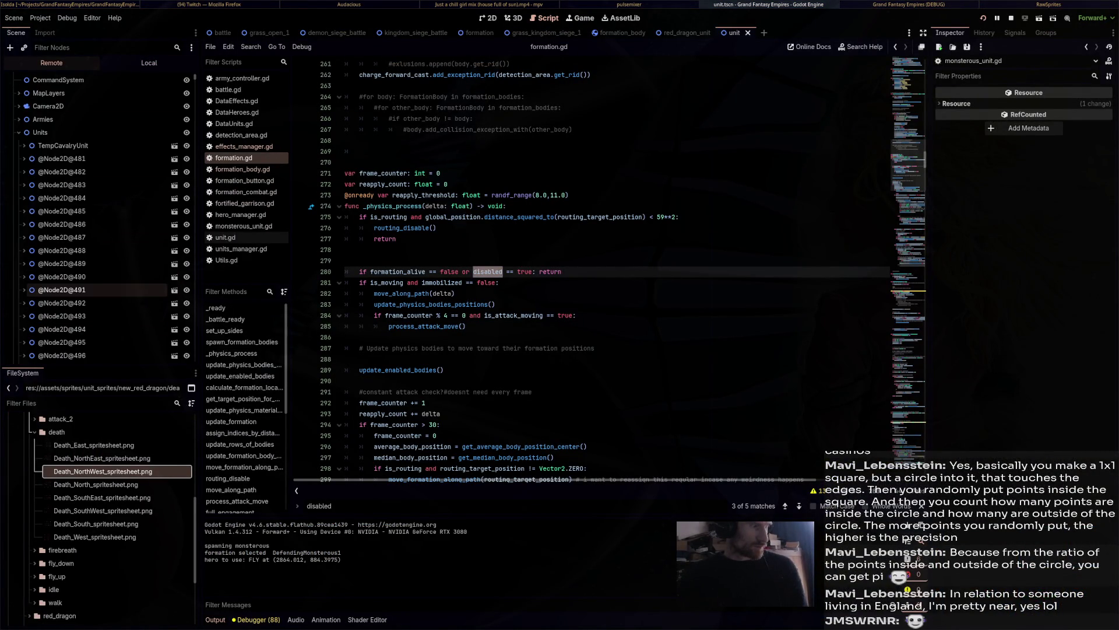
pyautogui.scroll(-3, 93, 291)
pyautogui.click(94, 230)
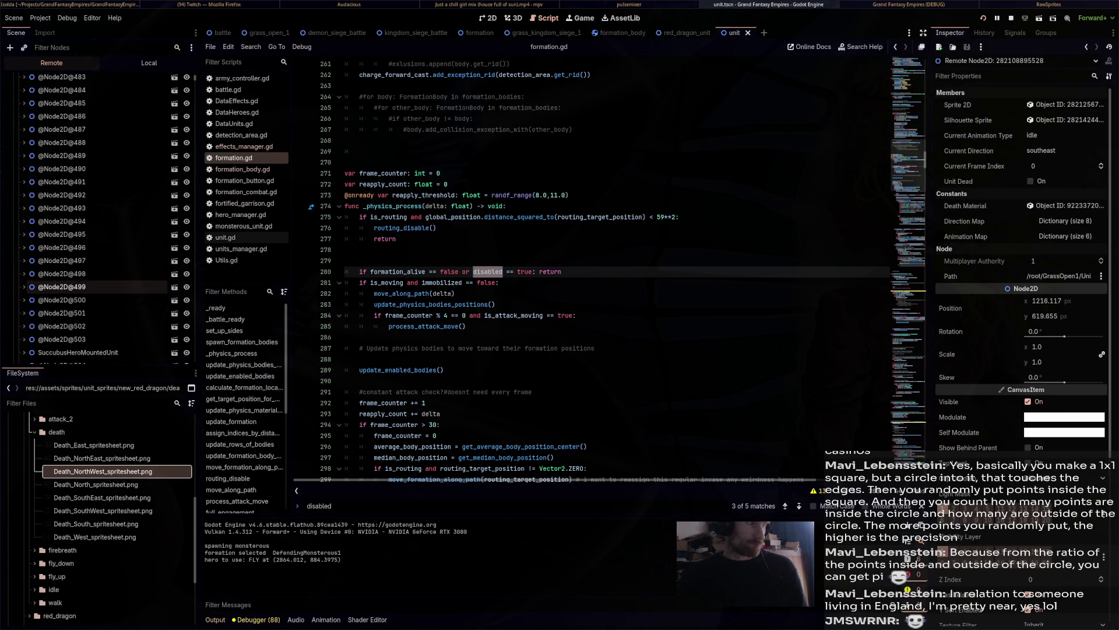
pyautogui.scroll(-2, 88, 233)
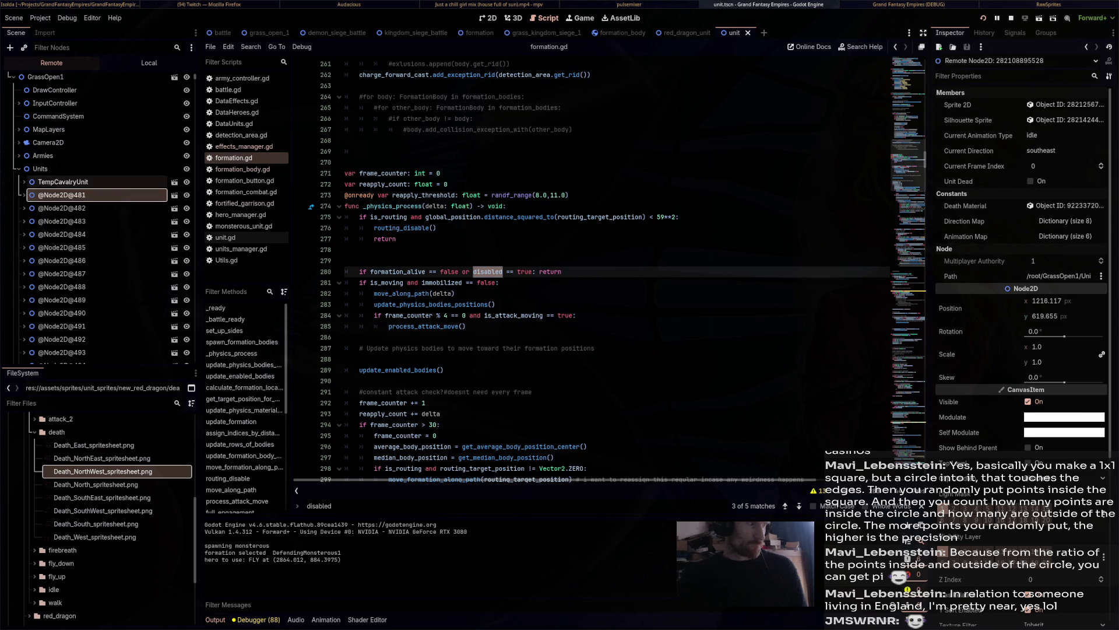
pyautogui.scroll(5, 87, 233)
# Expand Armies > DefendingArmy and scroll through DefendingMonsterous1's live Inspector properties.
pyautogui.click(43, 263)
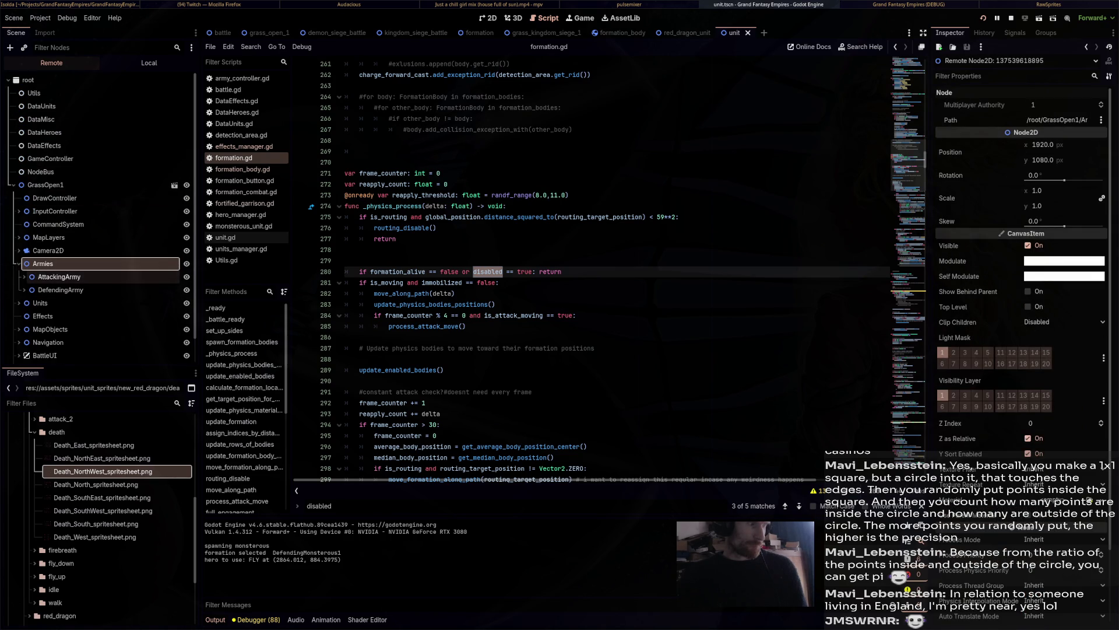
pyautogui.click(24, 290)
pyautogui.scroll(-5, 88, 315)
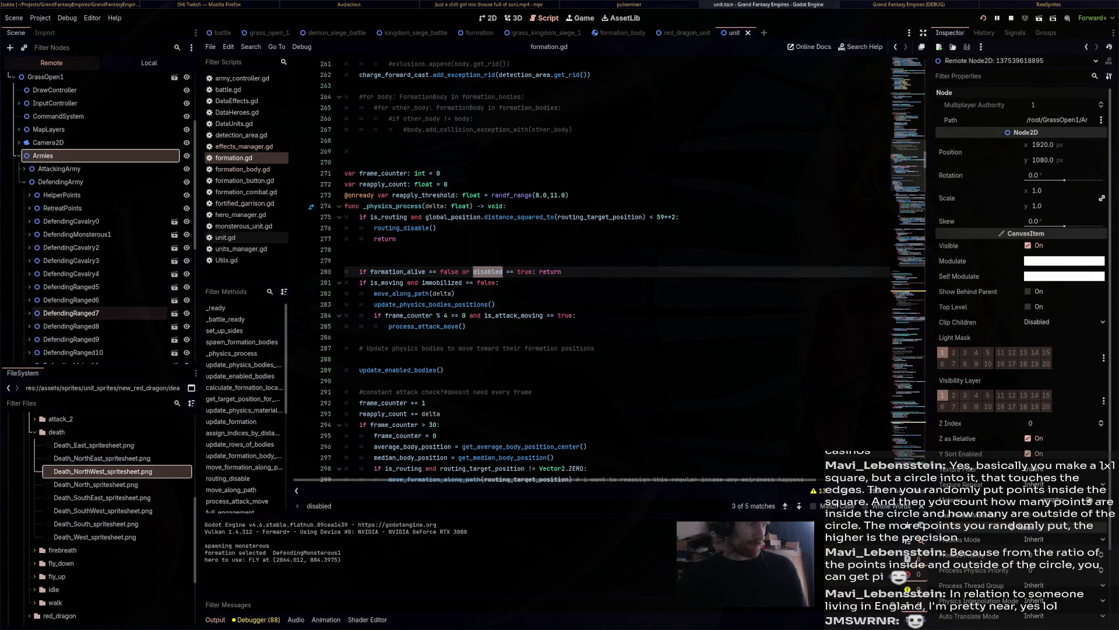
pyautogui.click(79, 234)
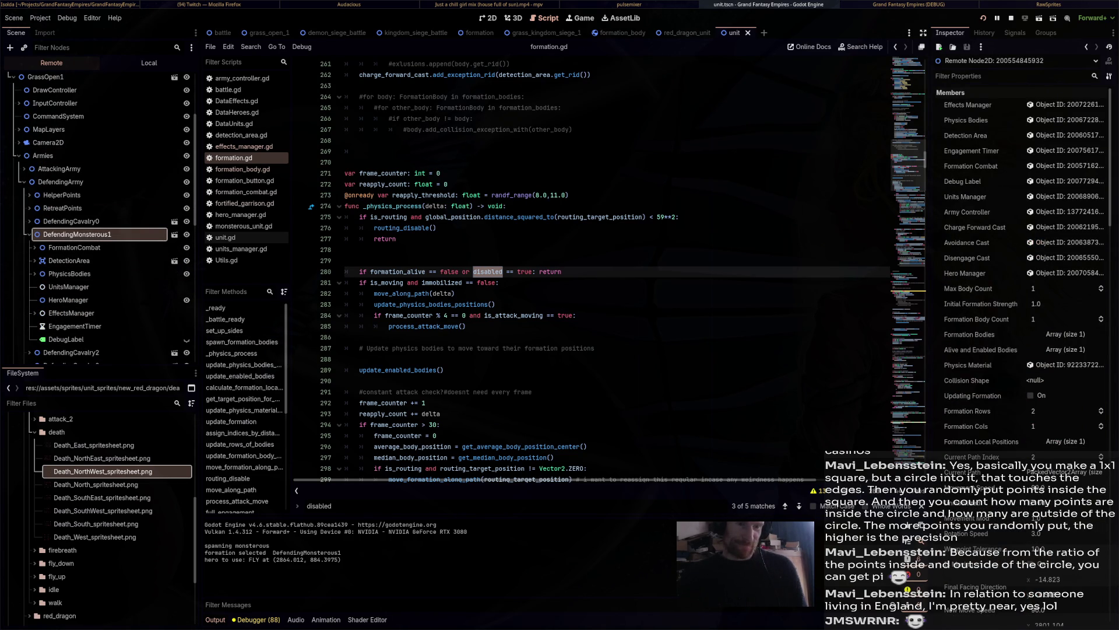
pyautogui.scroll(-10, 991, 501)
pyautogui.scroll(-10, 1020, 338)
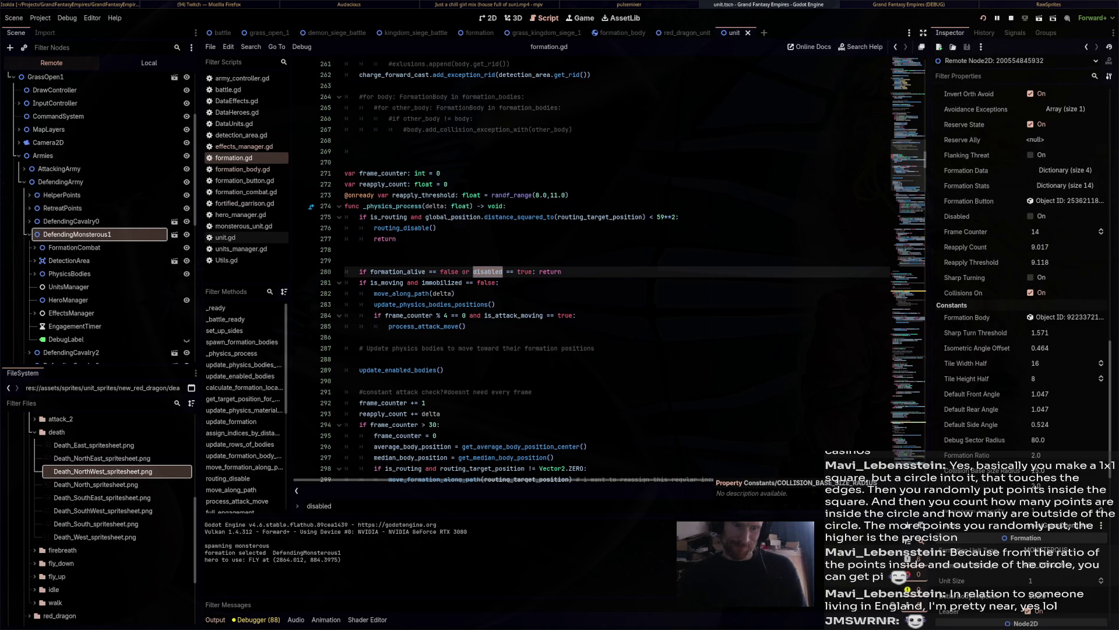
pyautogui.scroll(3, 979, 470)
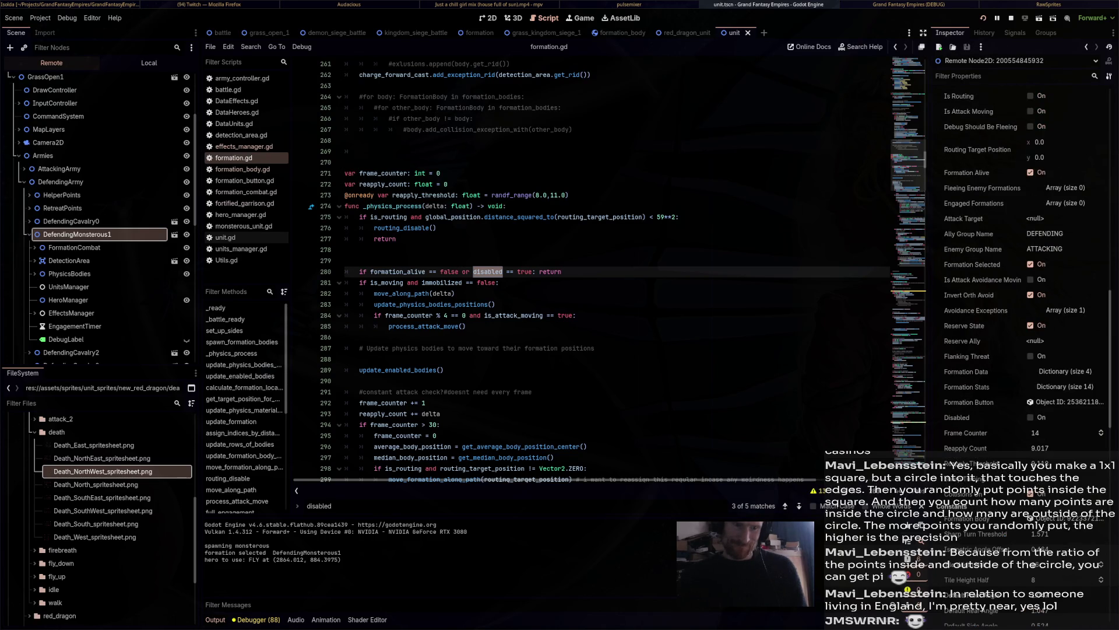
pyautogui.scroll(2, 1020, 263)
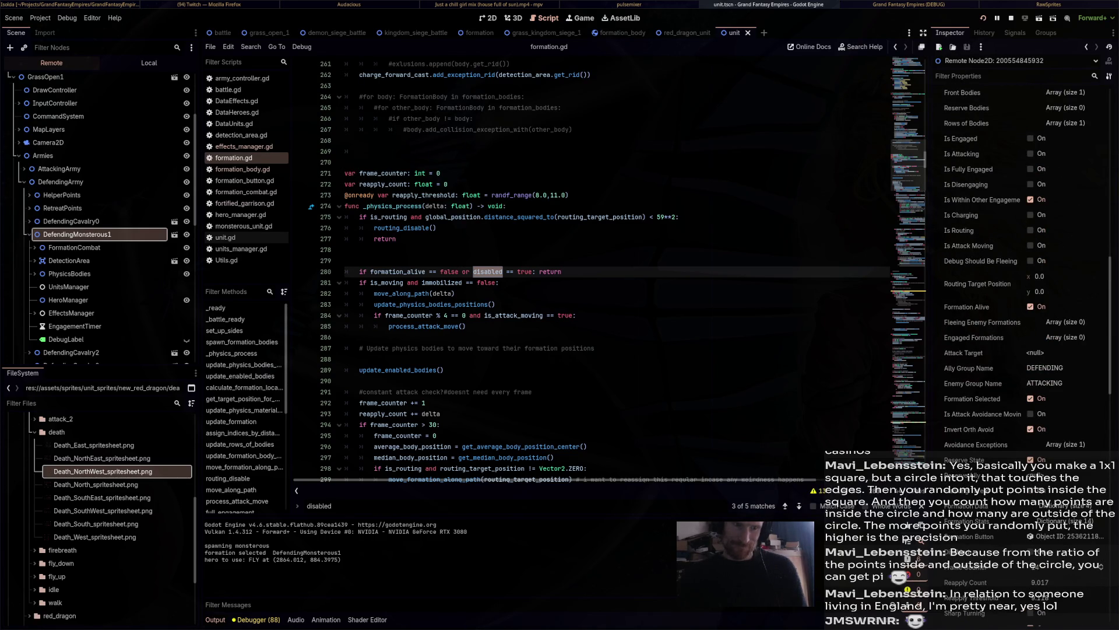
pyautogui.scroll(1, 1020, 262)
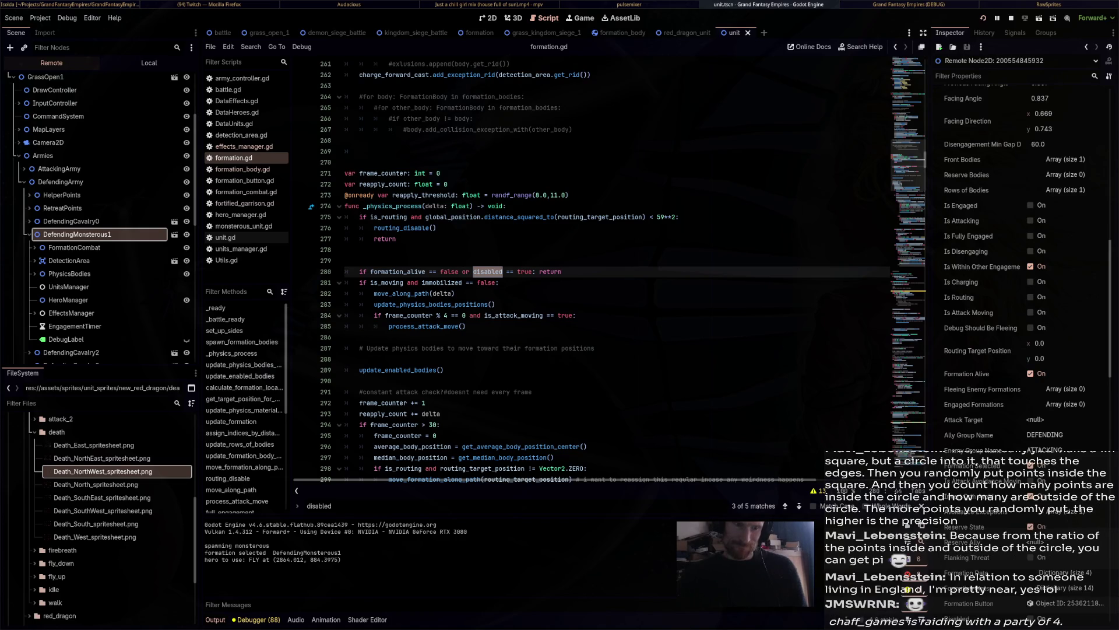
pyautogui.scroll(1, 1020, 263)
pyautogui.scroll(2, 1020, 263)
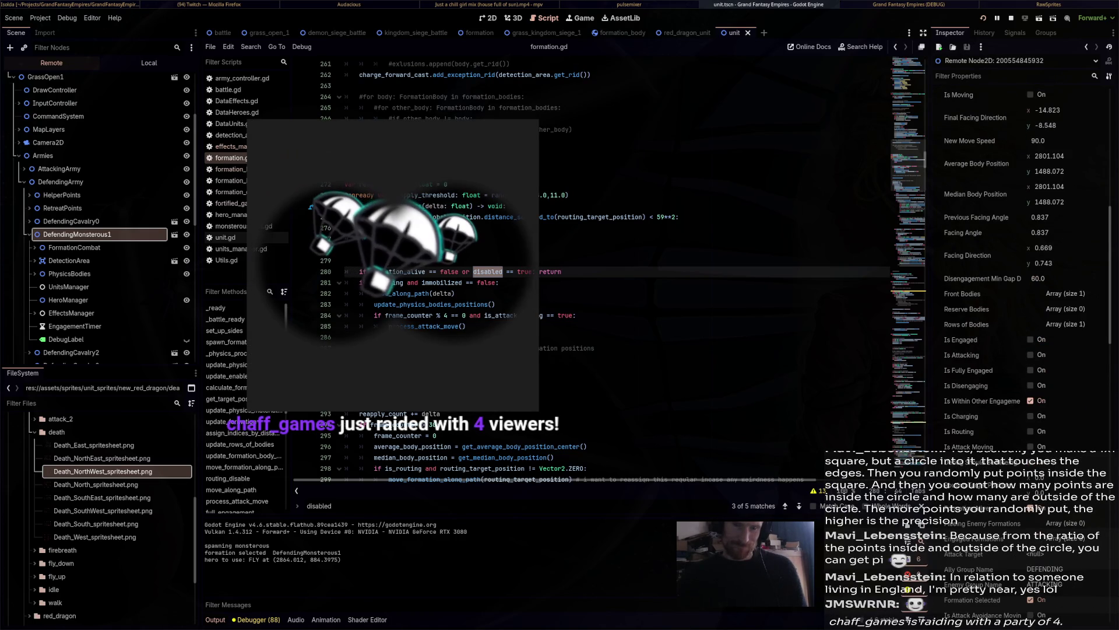
pyautogui.scroll(4, 1020, 262)
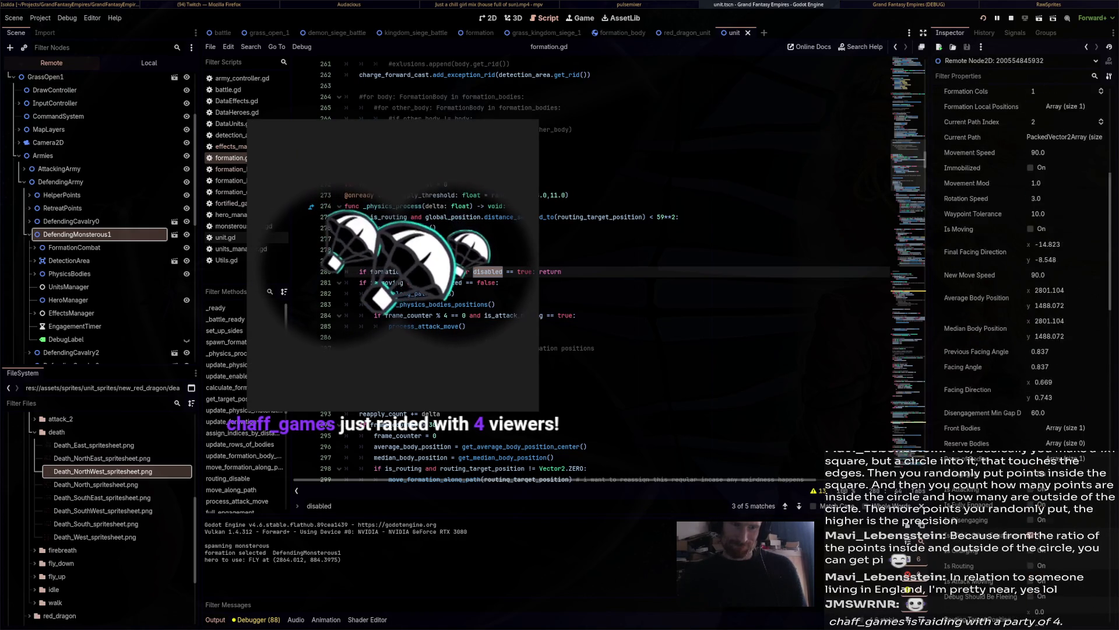
pyautogui.scroll(1, 1020, 262)
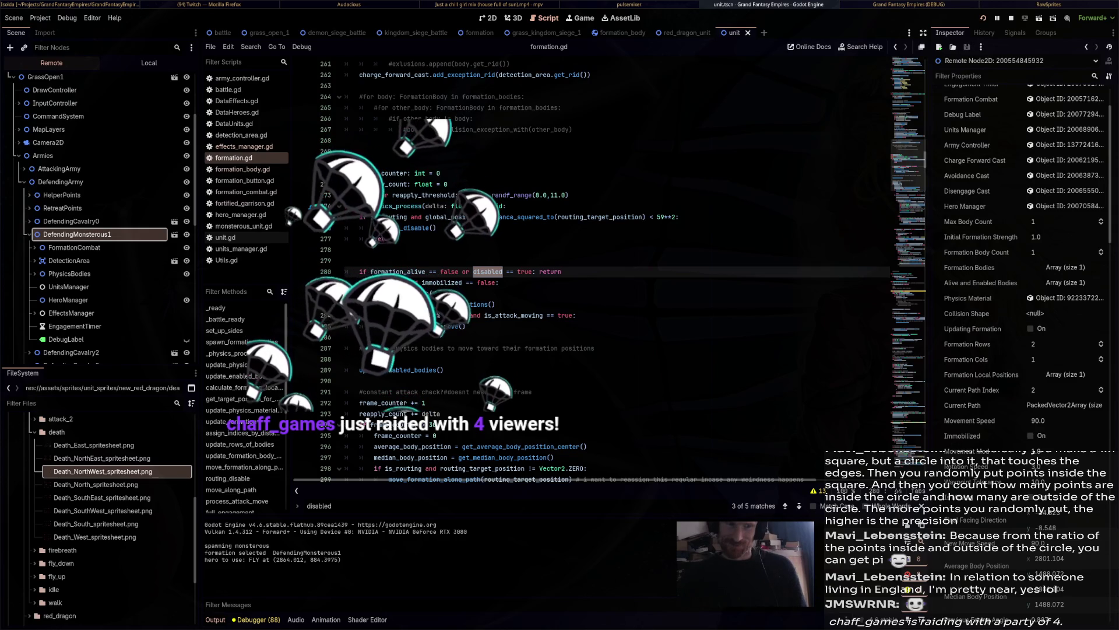
pyautogui.scroll(-2, 1020, 263)
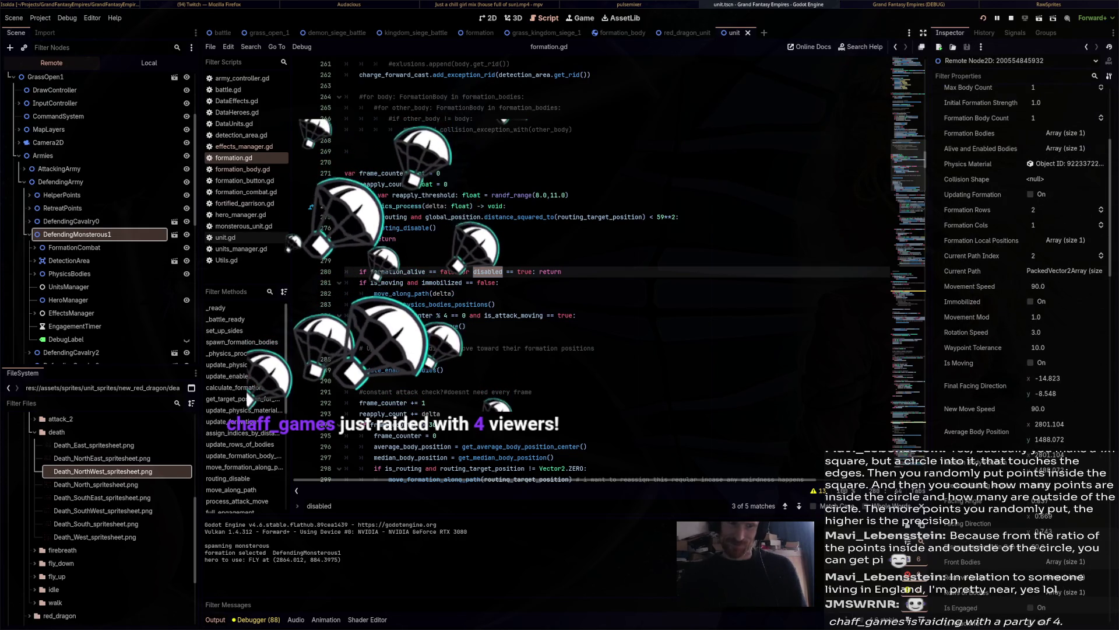
pyautogui.scroll(-1, 1020, 262)
pyautogui.scroll(-1, 1020, 262)
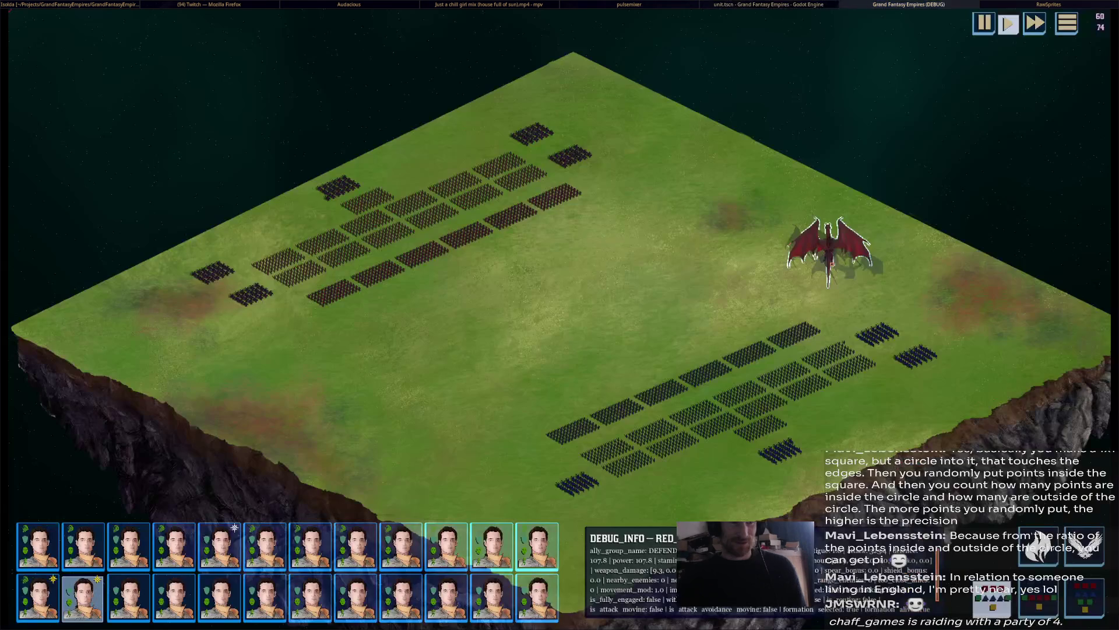
pyautogui.hotkey('alt', 'Tab')
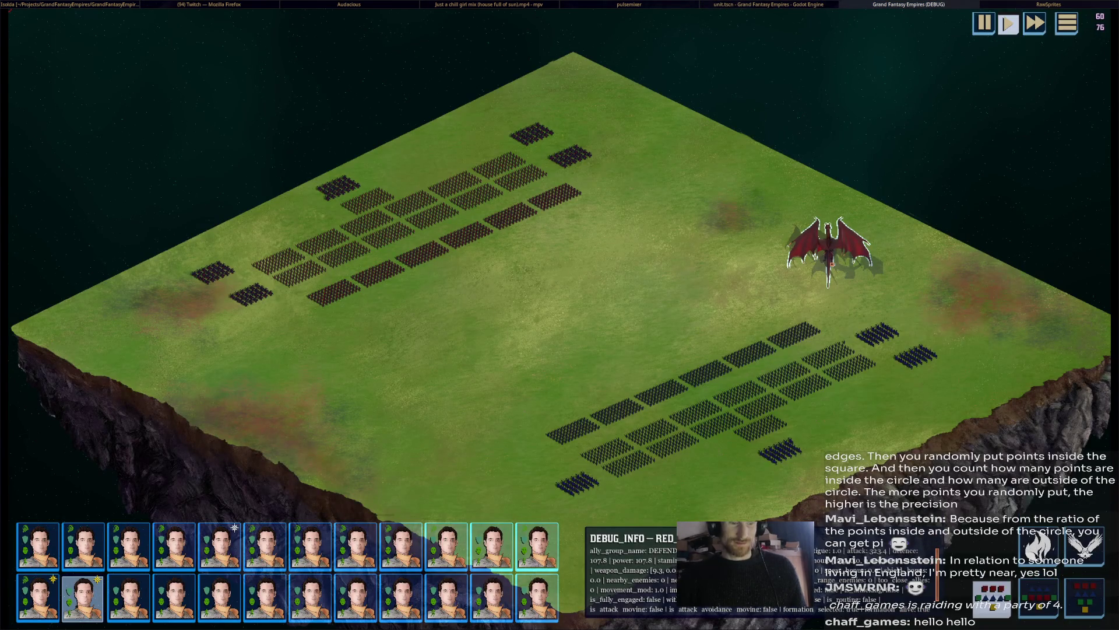
pyautogui.hotkey('alt', 'Tab')
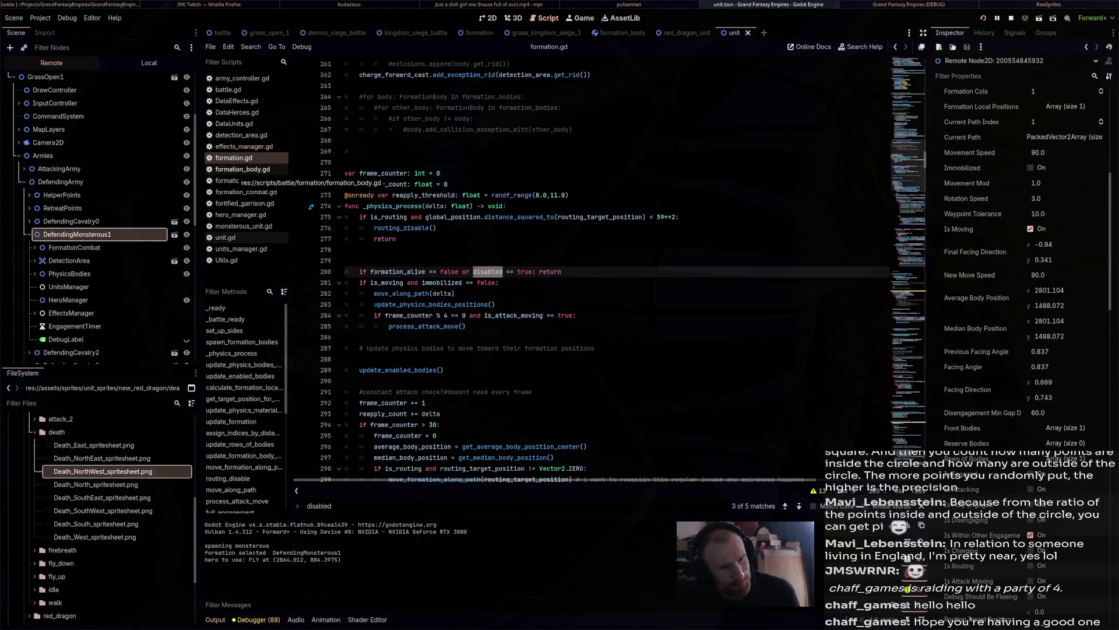
# Open formation_body.gd and scroll to _physics_process and its early return on formation.disabled.
pyautogui.click(239, 169)
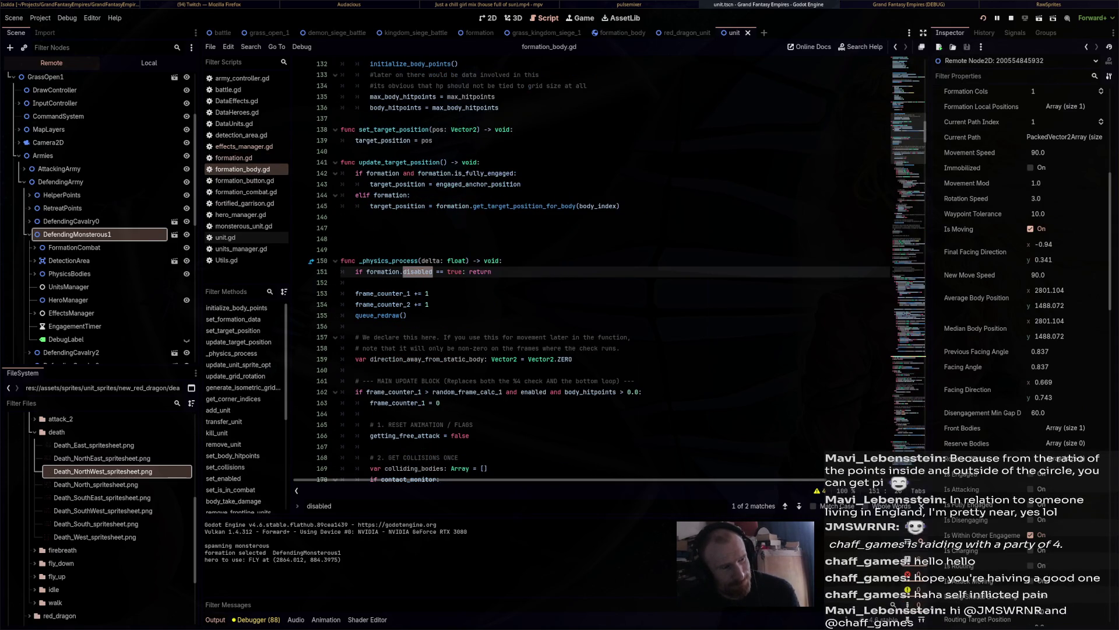
pyautogui.click(245, 180)
pyautogui.click(243, 169)
pyautogui.scroll(-2, 604, 271)
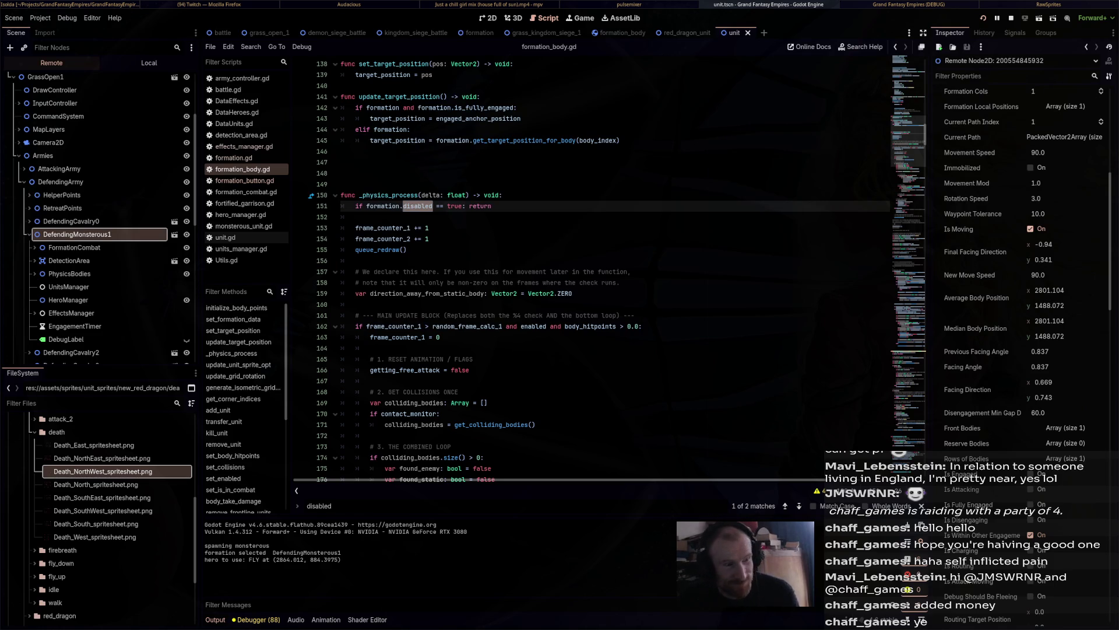
pyautogui.scroll(-4, 612, 268)
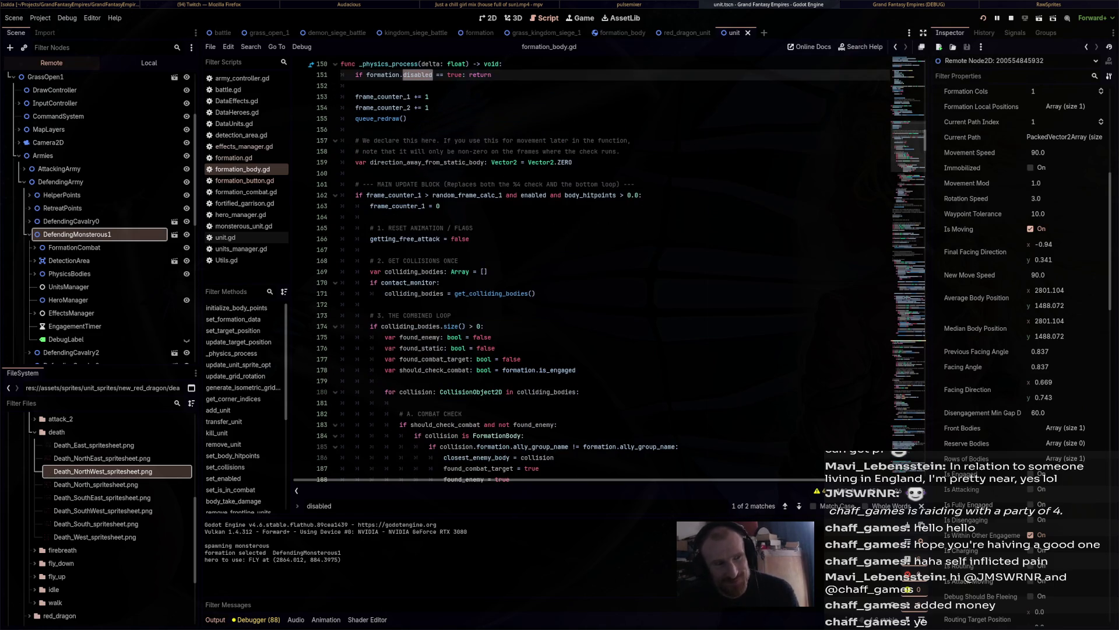
# Finish reading formation_body.gd and switch to formation.gd's _physics_process alive/disabled check.
pyautogui.scroll(-3, 612, 268)
pyautogui.scroll(5, 612, 268)
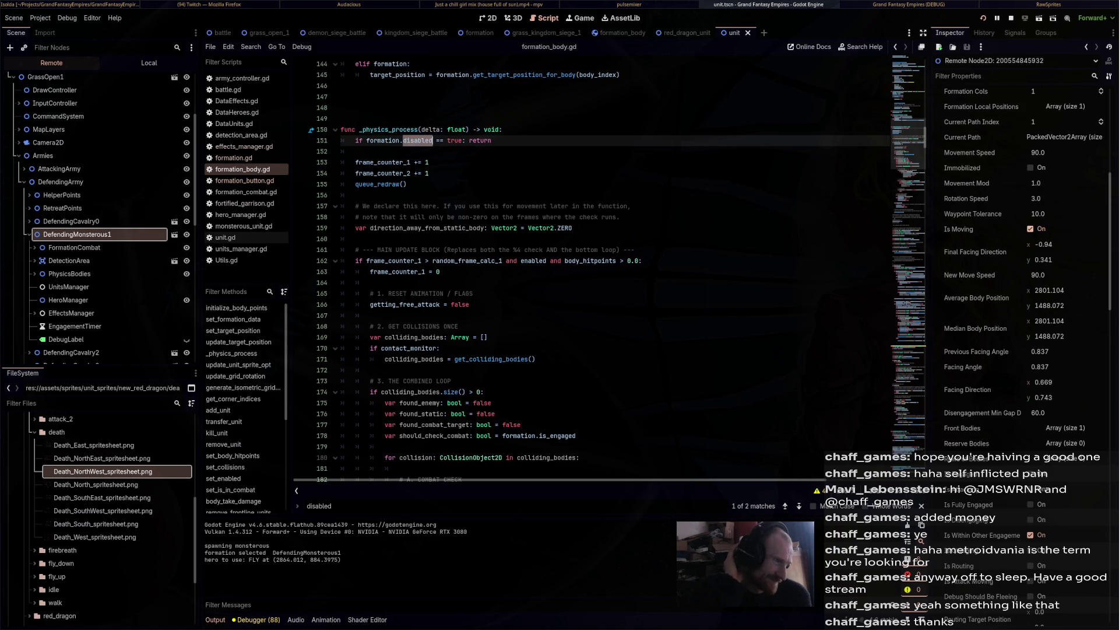
pyautogui.click(233, 157)
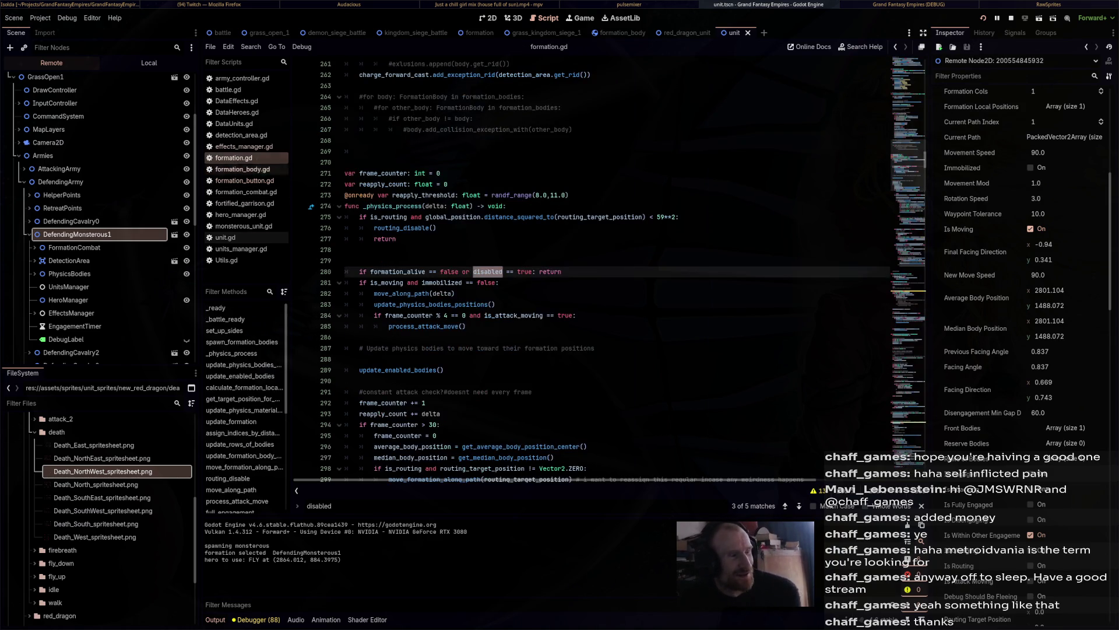
# Locate the move_along_path function definition in formation.gd.
pyautogui.scroll(-14, 612, 268)
pyautogui.scroll(-20, 612, 268)
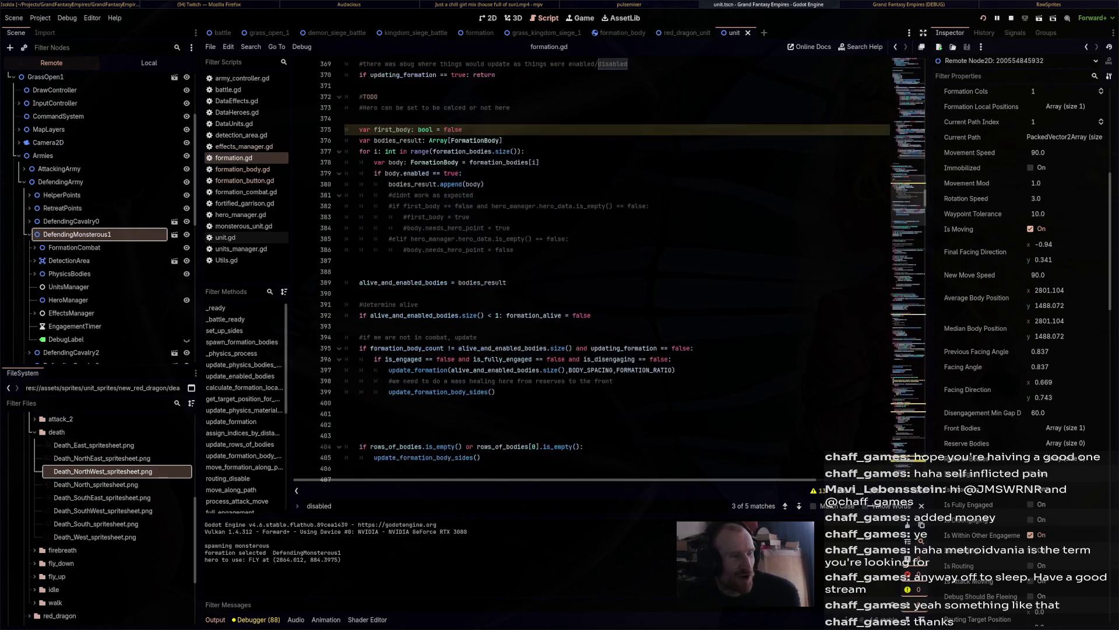
pyautogui.scroll(20, 612, 269)
pyautogui.scroll(5, 612, 268)
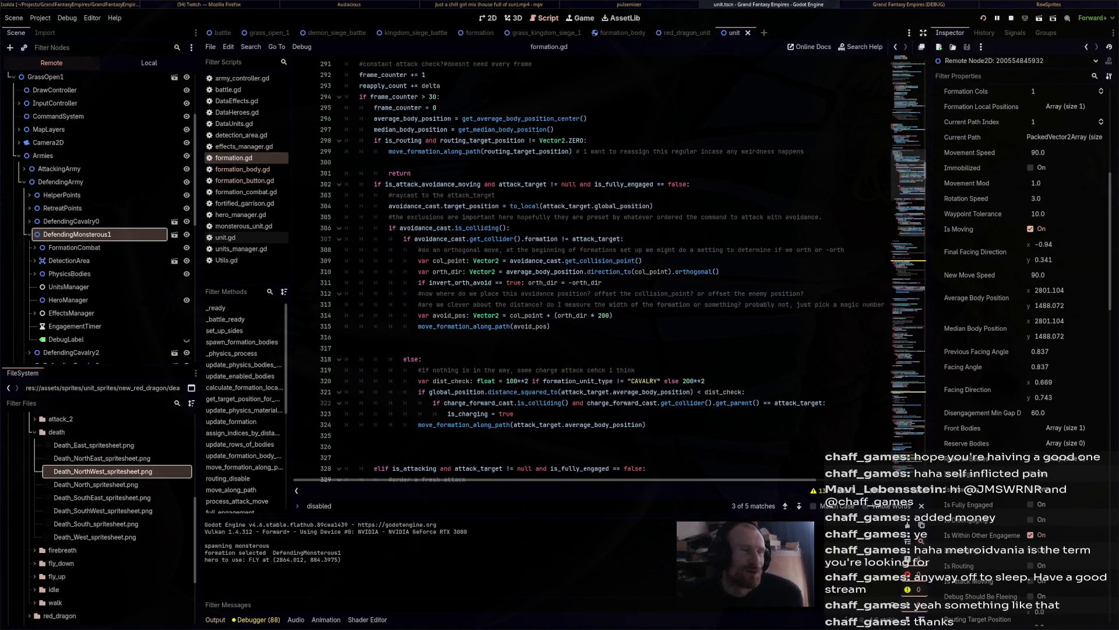
pyautogui.scroll(8, 612, 268)
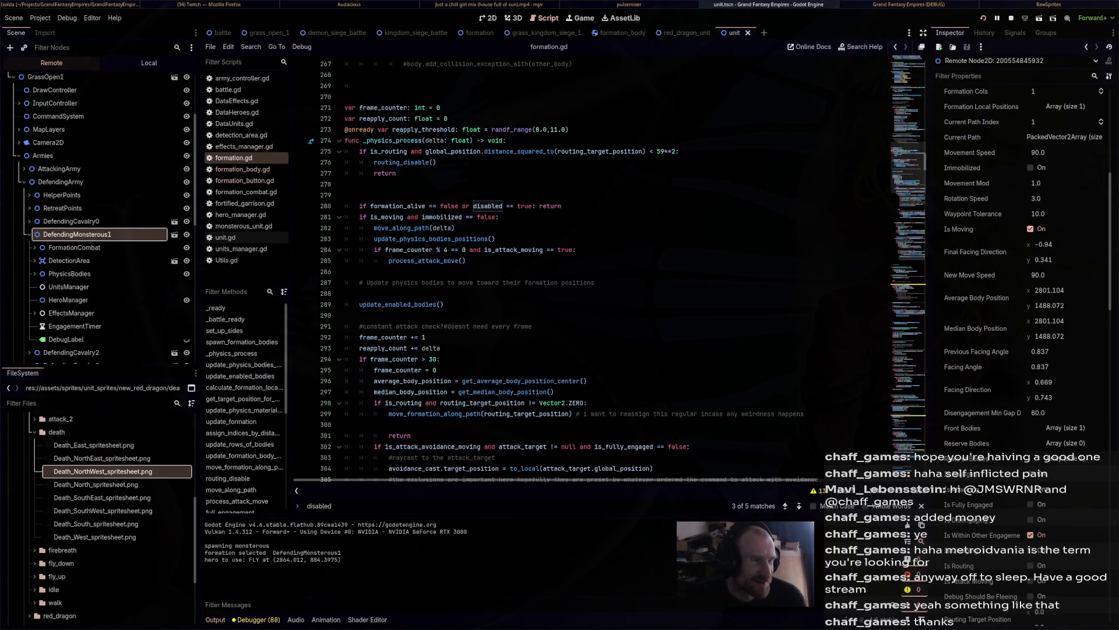
pyautogui.keyDown('ctrl'); pyautogui.click(402, 228); pyautogui.keyUp('ctrl')
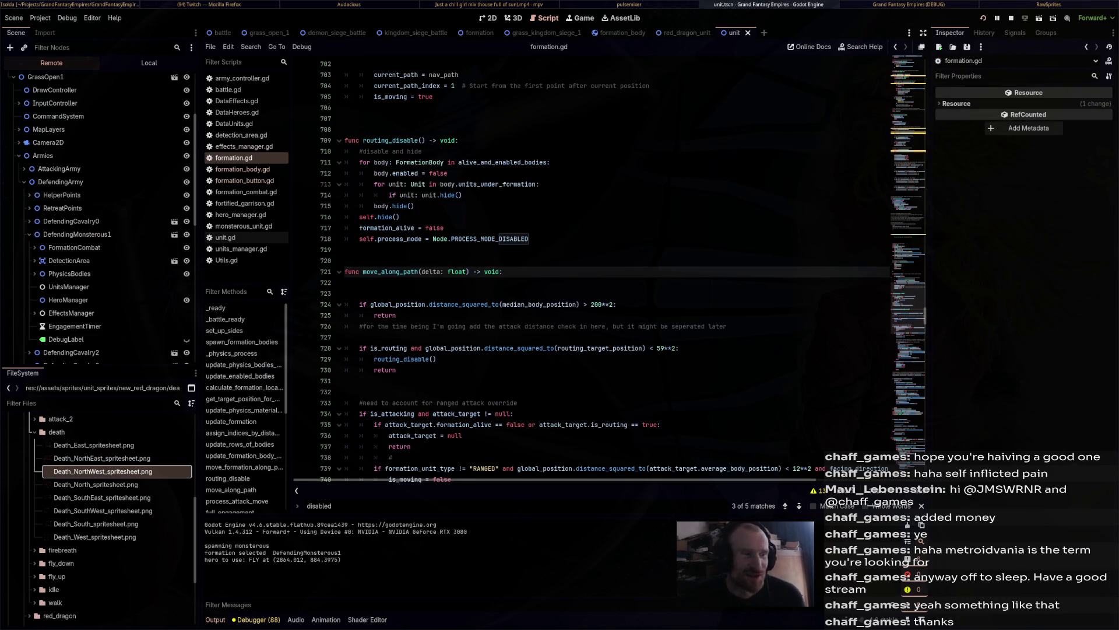
pyautogui.press('Down')
pyautogui.press('Down')
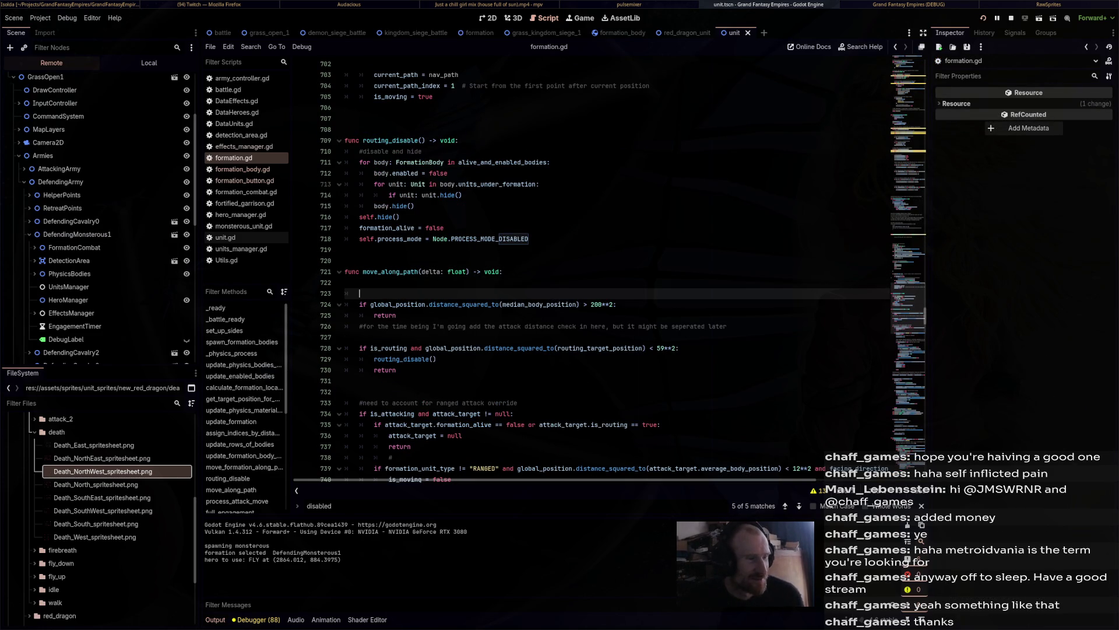
# Add a print("movin") debug line at the start of move_along_path, save, and relaunch the game.
pyautogui.click(360, 381)
pyautogui.click(360, 293)
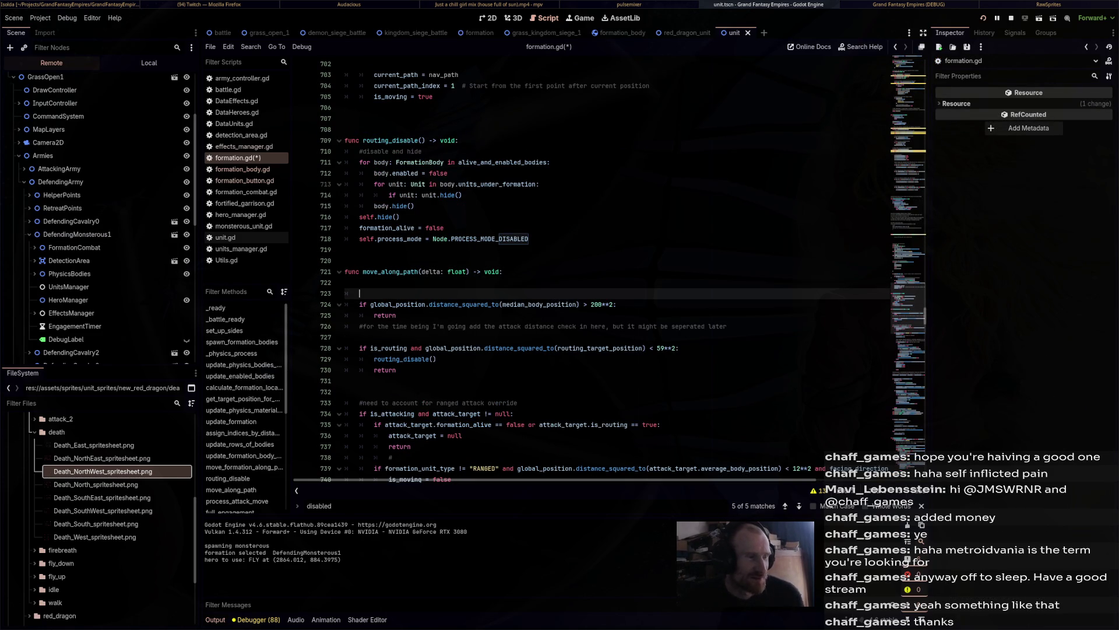
pyautogui.press('Return')
pyautogui.press('Return')
pyautogui.press('Up')
pyautogui.write('print("')
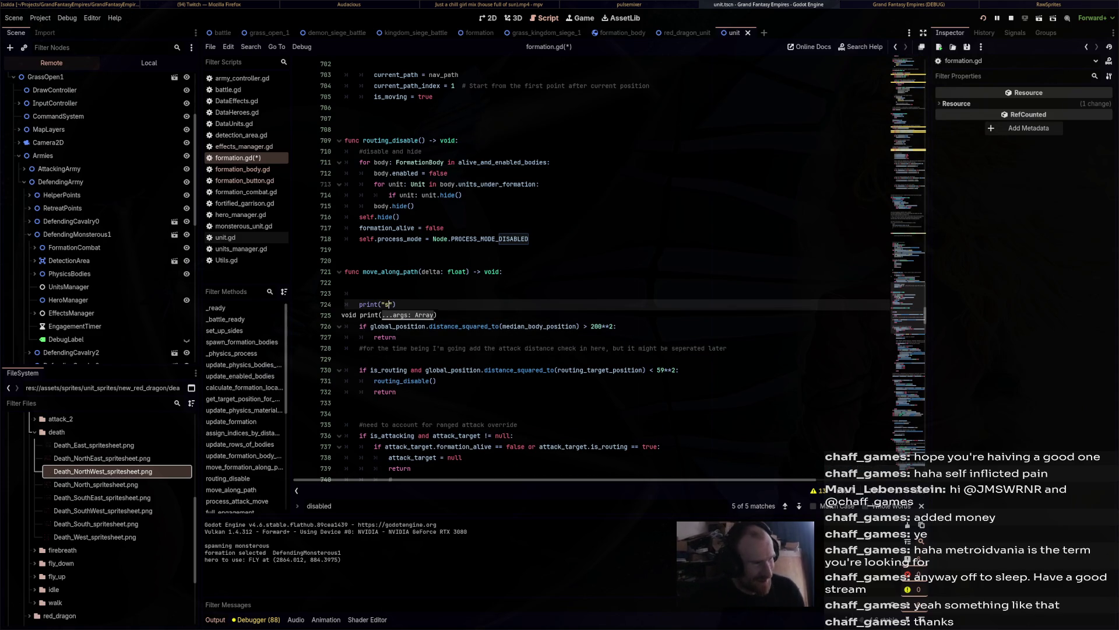
pyautogui.write('movin')
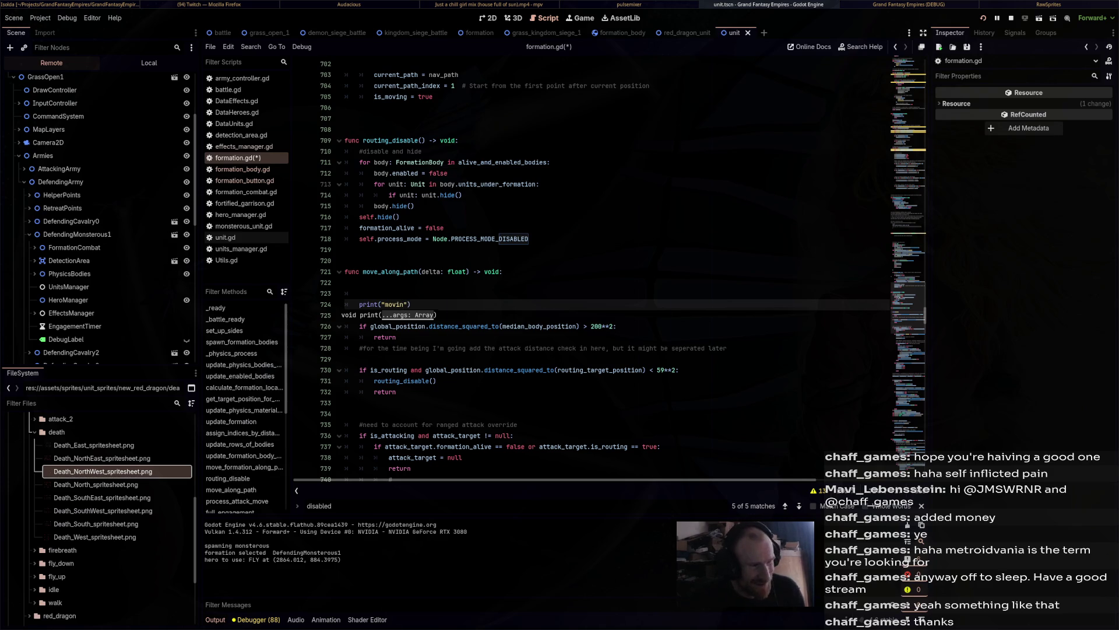
pyautogui.hotkey('ctrl', 's')
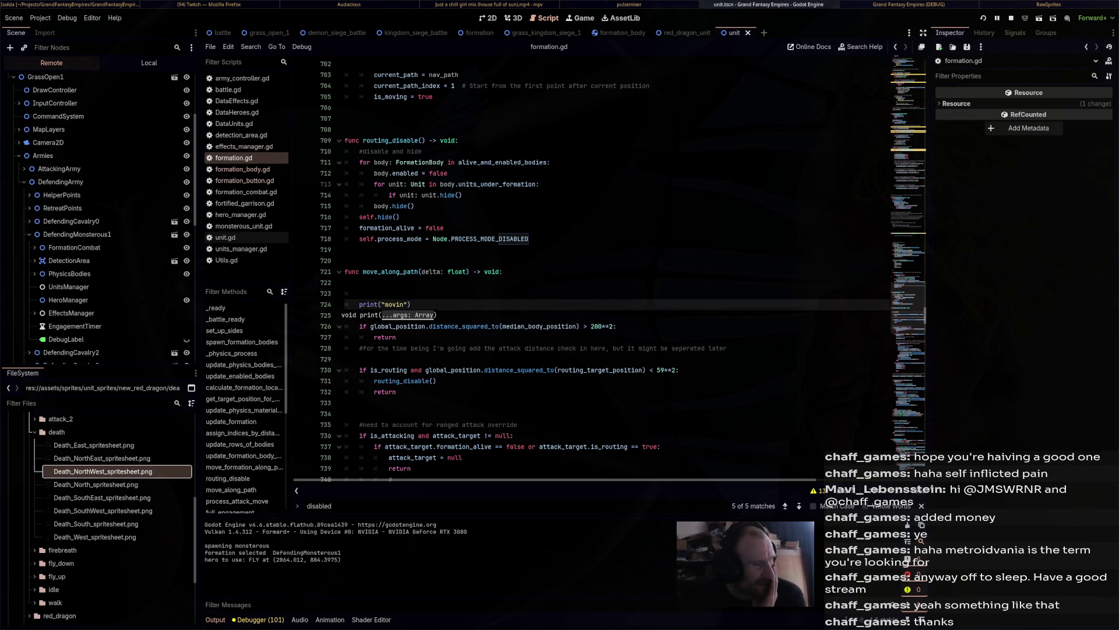
pyautogui.press('F5')
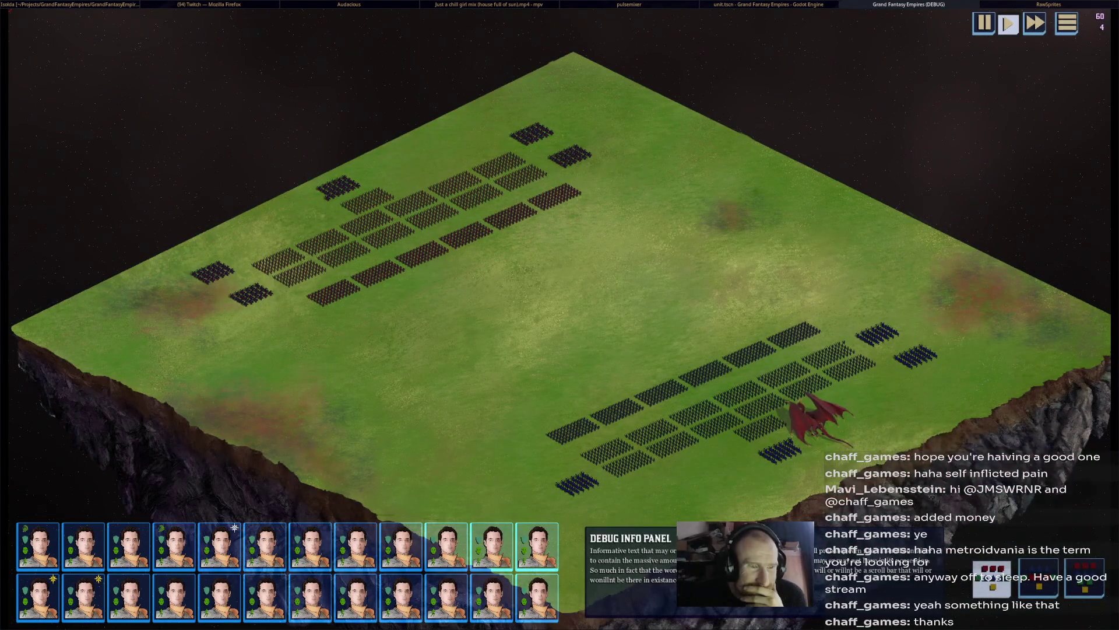
# Select the red dragon to send it flying, then cycle windows back to the Godot editor.
pyautogui.click(806, 392)
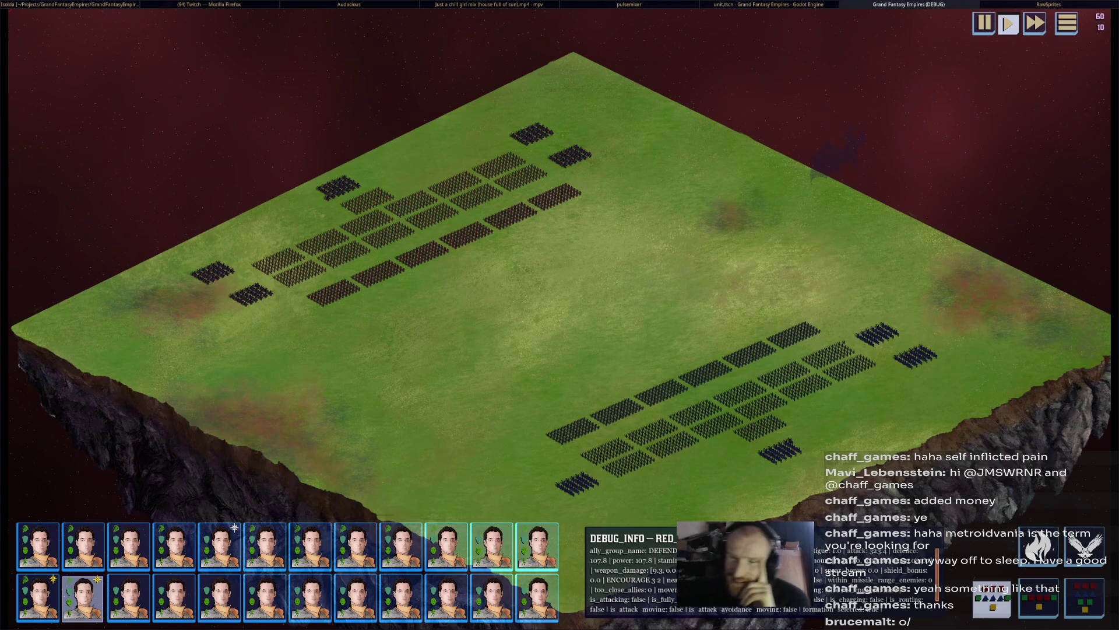
pyautogui.moveTo(856, 358)
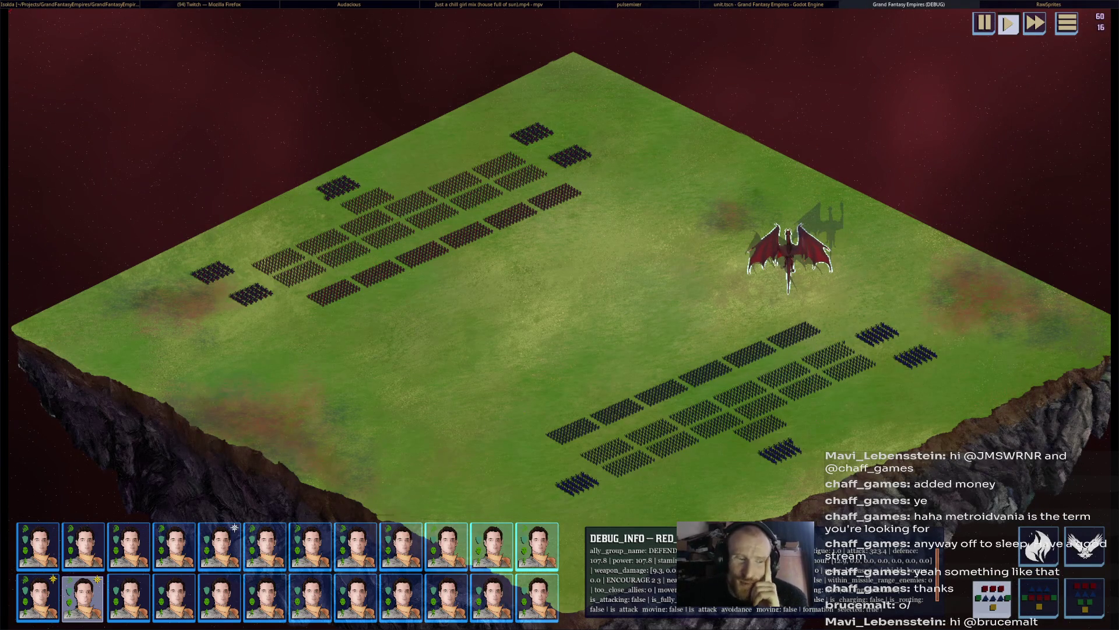
pyautogui.press('super+3')
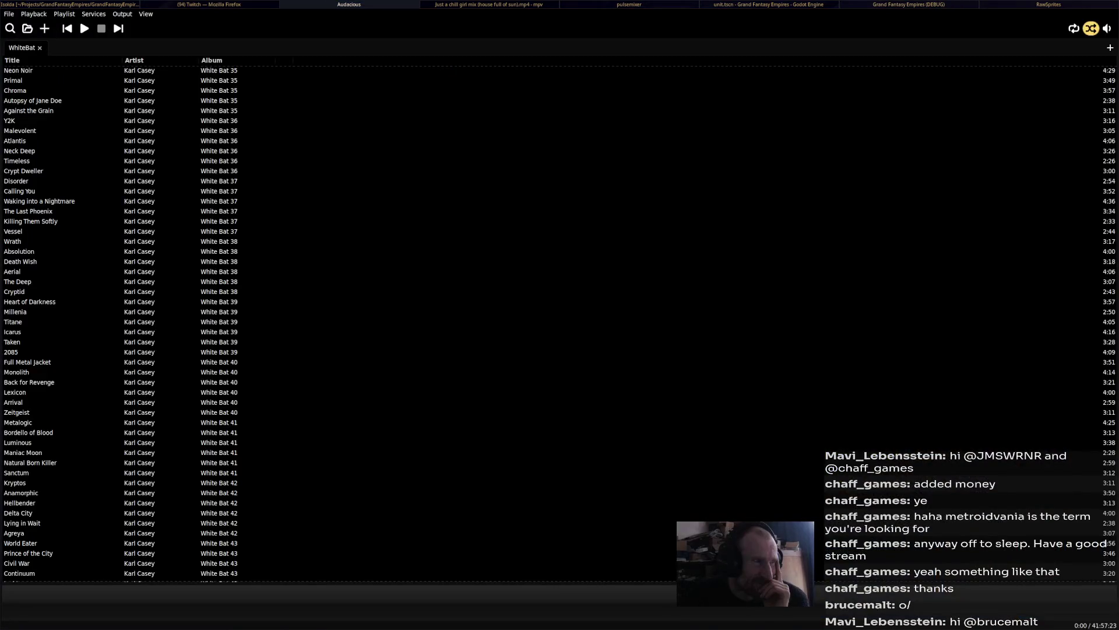
pyautogui.press('super+2')
pyautogui.press('super+3')
pyautogui.press('super+4')
pyautogui.press('super+5')
pyautogui.press('super+6')
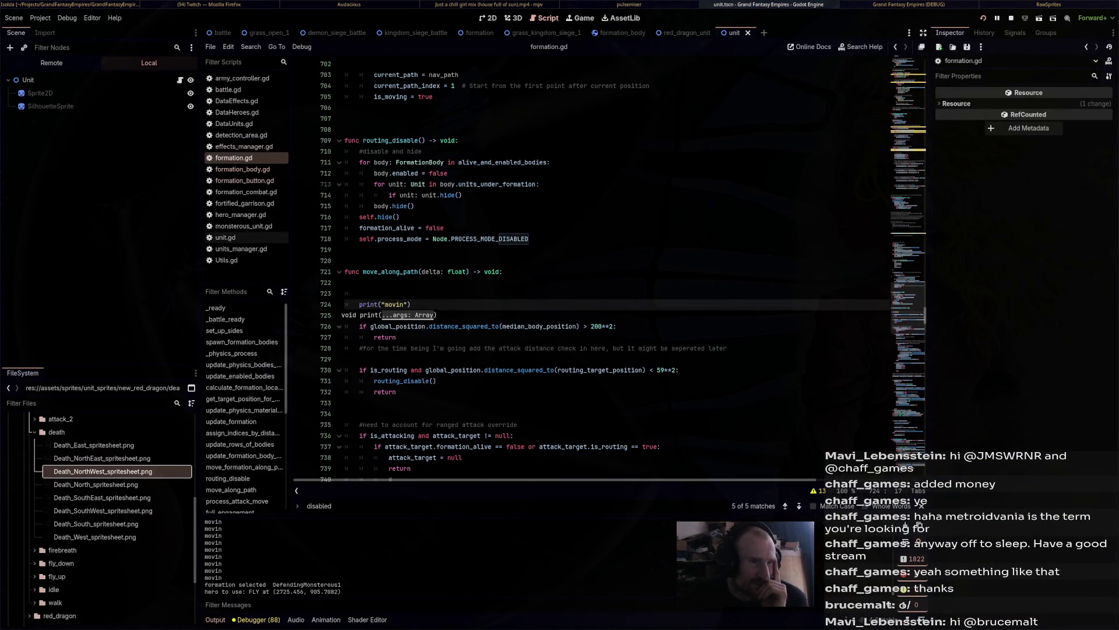
# Switch between the game and editor to watch the red dragon, selecting it once more.
pyautogui.press('super+7')
pyautogui.press('super+6')
pyautogui.press('super+7')
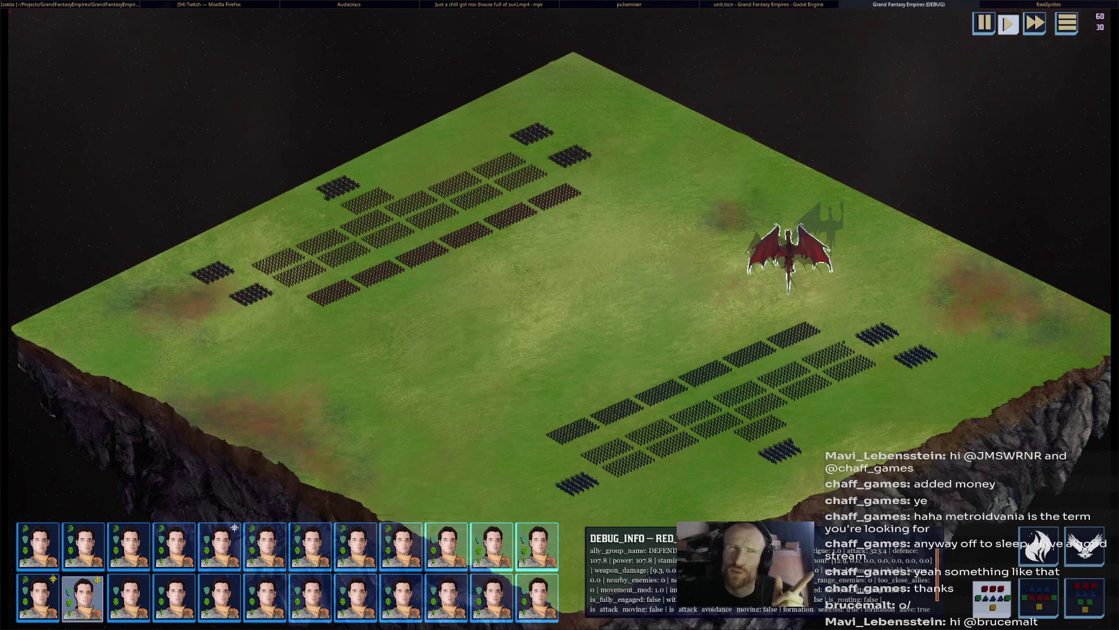
pyautogui.press('super+6')
pyautogui.press('super+7')
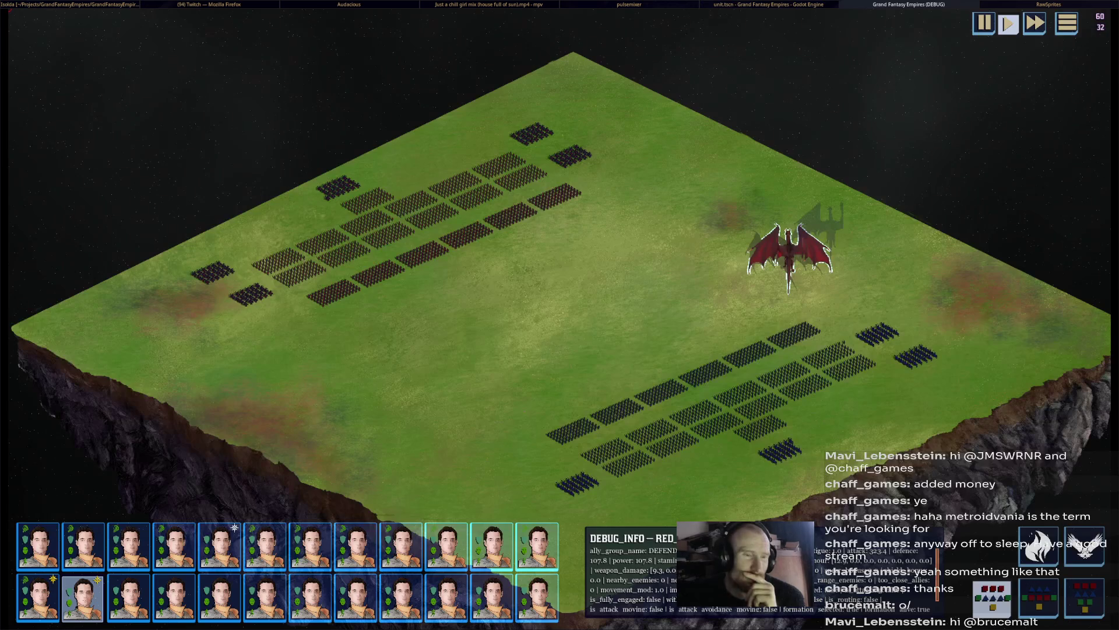
pyautogui.press('super+6')
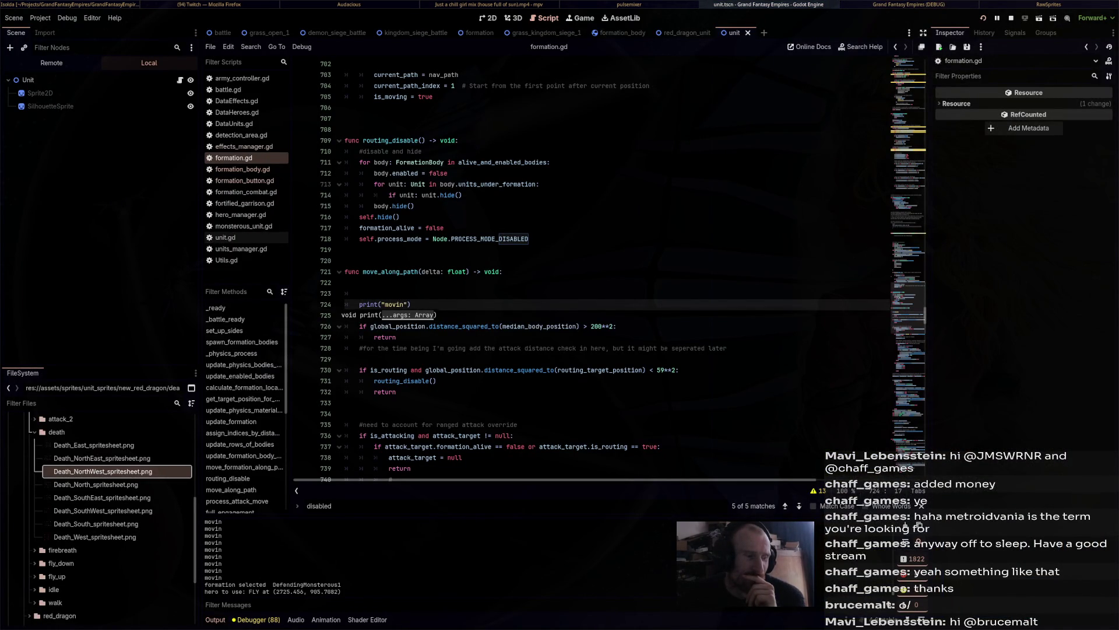
pyautogui.hotkey('alt', 'Tab')
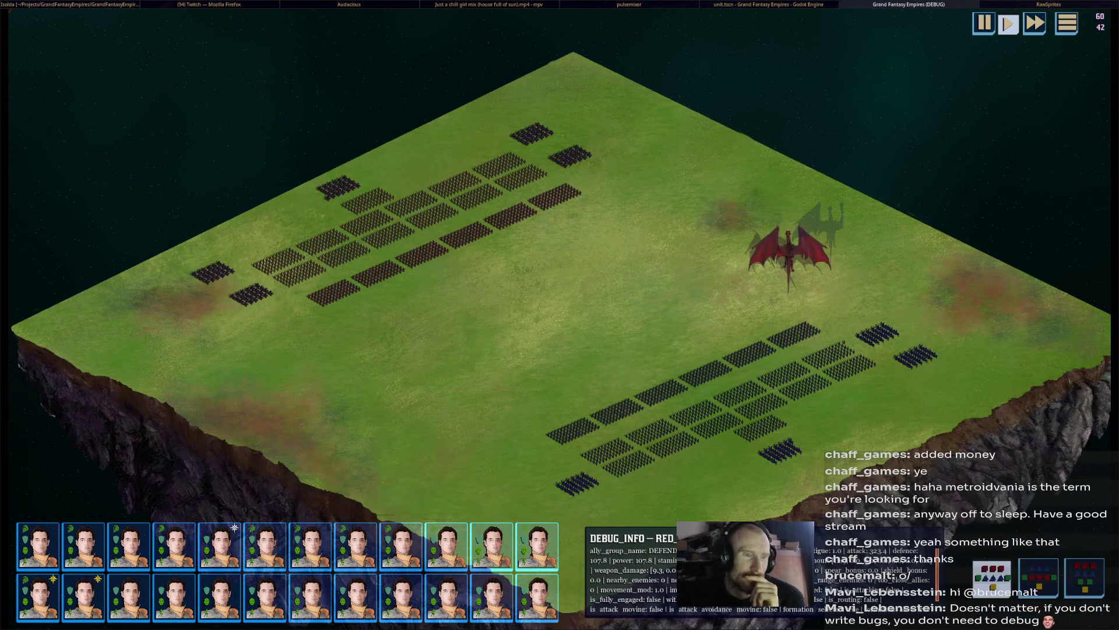
pyautogui.click(790, 256)
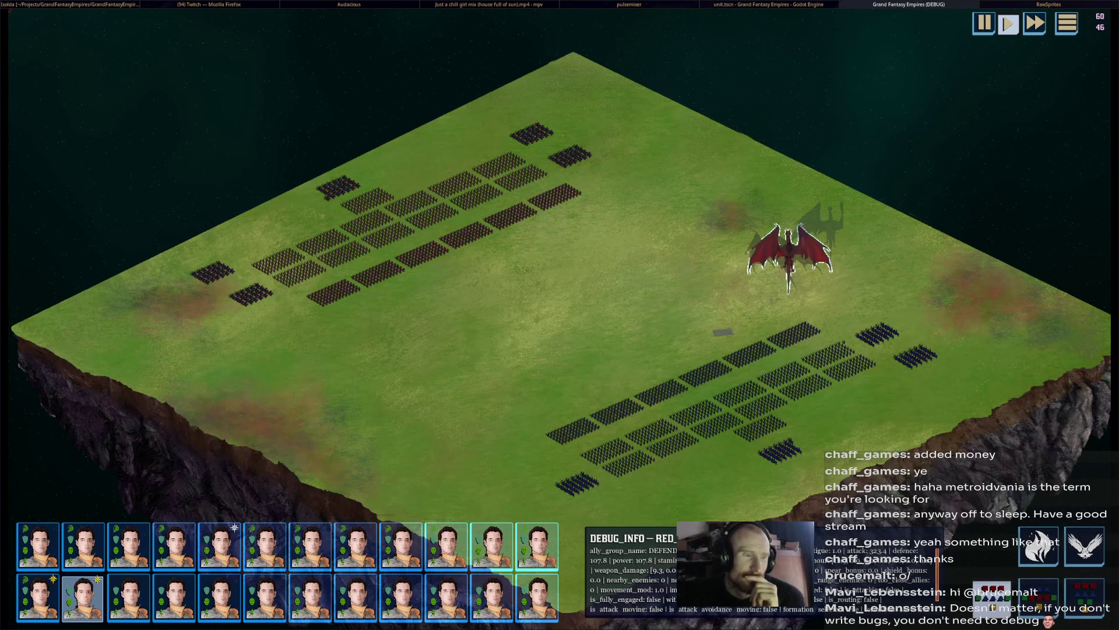
pyautogui.hotkey('alt', 'Tab')
pyautogui.hotkey('alt', 'Tab')
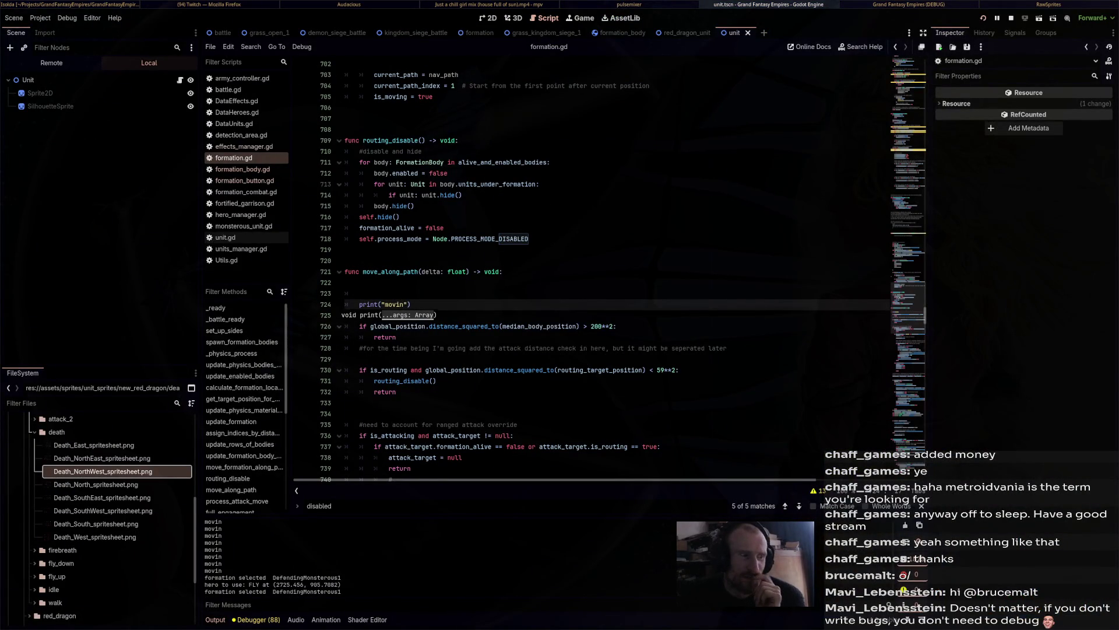
# Stop the game, delete the print("movin") line, save formation.gd and run the project again.
pyautogui.press('F8')
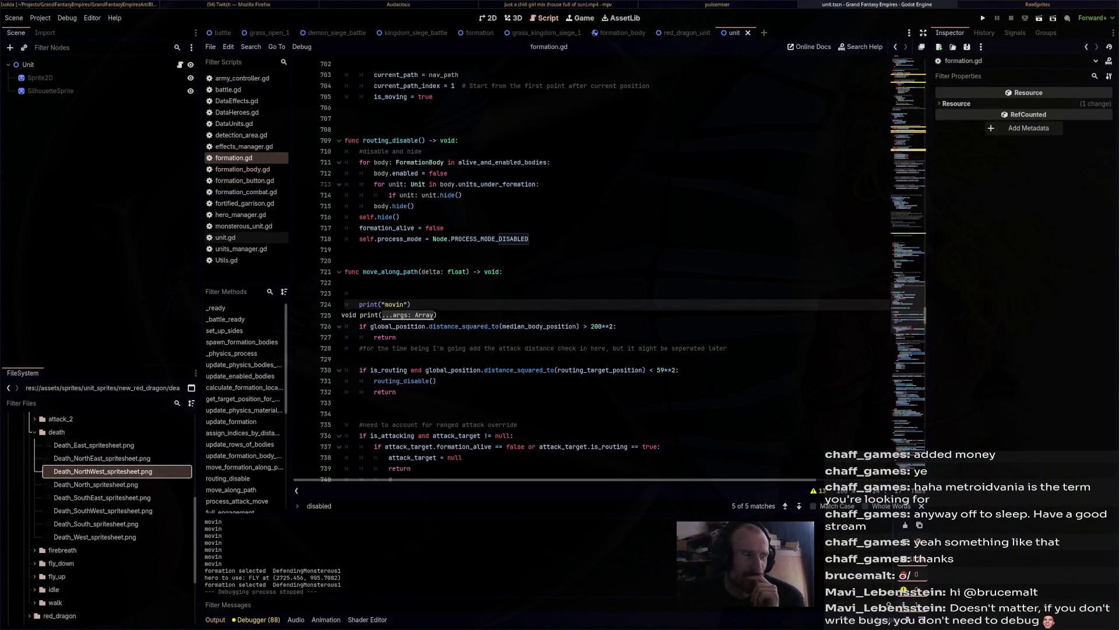
pyautogui.press('End')
pyautogui.hotkey('ctrl', 'k')
pyautogui.click(244, 467)
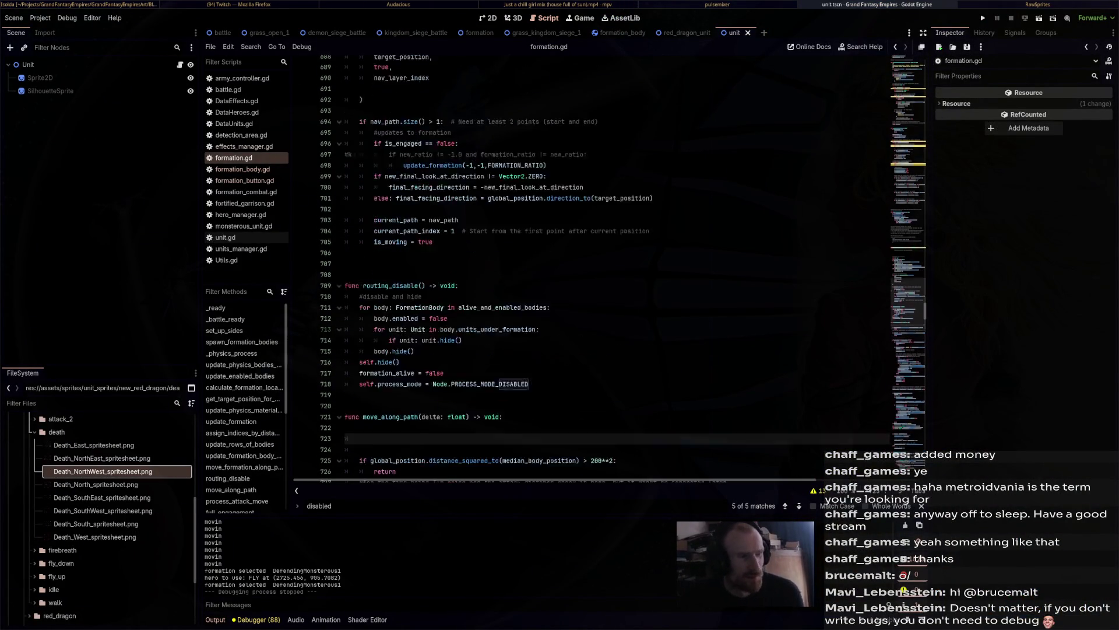
pyautogui.hotkey('ctrl', 's')
pyautogui.scroll(10, 560, 315)
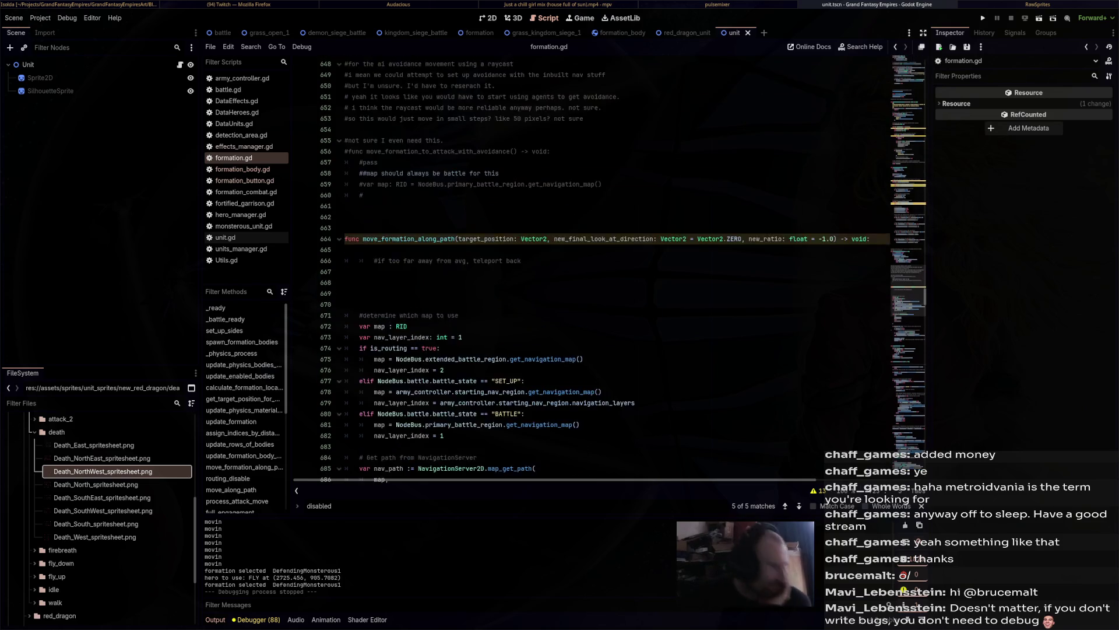
pyautogui.scroll(20, 618, 263)
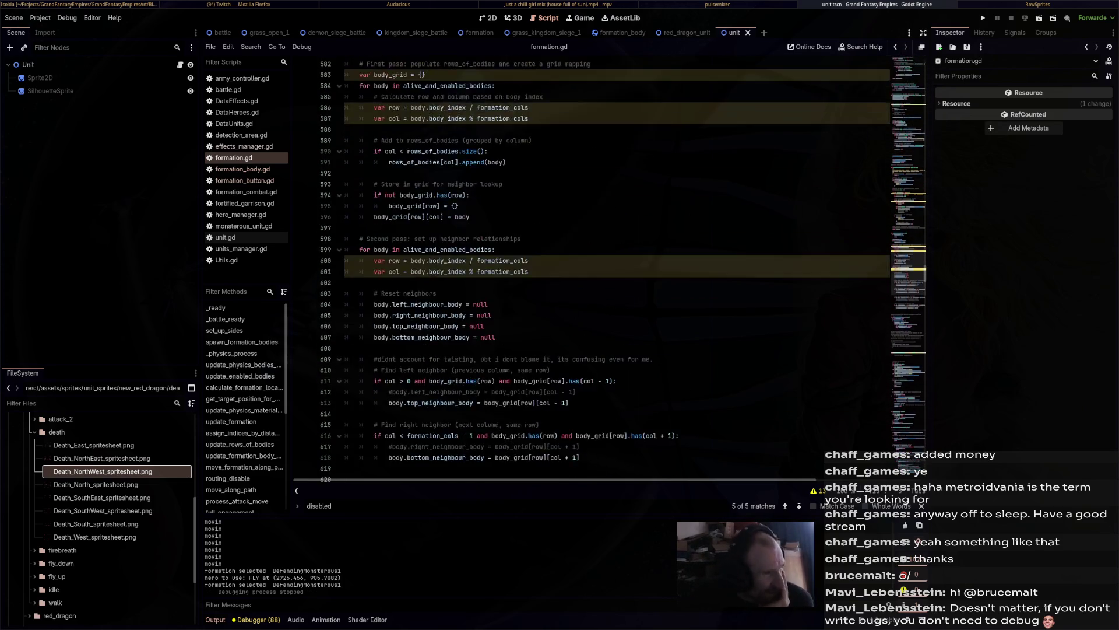
pyautogui.scroll(15, 618, 268)
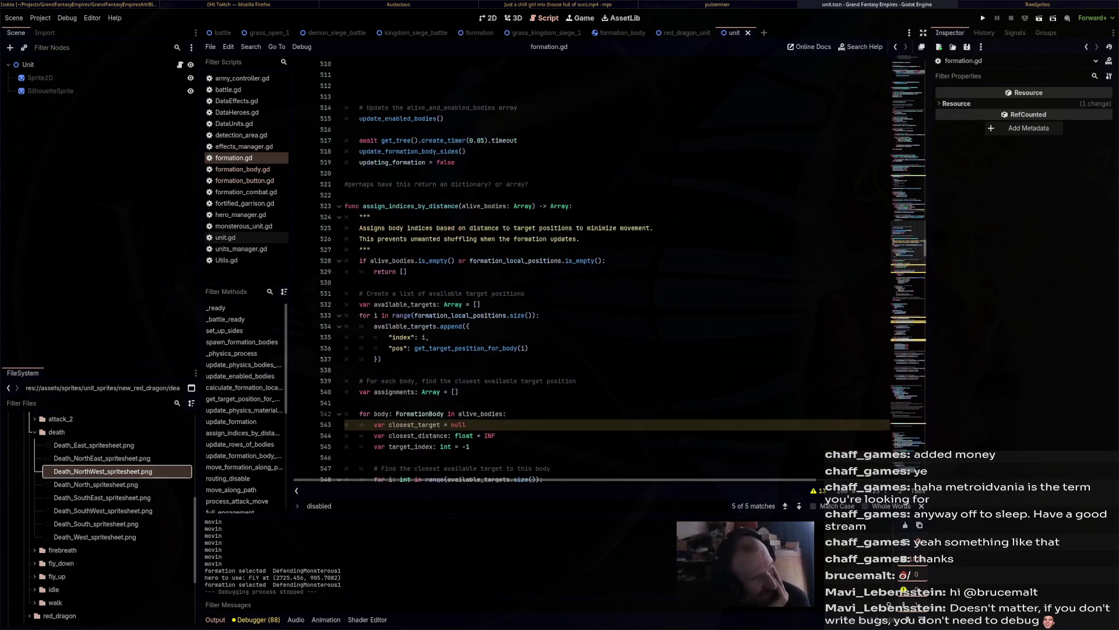
pyautogui.scroll(5, 618, 268)
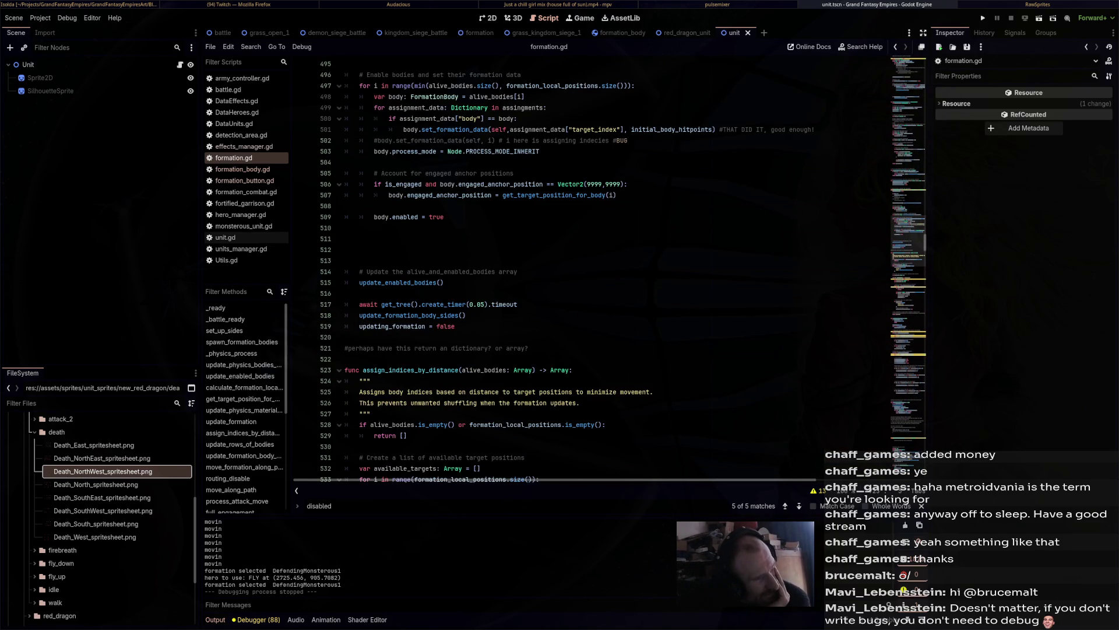
pyautogui.scroll(4, 618, 268)
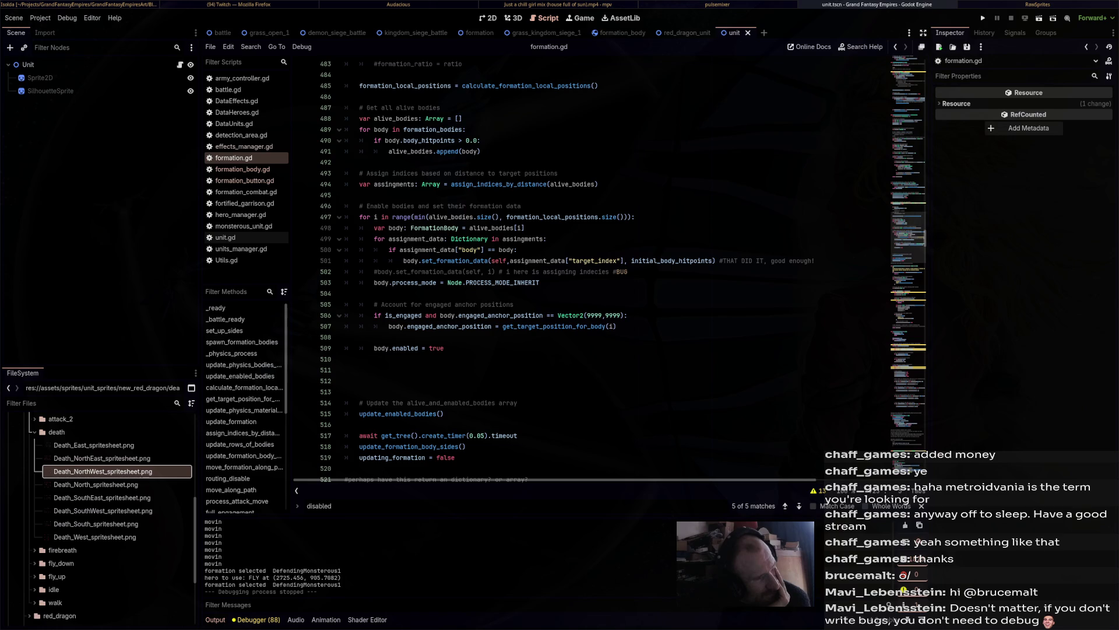
pyautogui.press('F5')
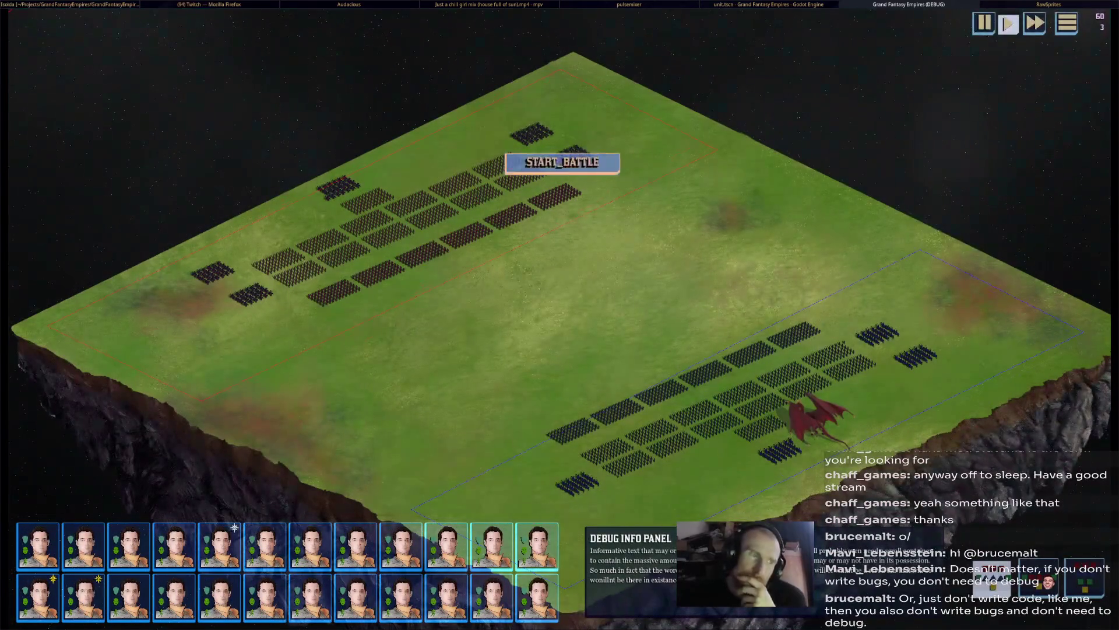
# Start the battle, select the red dragon and order it to FLY to a target spot.
pyautogui.click(562, 162)
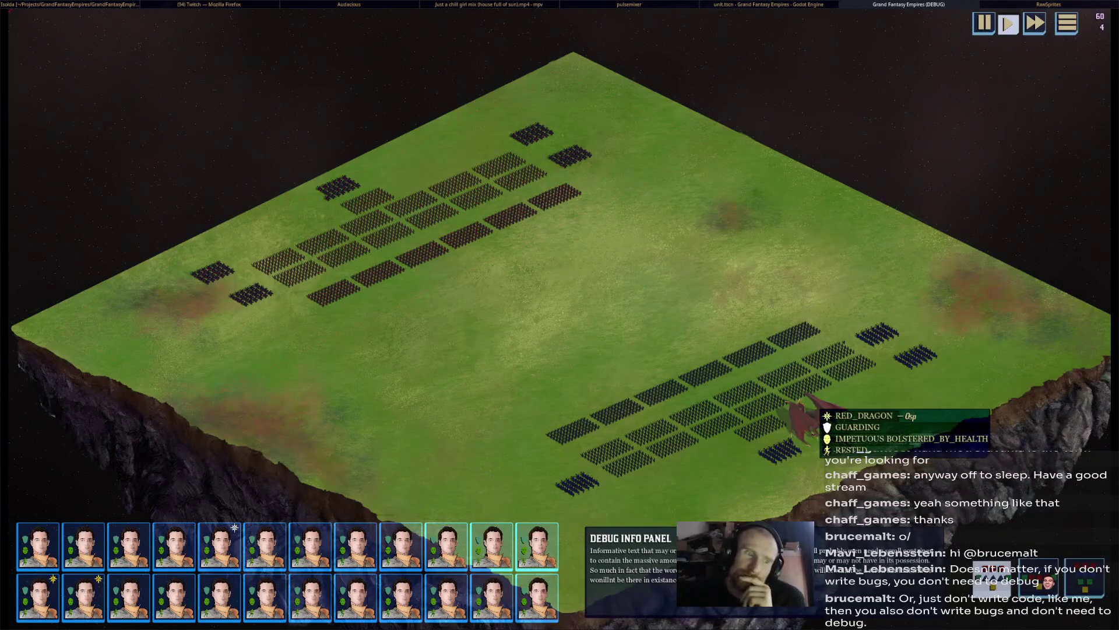
pyautogui.click(808, 417)
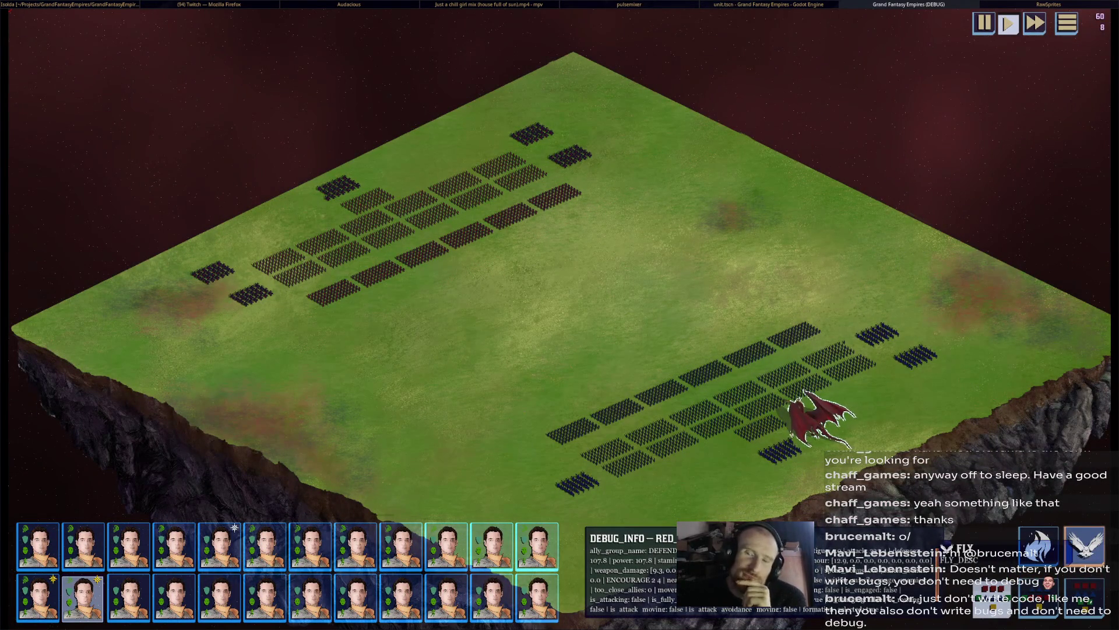
pyautogui.rightClick(873, 296)
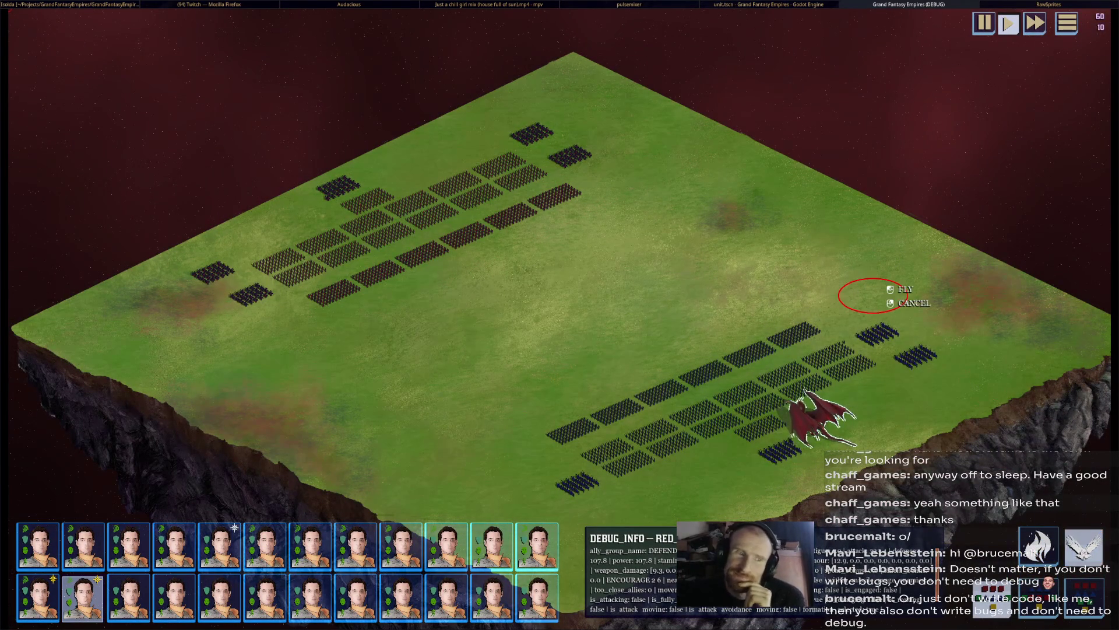
pyautogui.click(873, 295)
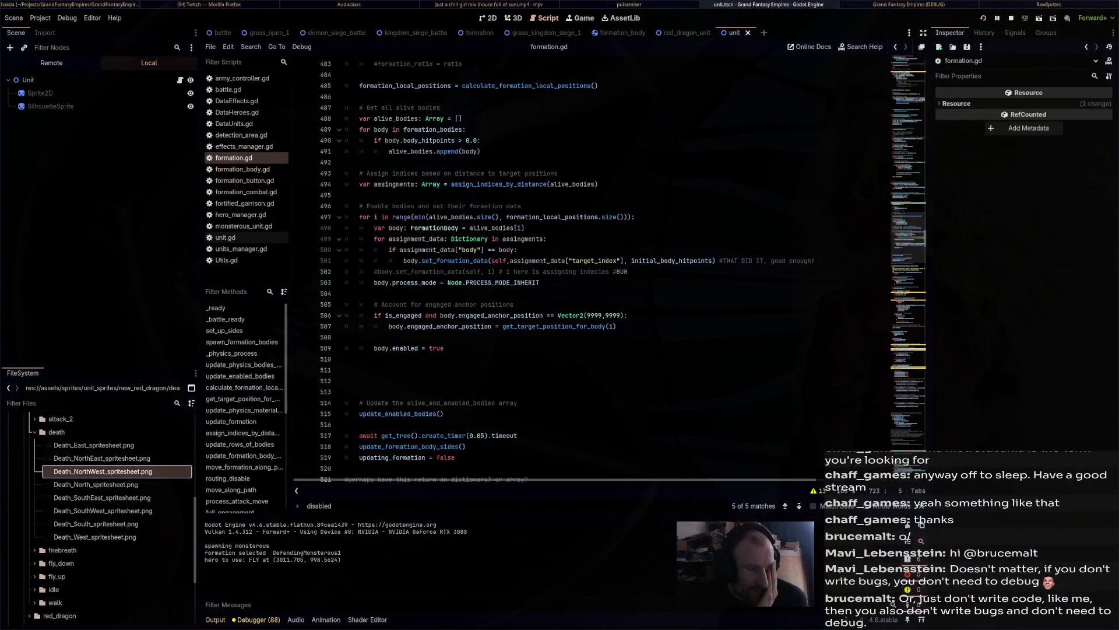
# In the Remote scene tree, check DefendingCavalry0, then collapse it and inspect DefendingMonsterous1 in the Inspector.
pyautogui.click(51, 62)
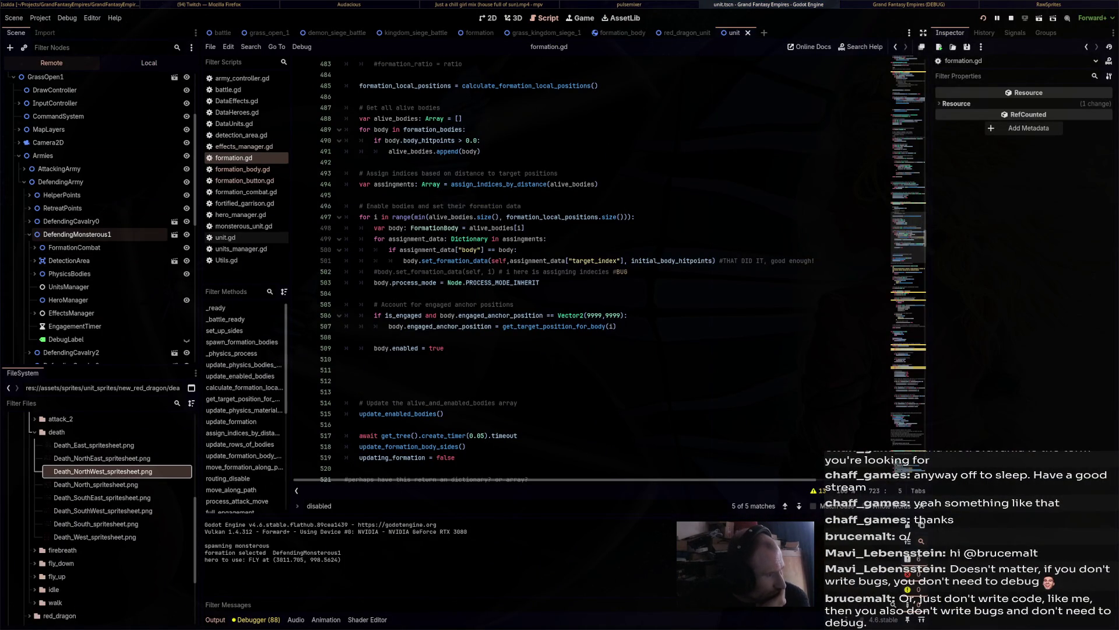
pyautogui.click(76, 234)
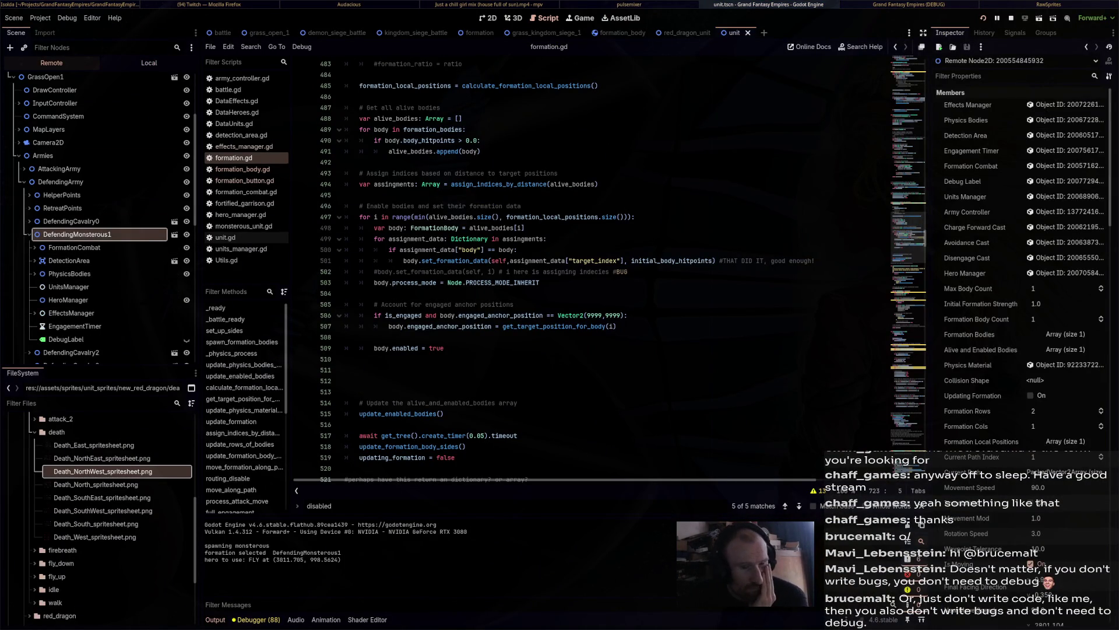
pyautogui.scroll(-10, 1020, 263)
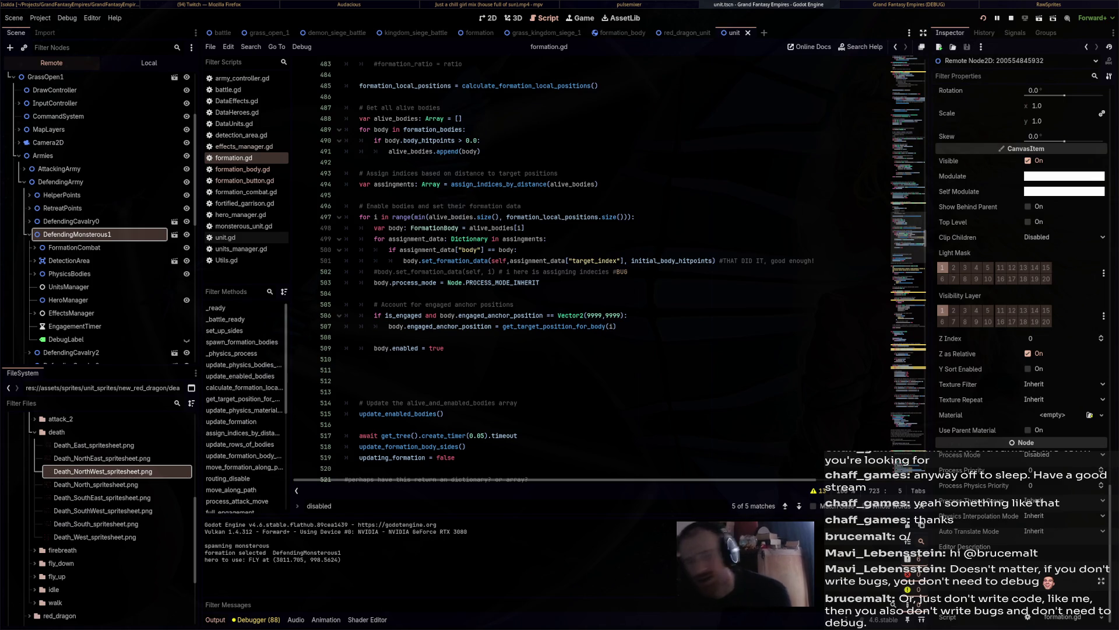
pyautogui.click(70, 221)
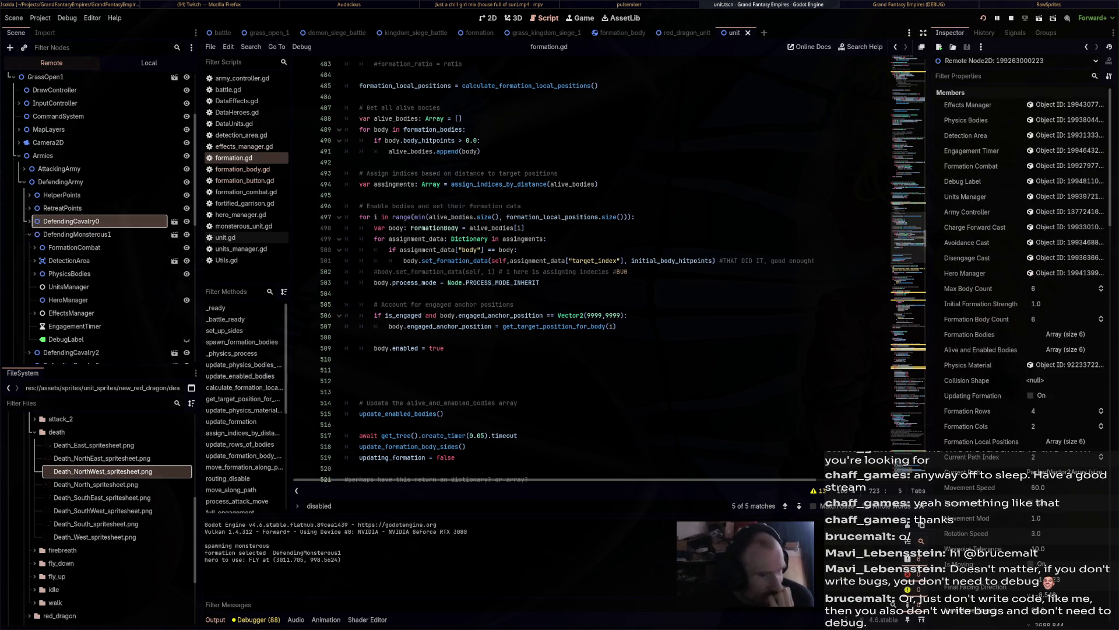
pyautogui.scroll(-7, 524, 262)
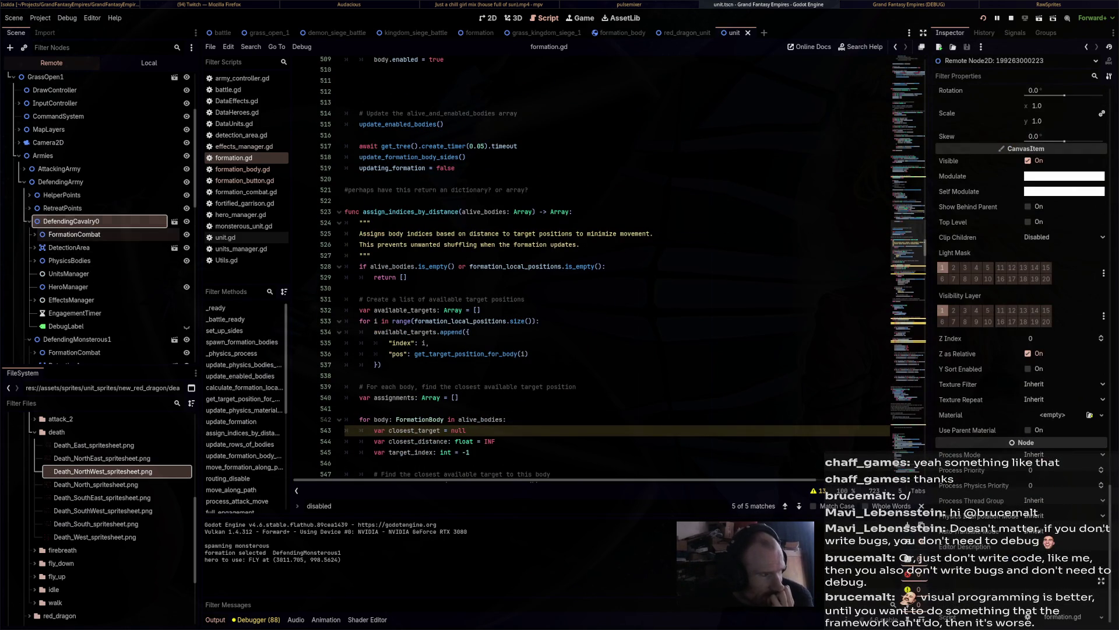
pyautogui.press('Left')
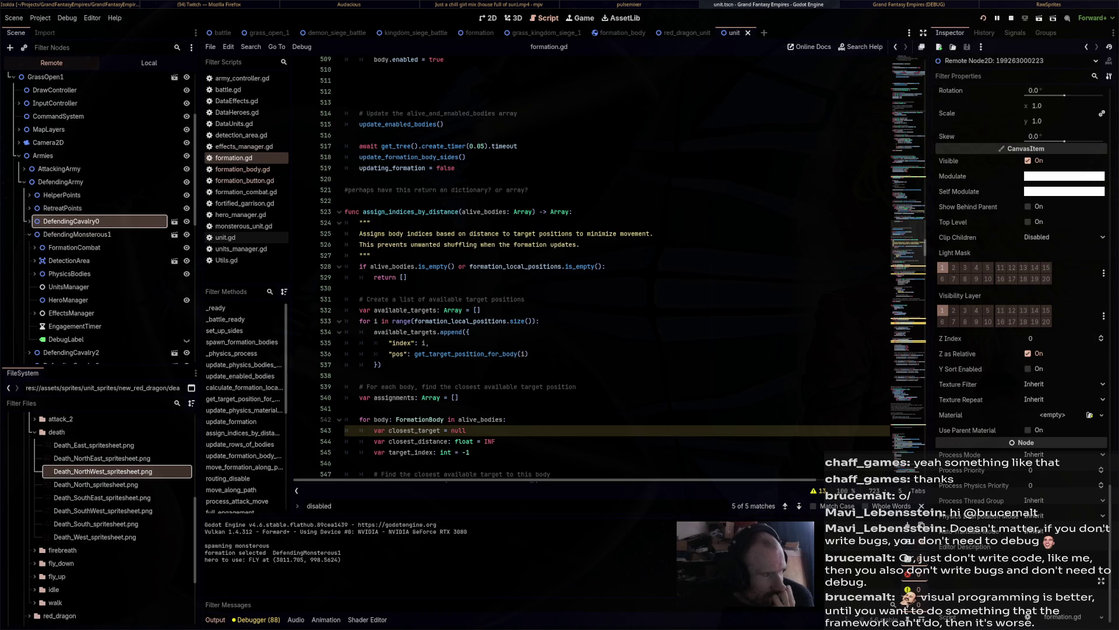
pyautogui.click(77, 234)
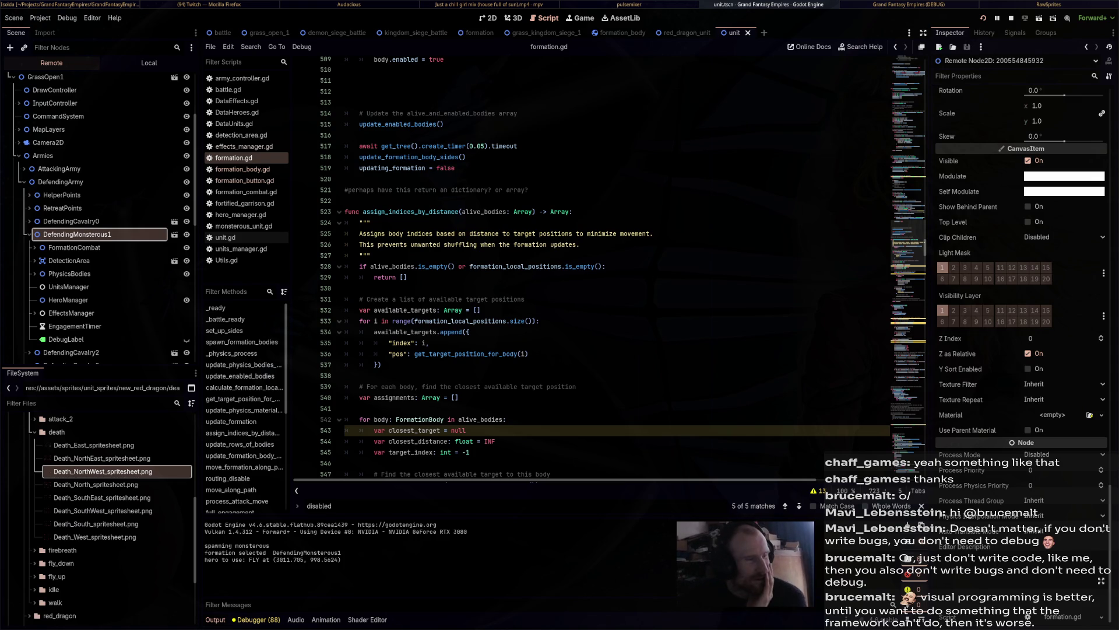
pyautogui.scroll(-9, 606, 268)
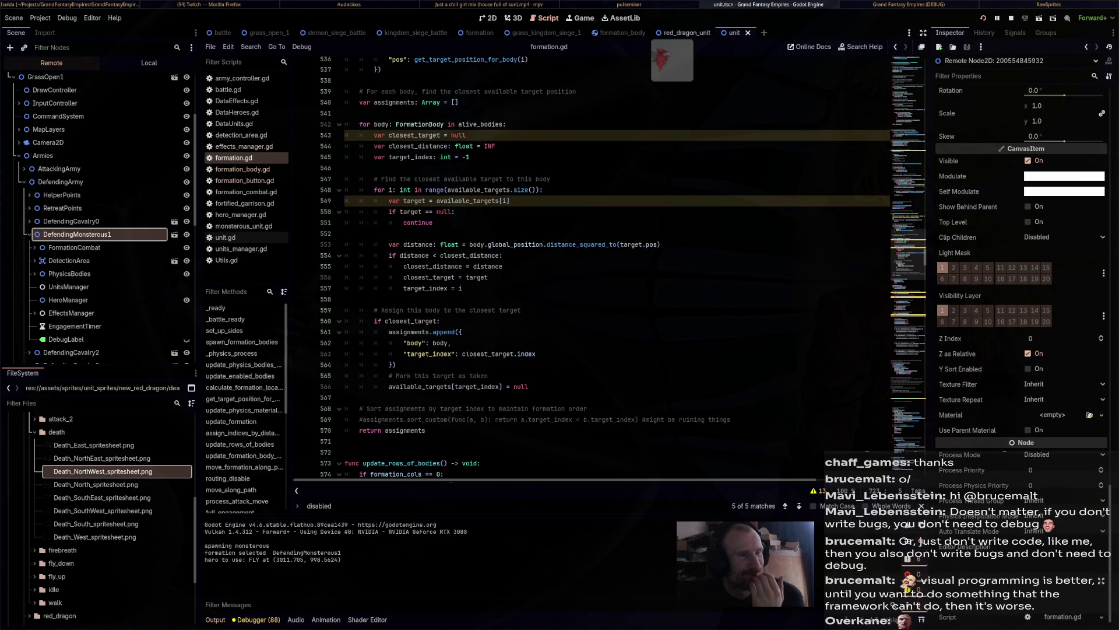
# View the red dragon in the red_dragon_unit scene's 2D workspace, then return to formation.gd.
pyautogui.click(684, 32)
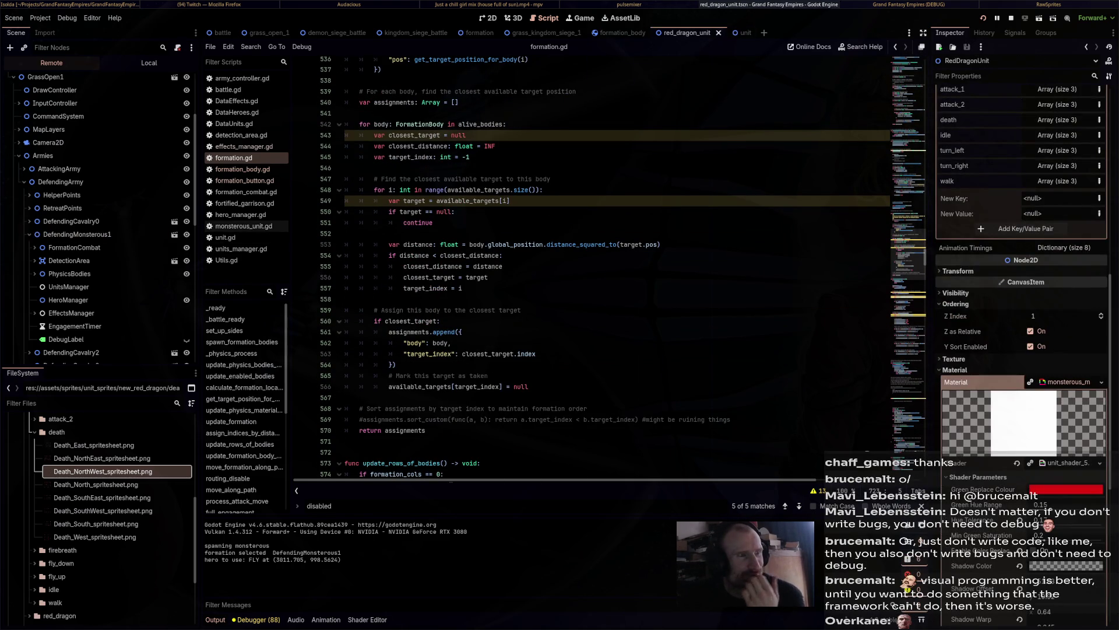
pyautogui.click(488, 18)
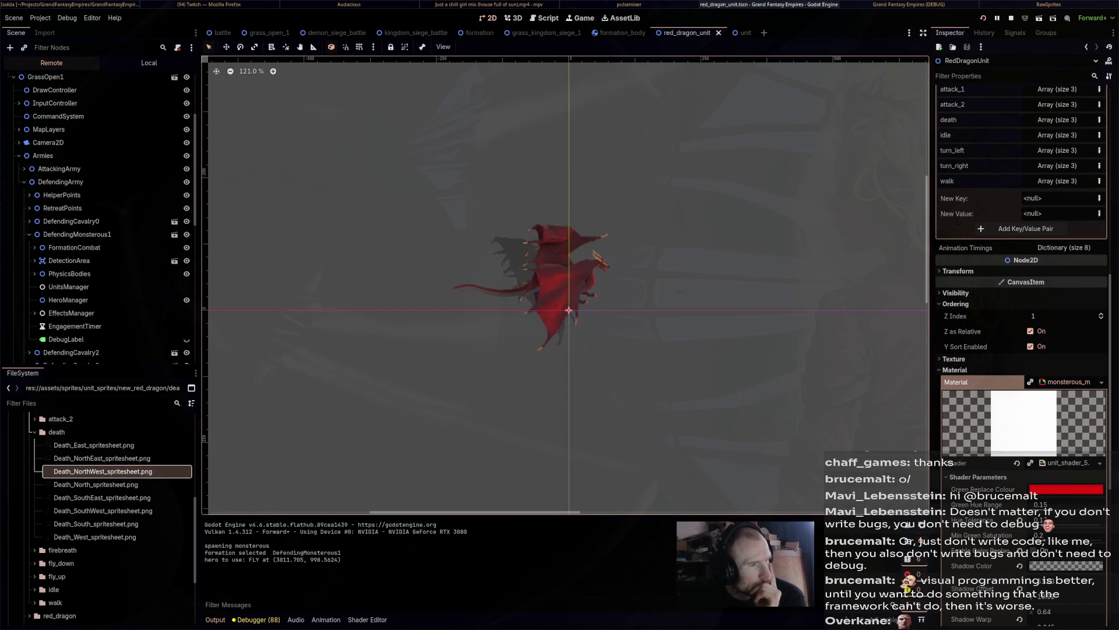
pyautogui.scroll(4, 105, 286)
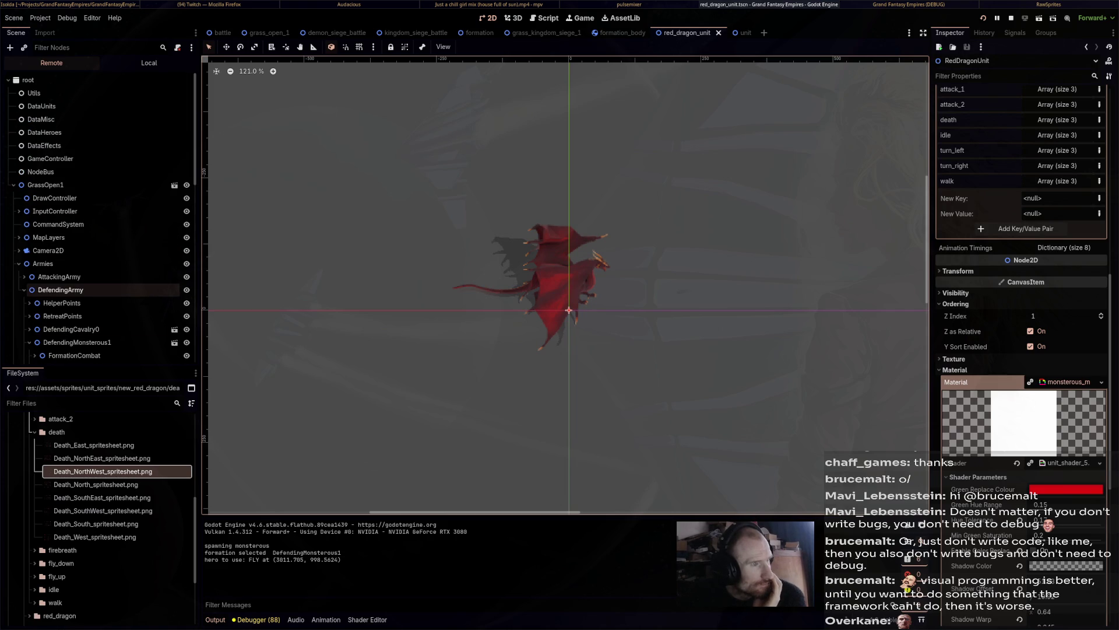
pyautogui.click(545, 18)
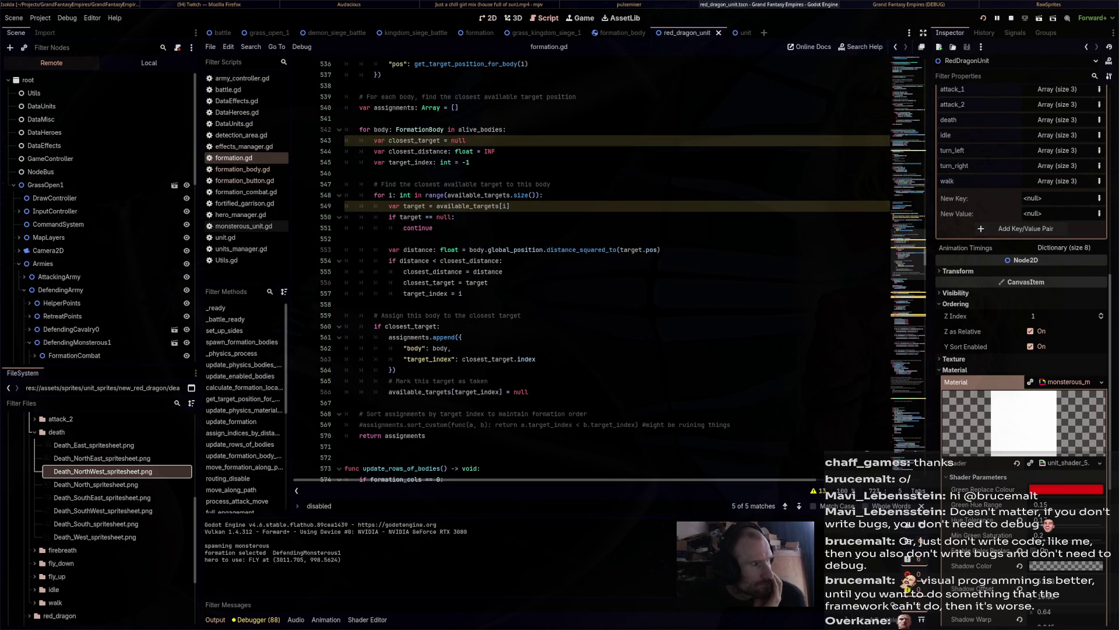
# Open hero_manager.gd near the commented INHERIT line 502.
pyautogui.click(240, 215)
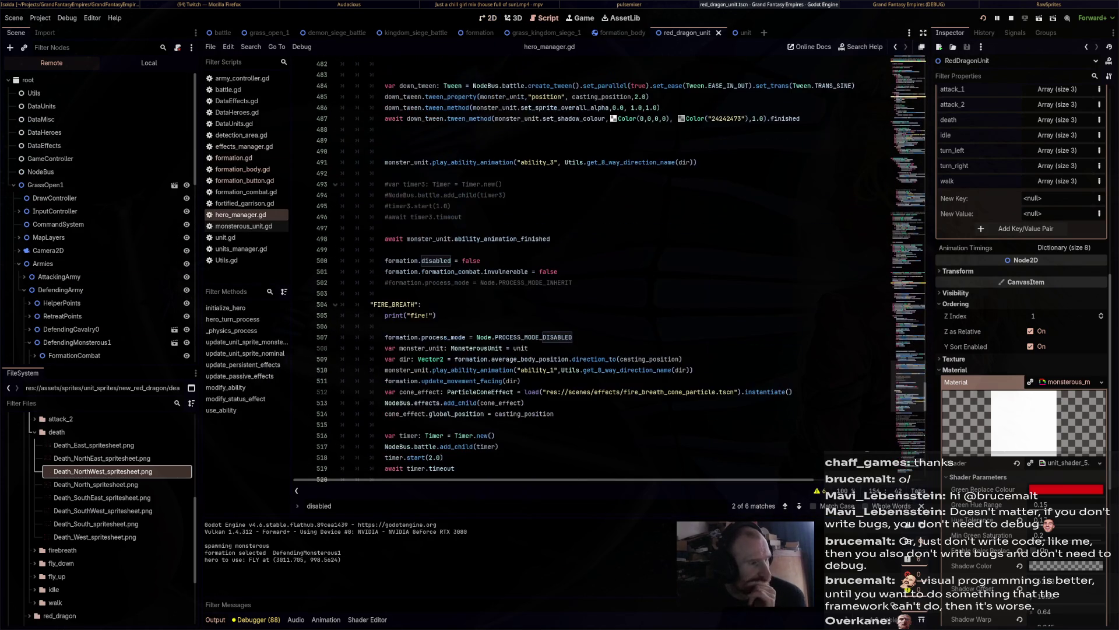
pyautogui.click(562, 282)
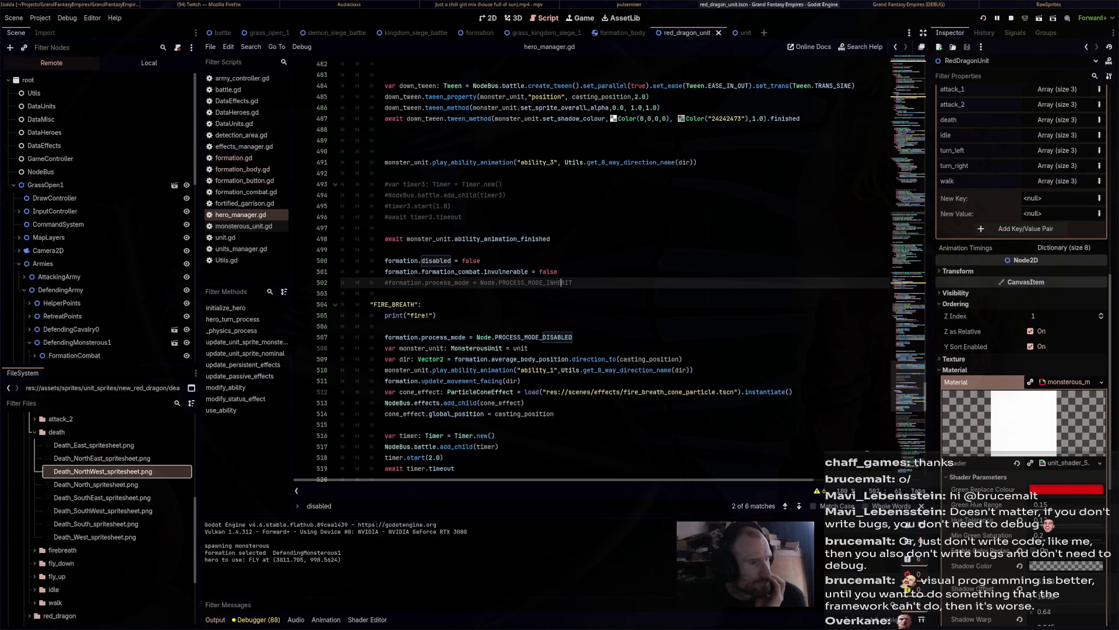
pyautogui.scroll(10, 562, 282)
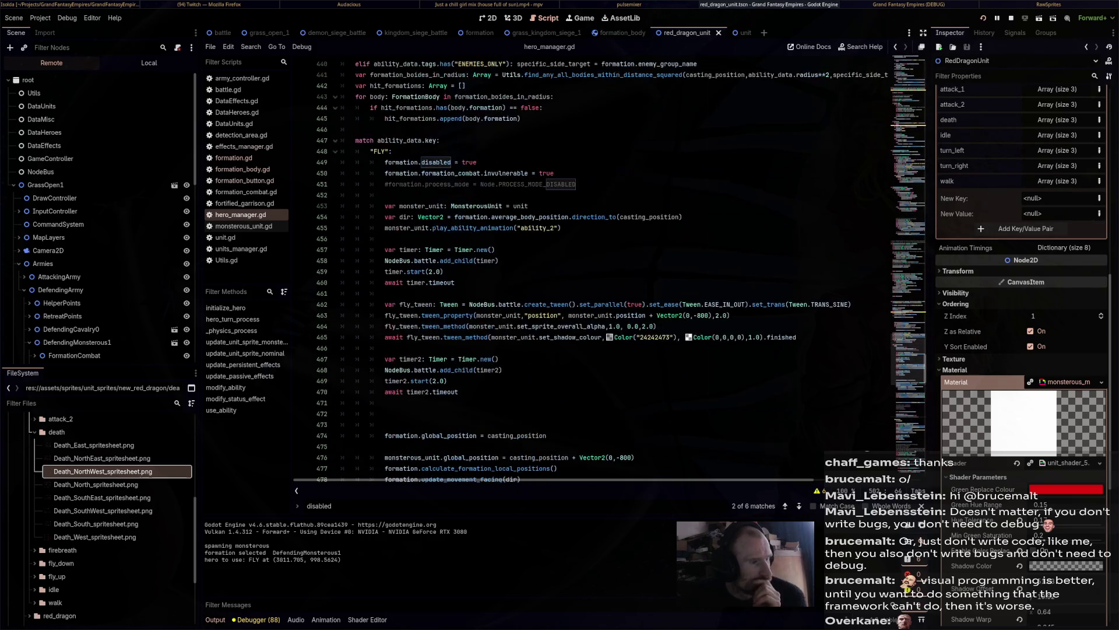
# Search for PROCESS_MODE_DISABLED and cycle between its matches on lines 451 and 507.
pyautogui.doubleClick(536, 184)
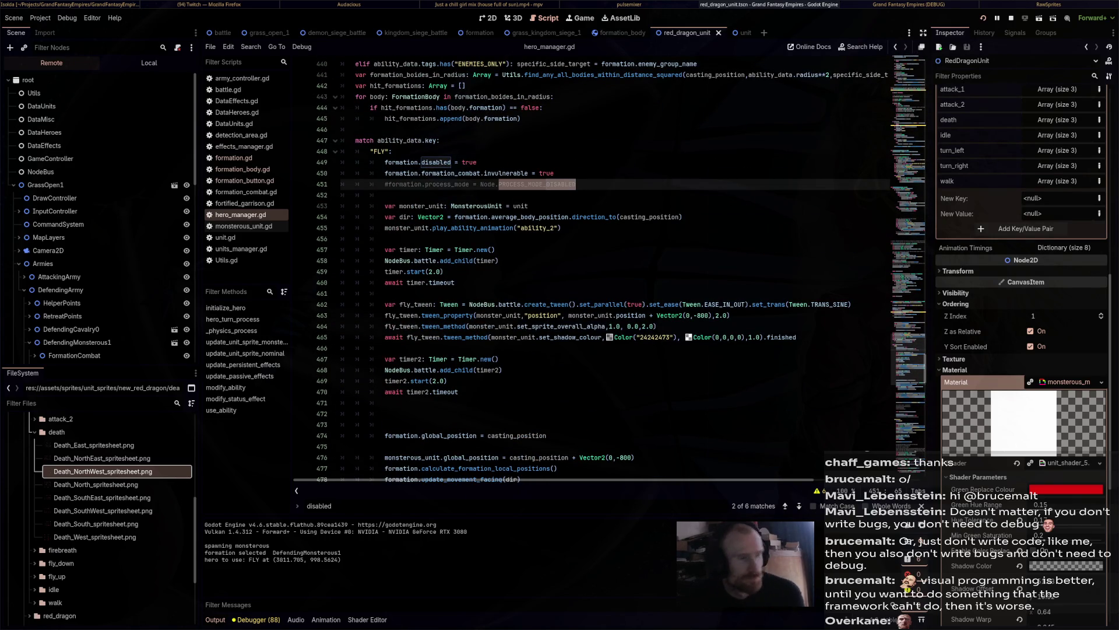
pyautogui.hotkey('ctrl', 'f')
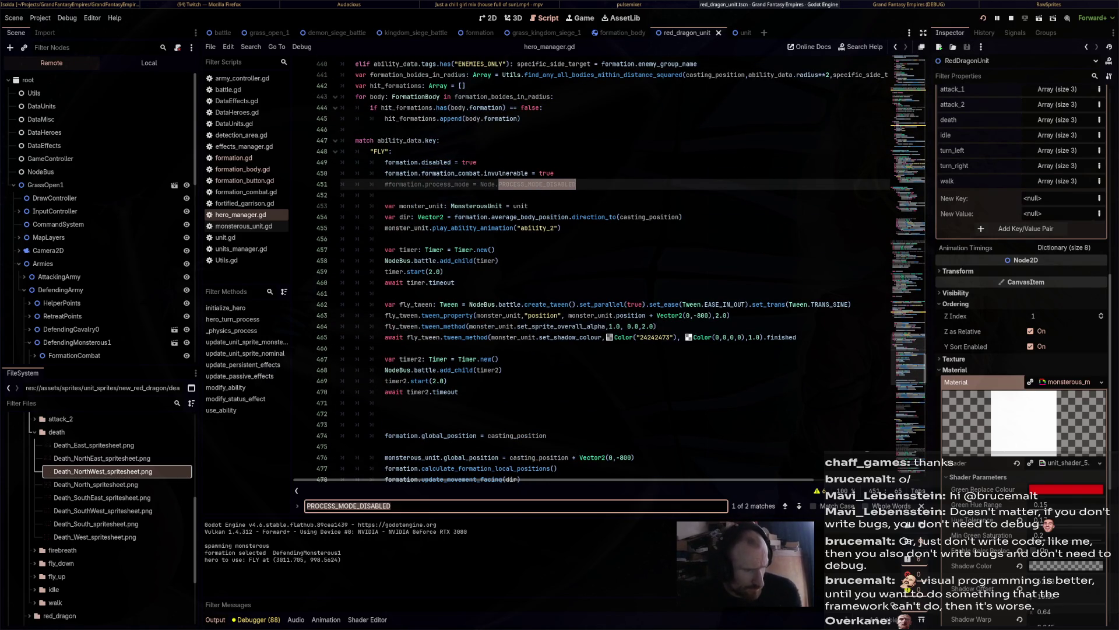
pyautogui.press('Return')
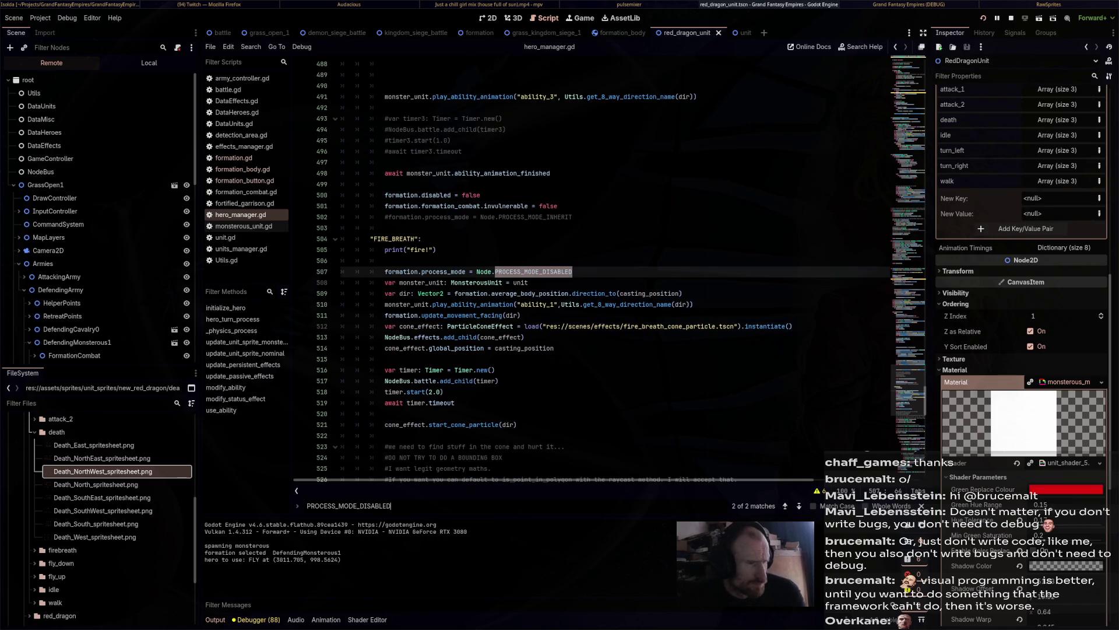
pyautogui.press('Return')
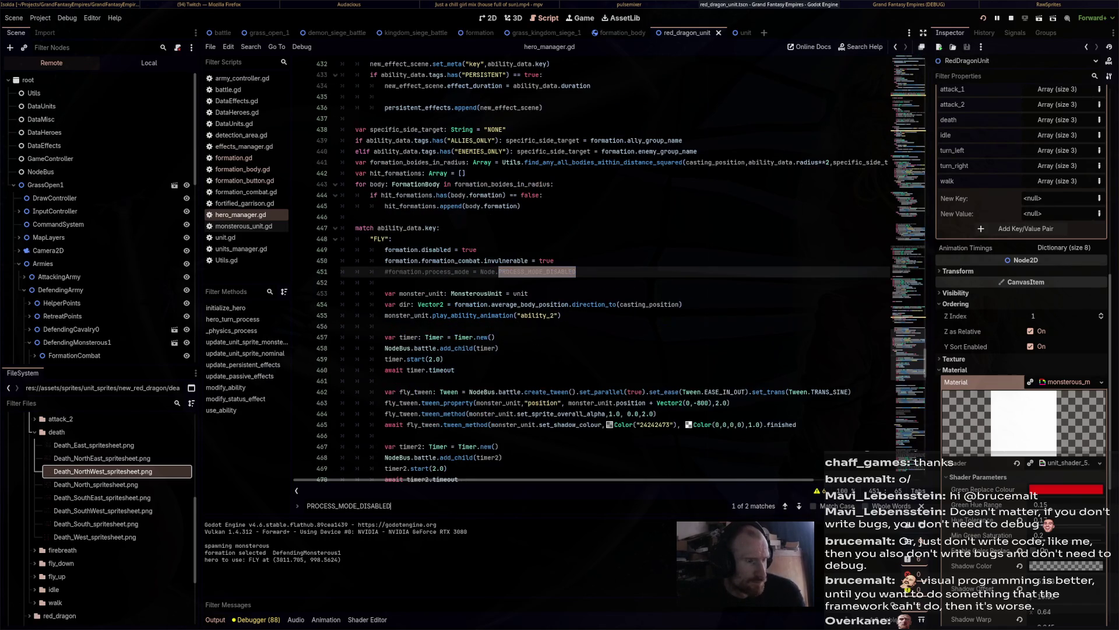
pyautogui.press('Return')
pyautogui.press('Return')
pyautogui.press('Return')
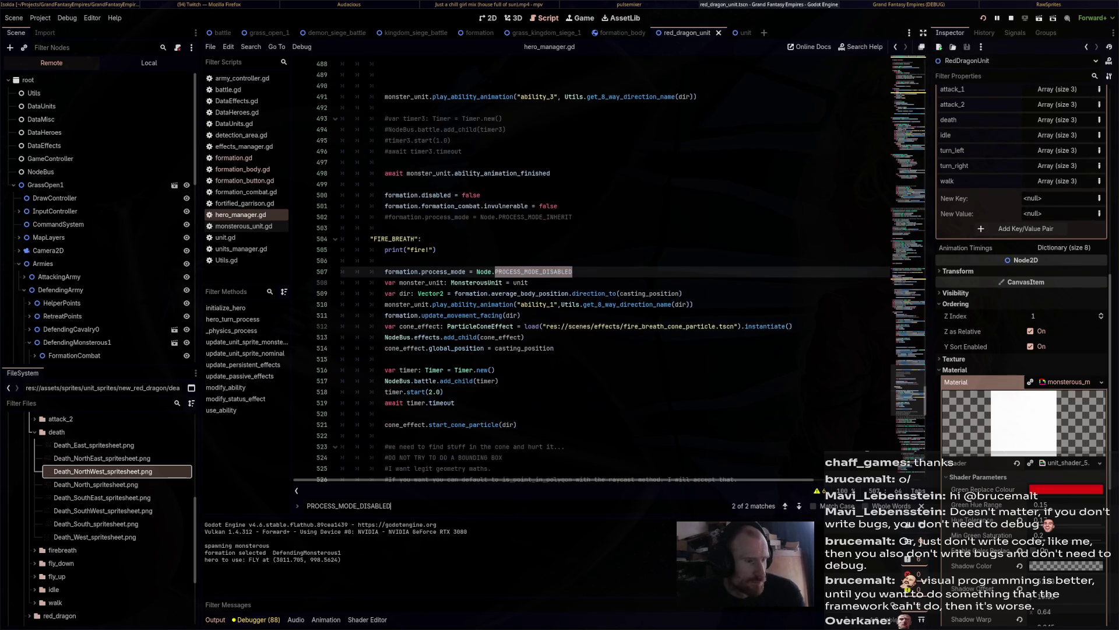
pyautogui.press('Return')
pyautogui.press('Return')
pyautogui.press('Return')
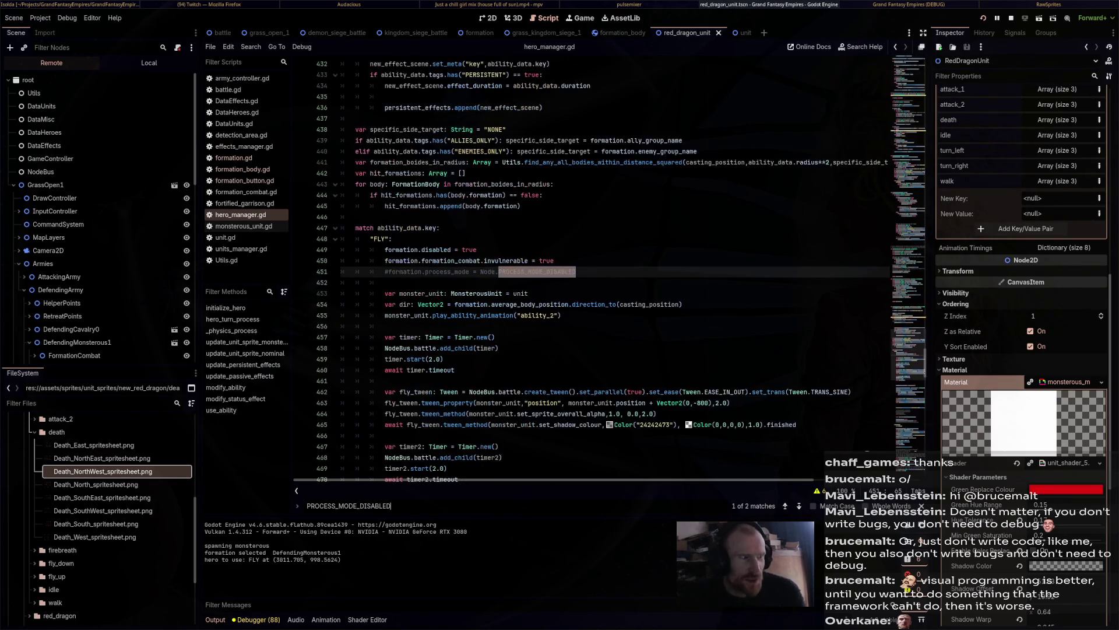
pyautogui.press('Return')
pyautogui.press('Return')
pyautogui.press('Return')
pyautogui.press('Return')
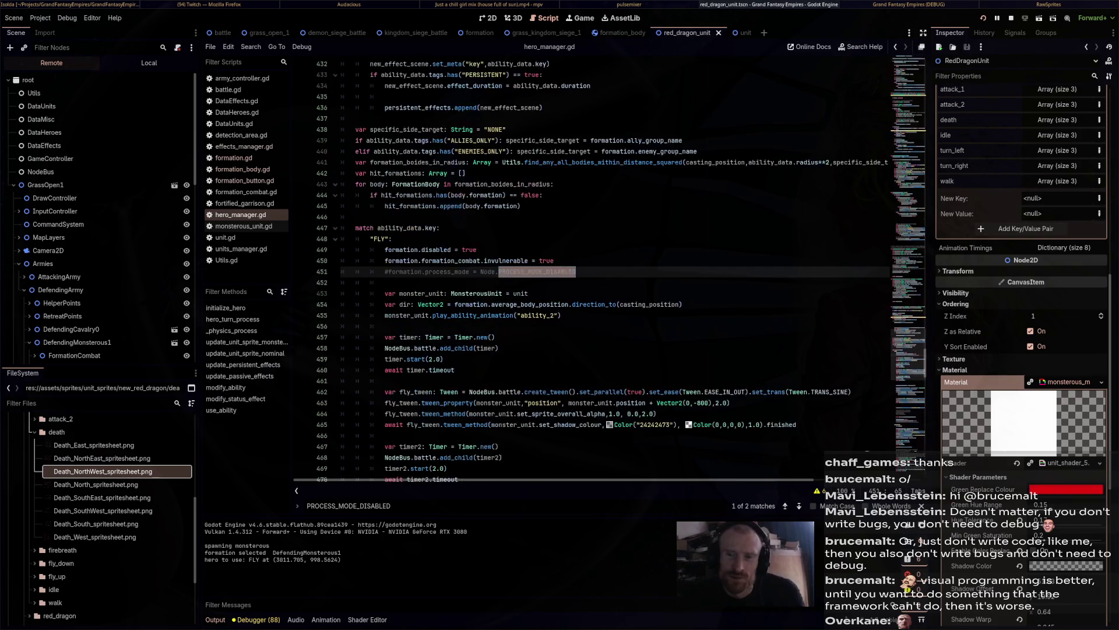
pyautogui.press('Return')
pyautogui.press('Return')
pyautogui.press('Return')
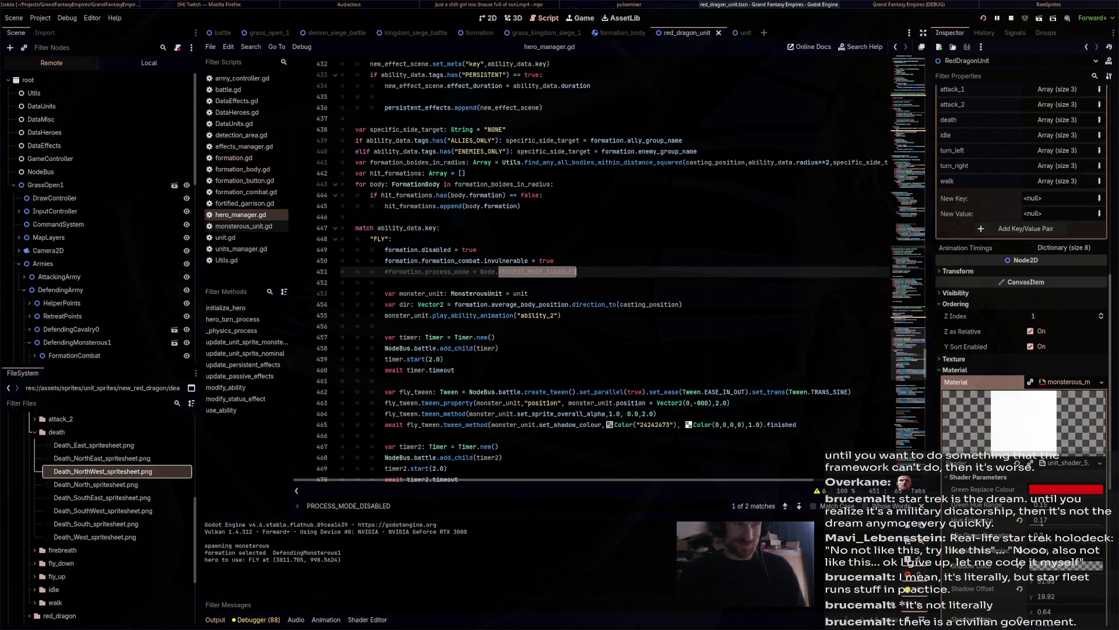
pyautogui.scroll(-9, 607, 268)
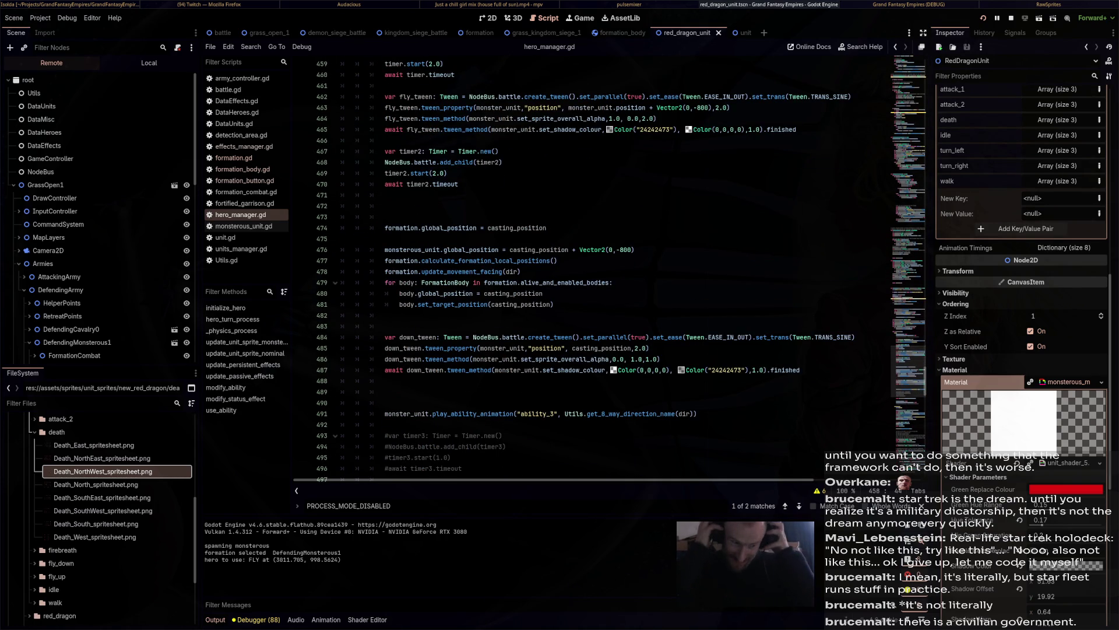
pyautogui.scroll(4, 474, 185)
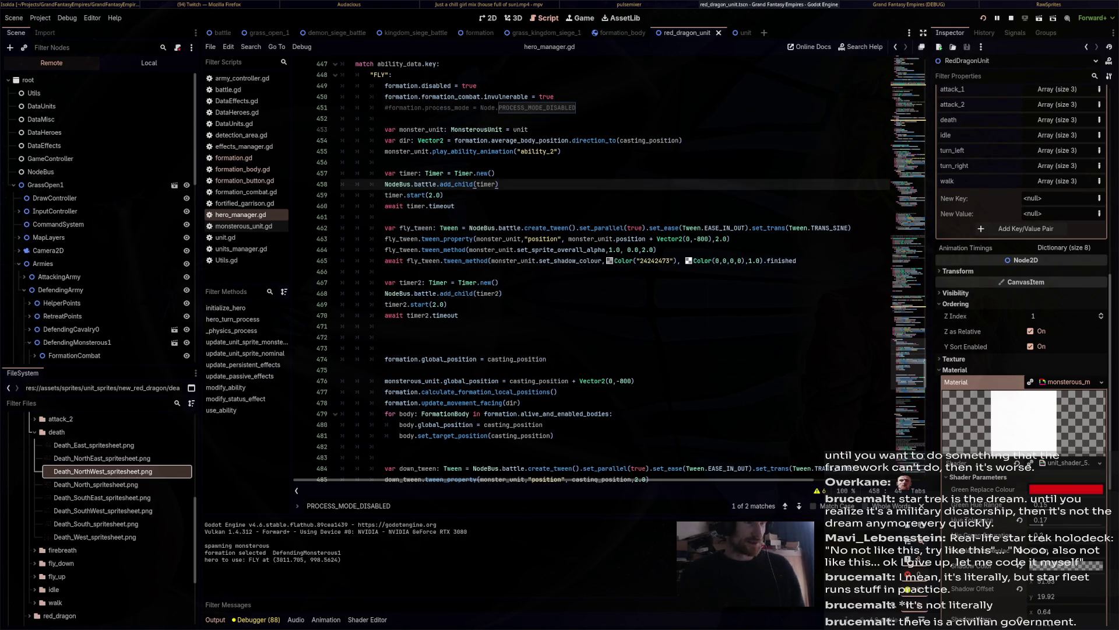
pyautogui.click(576, 108)
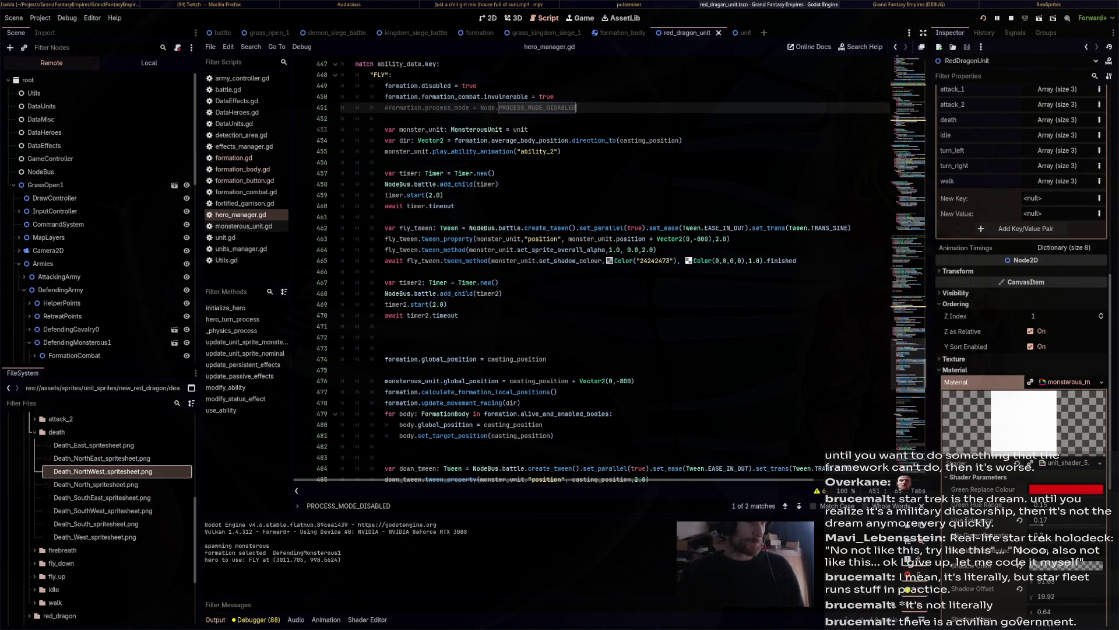
pyautogui.doubleClick(447, 108)
# Search all project files for PROCESS_MODE_DISABLED.
pyautogui.doubleClick(537, 107)
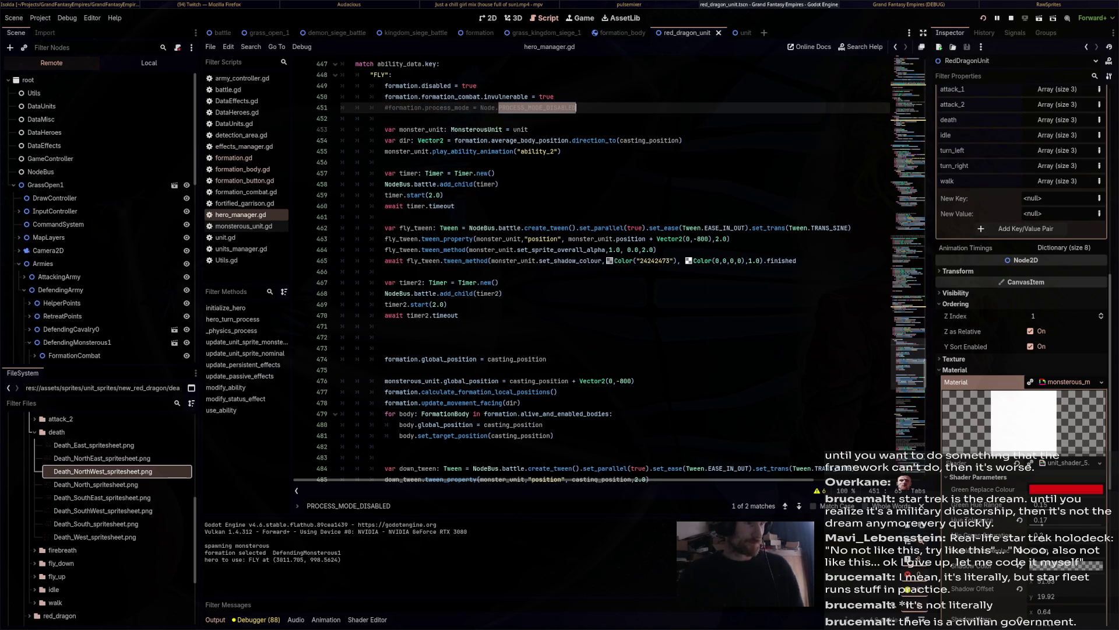
pyautogui.click(251, 47)
pyautogui.click(265, 111)
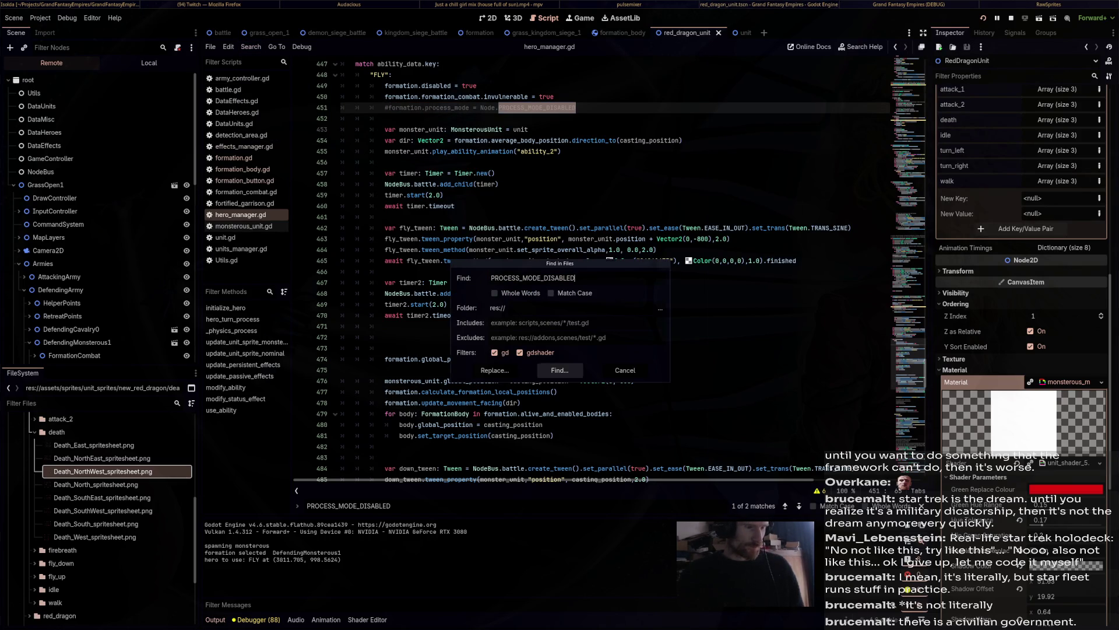
pyautogui.click(559, 371)
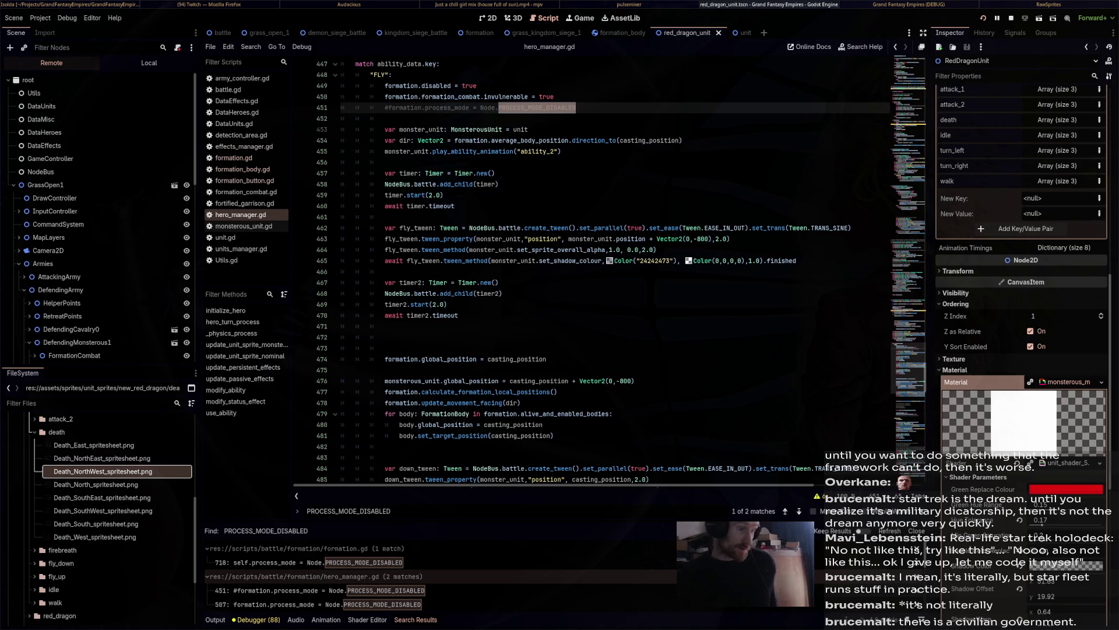
# Review the formation.gd line 718 and hero_manager.gd lines 451 and 507 matches.
pyautogui.click(309, 562)
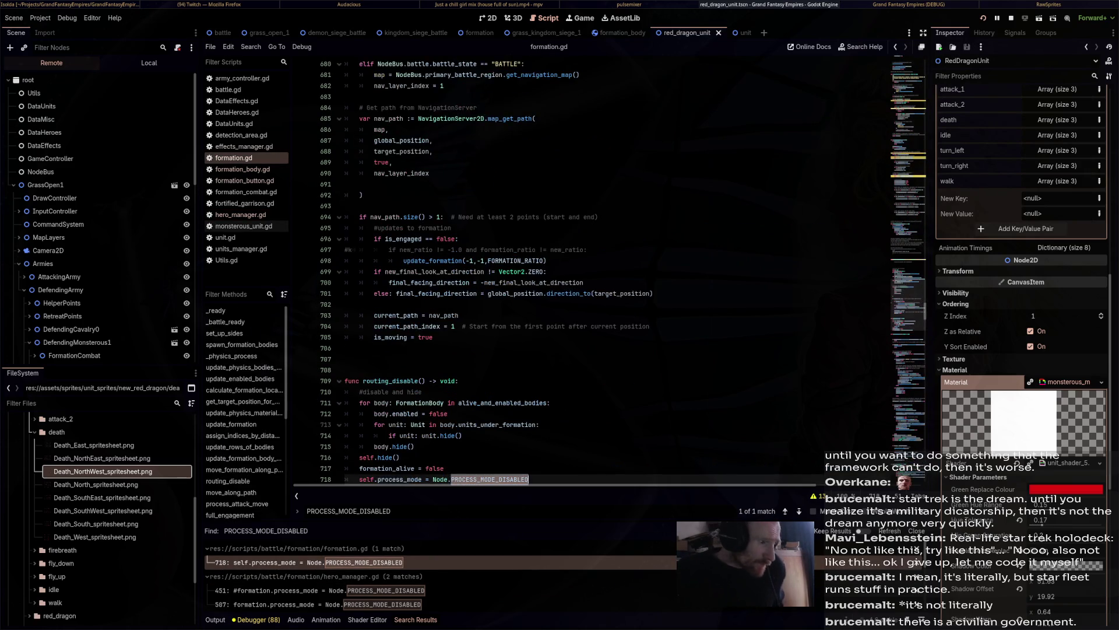
pyautogui.scroll(-3, 309, 581)
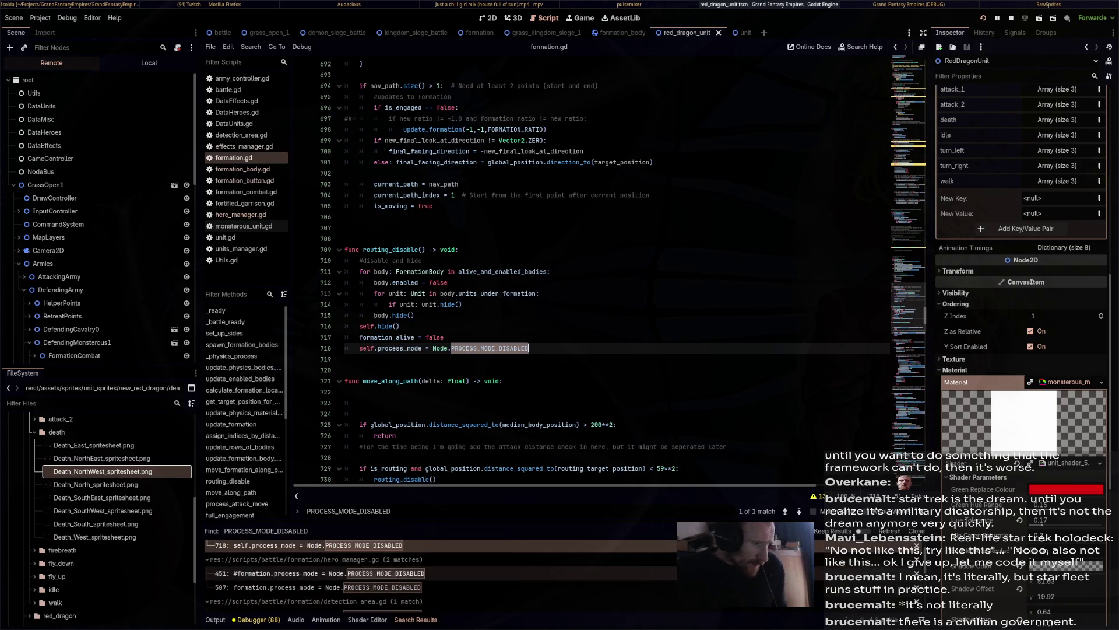
pyautogui.scroll(2, 309, 581)
pyautogui.click(309, 565)
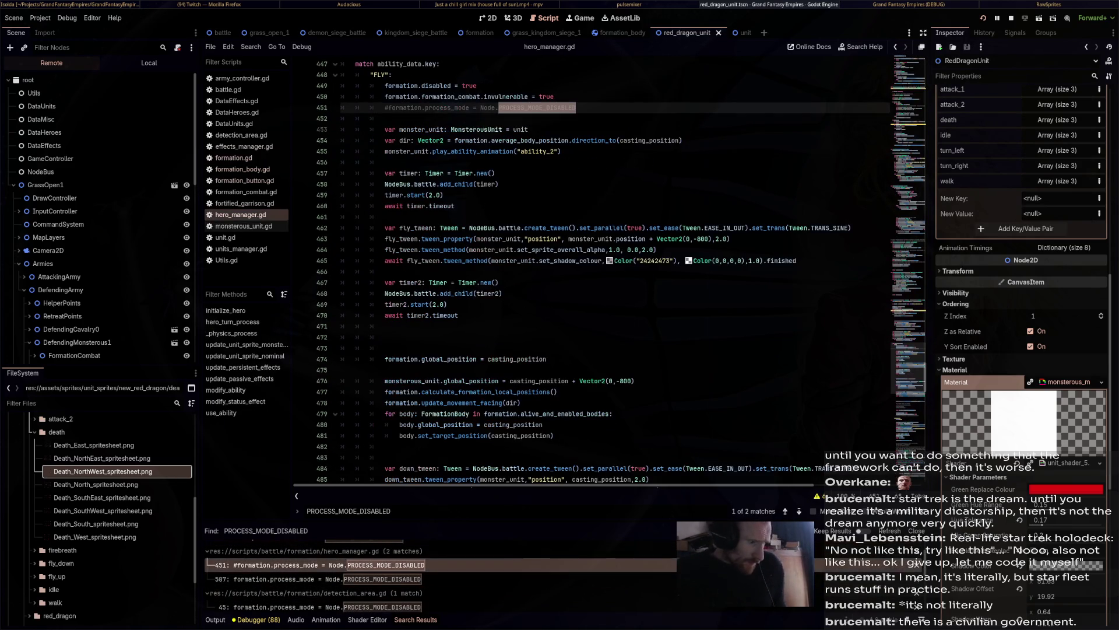
pyautogui.click(309, 579)
pyautogui.scroll(-4, 583, 268)
# Comment out line 507 and paste lines disabling the formation and making it invulnerable.
pyautogui.hotkey('ctrl', 'k')
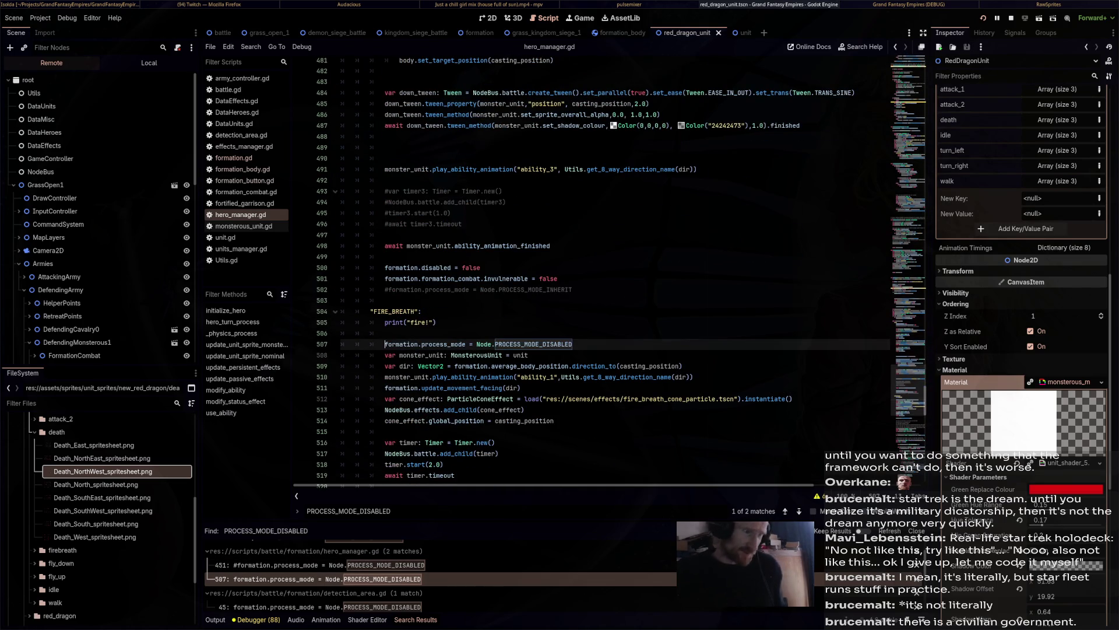
pyautogui.hotkey('shift', 'F3')
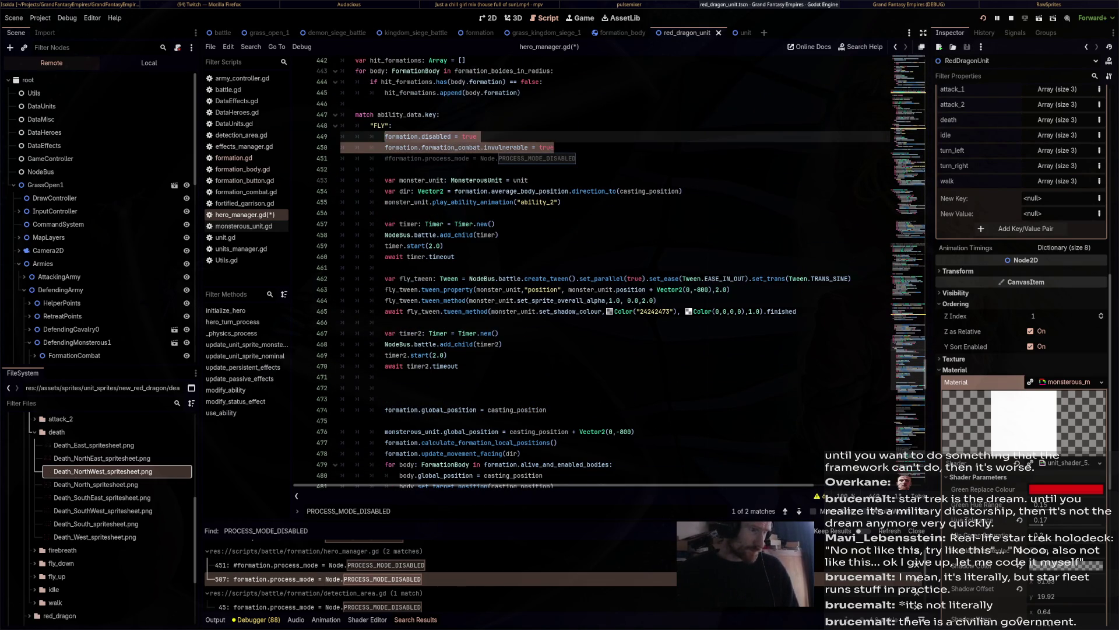
pyautogui.press('F3')
pyautogui.scroll(-5, 583, 268)
pyautogui.hotkey('ctrl', 'v')
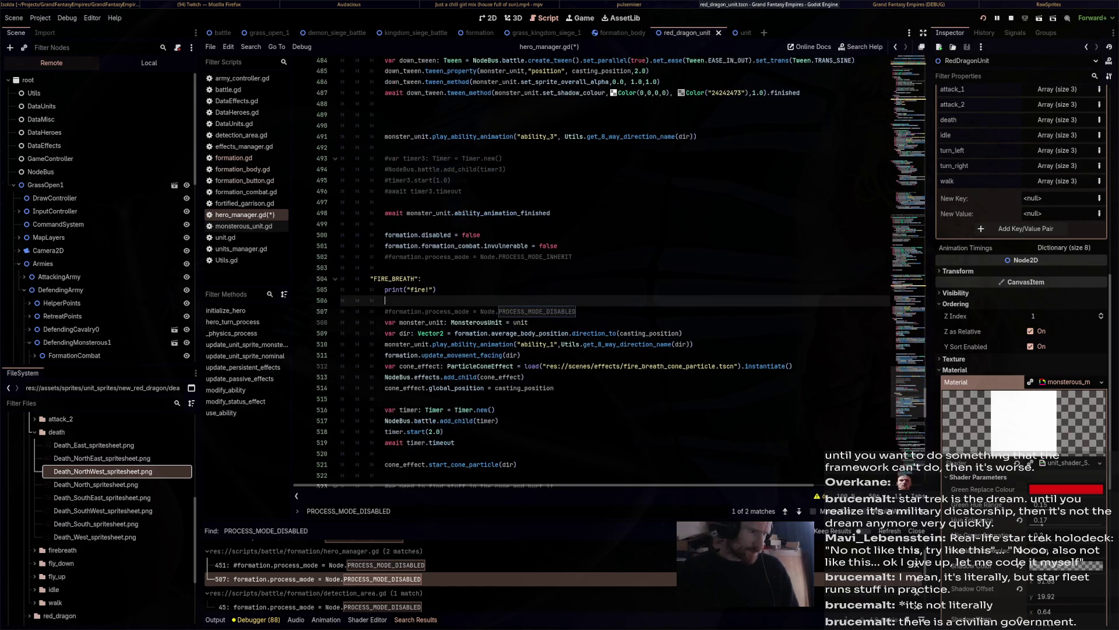
pyautogui.scroll(-4, 583, 268)
# Uncomment the fire-breath process-mode line in hero_manager.gd.
pyautogui.press('Down')
pyautogui.hotkey('ctrl', 'k')
pyautogui.scroll(-5, 583, 268)
pyautogui.scroll(-5, 582, 268)
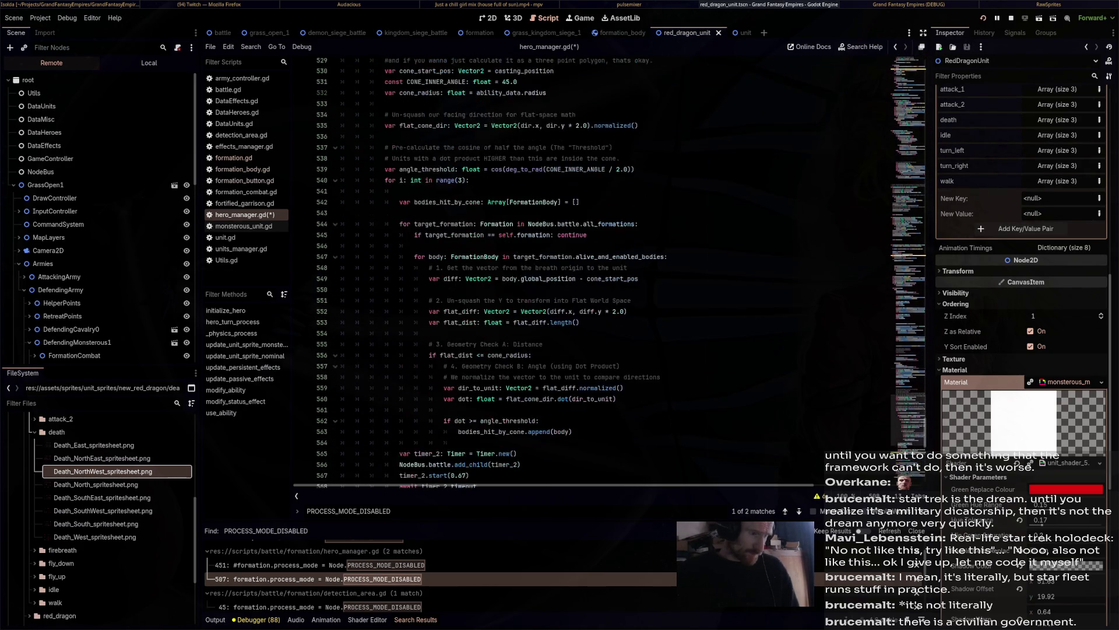
pyautogui.scroll(20, 582, 268)
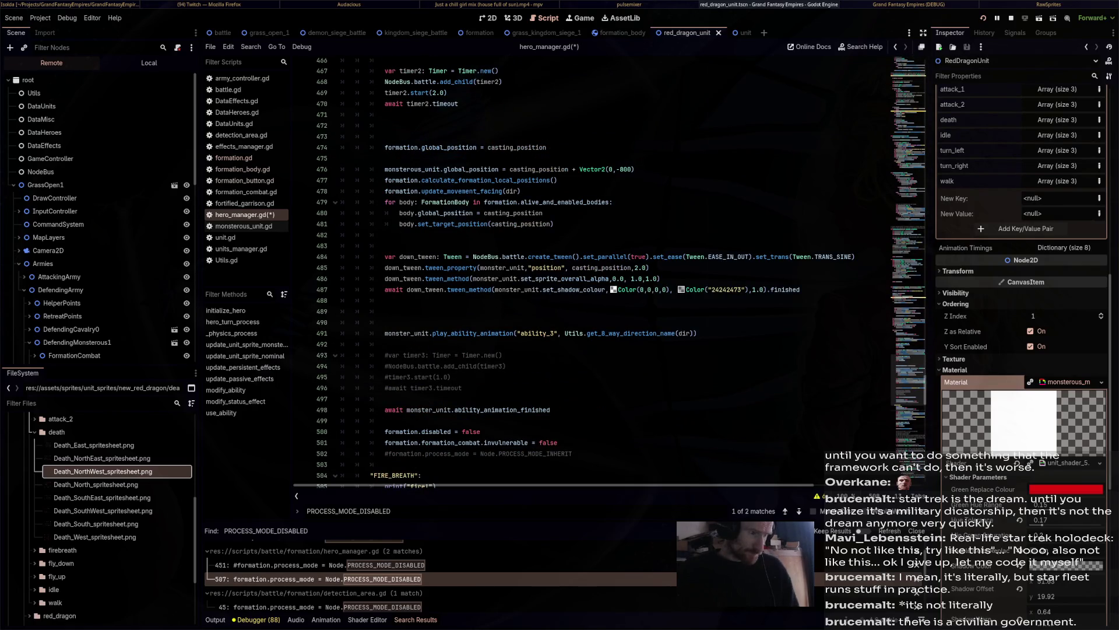
# Review the fire-breath reset and await lines, then undo the edits back to the saved version.
pyautogui.press('Return')
pyautogui.moveTo(572, 322); pyautogui.dragTo(385, 300)
pyautogui.scroll(-20, 612, 268)
pyautogui.click(524, 268)
pyautogui.moveTo(569, 366); pyautogui.dragTo(385, 355)
pyautogui.hotkey('ctrl', 'z')
pyautogui.hotkey('ctrl', 'z')
pyautogui.hotkey('ctrl', 'z')
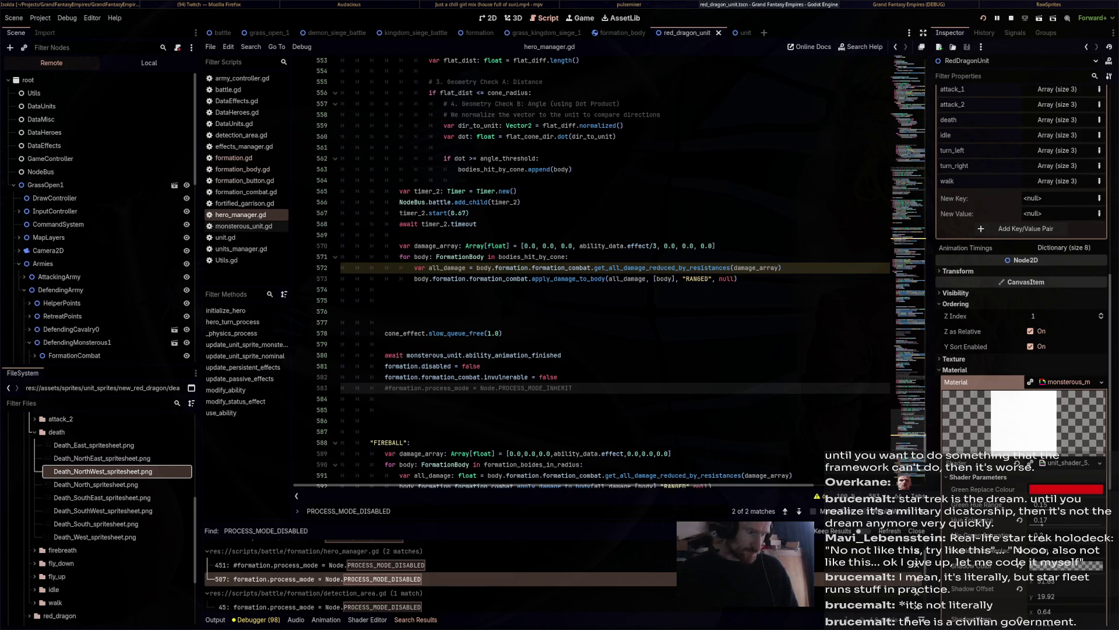
pyautogui.click(262, 606)
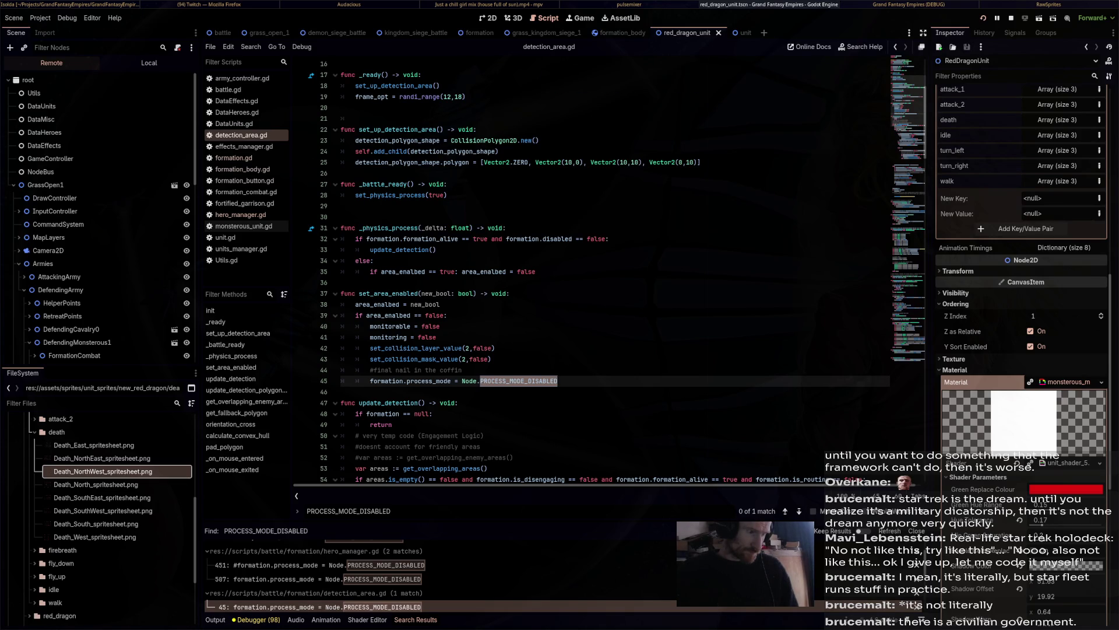
# Review the set_area_enabled function in detection_area.gd where PROCESS_MODE_DISABLED is set.
pyautogui.scroll(-3, 403, 195)
pyautogui.click(403, 195)
pyautogui.doubleClick(402, 195)
pyautogui.scroll(6, 402, 194)
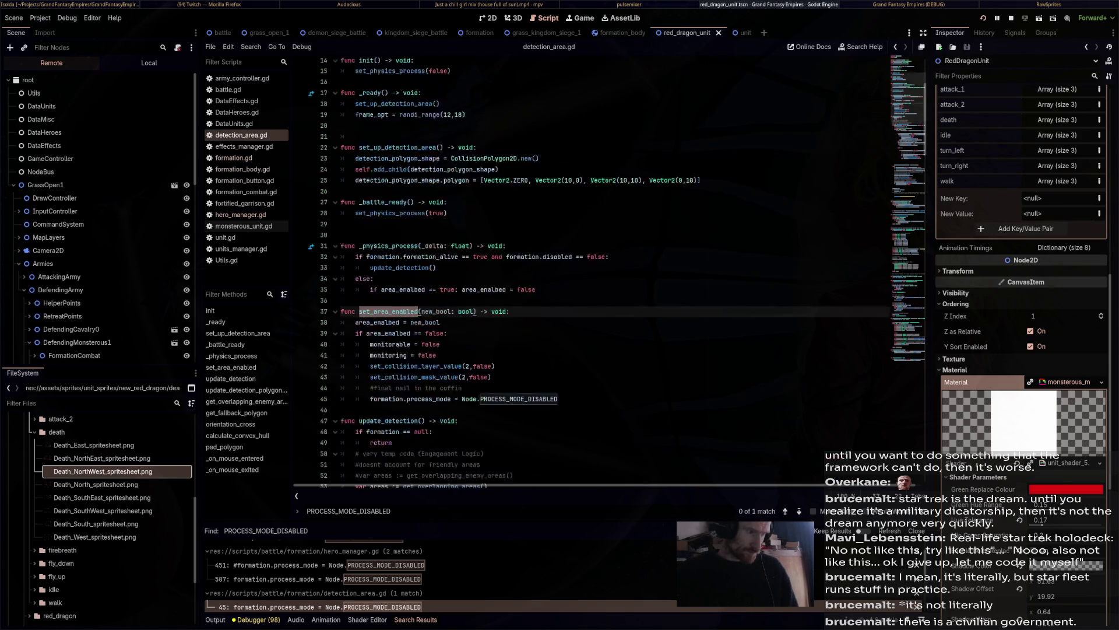
pyautogui.scroll(3, 606, 268)
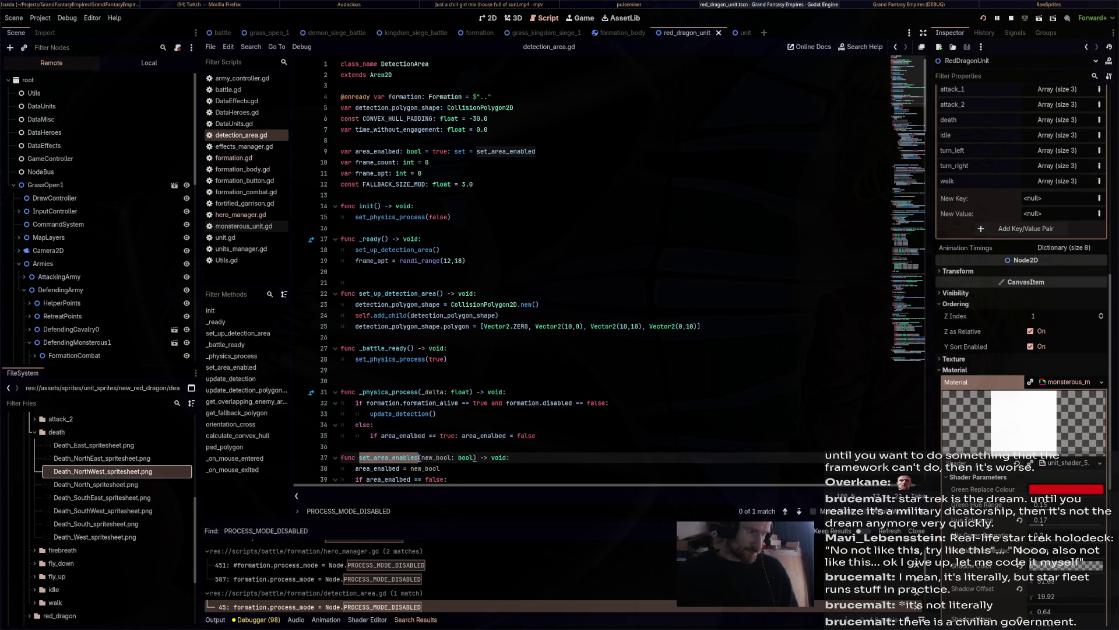
pyautogui.scroll(-4, 606, 268)
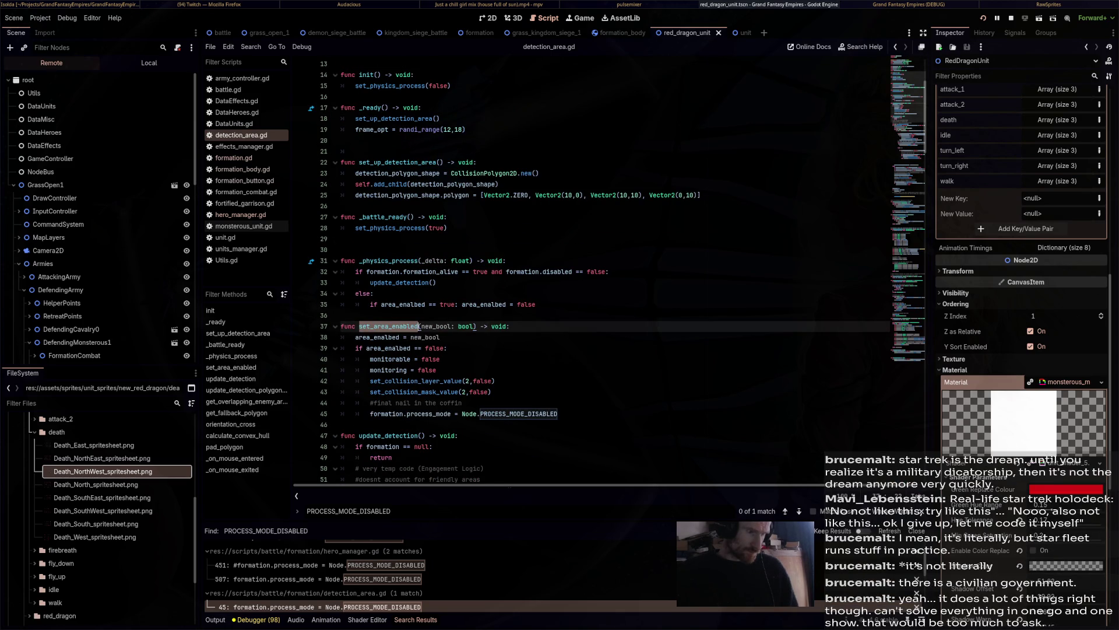
pyautogui.scroll(-6, 606, 268)
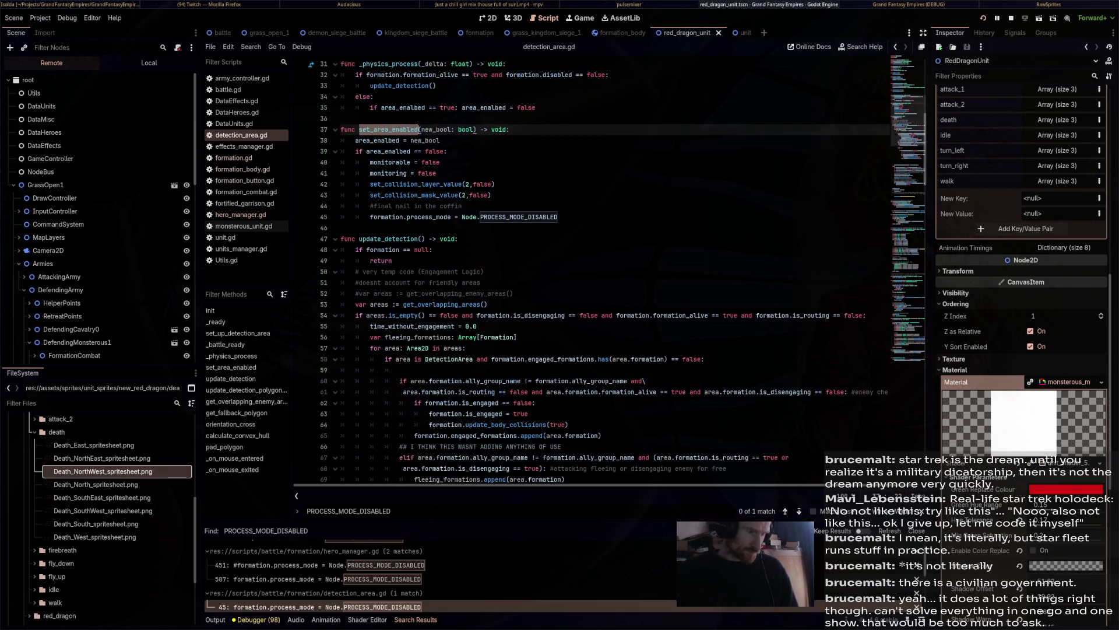
pyautogui.moveTo(502, 435)
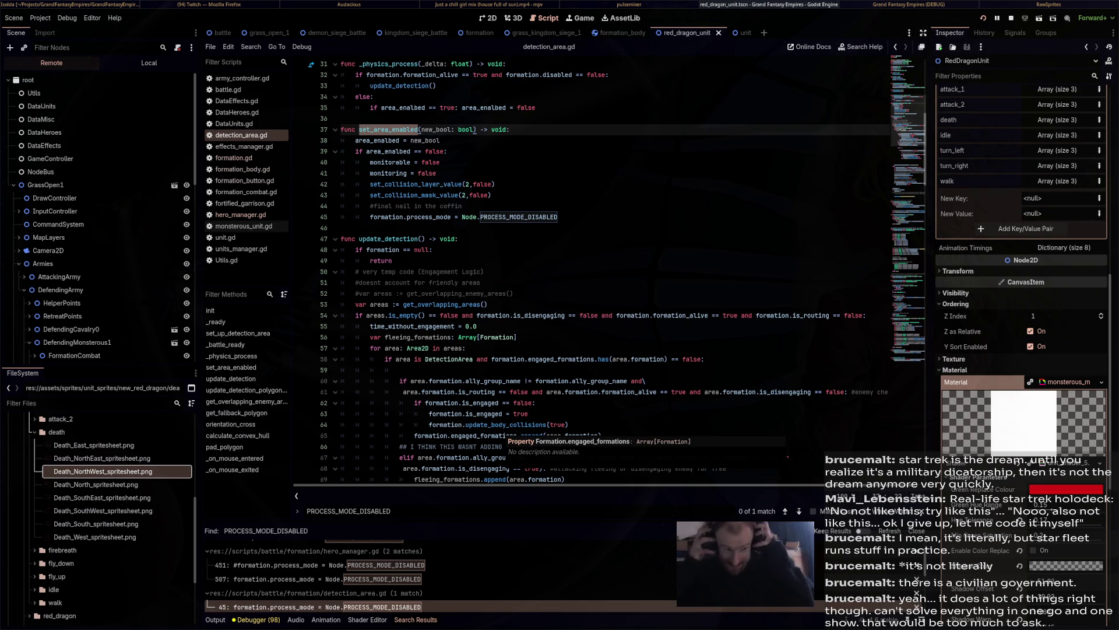
# Check the early return in update_detection in detection_area.gd.
pyautogui.click(393, 261)
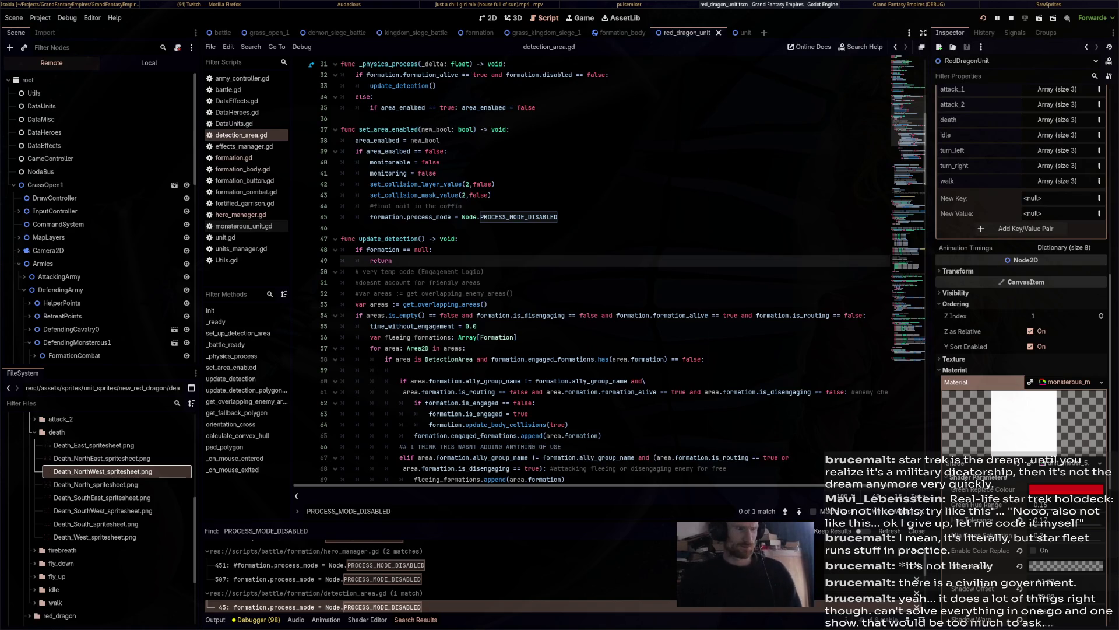
pyautogui.scroll(-6, 606, 268)
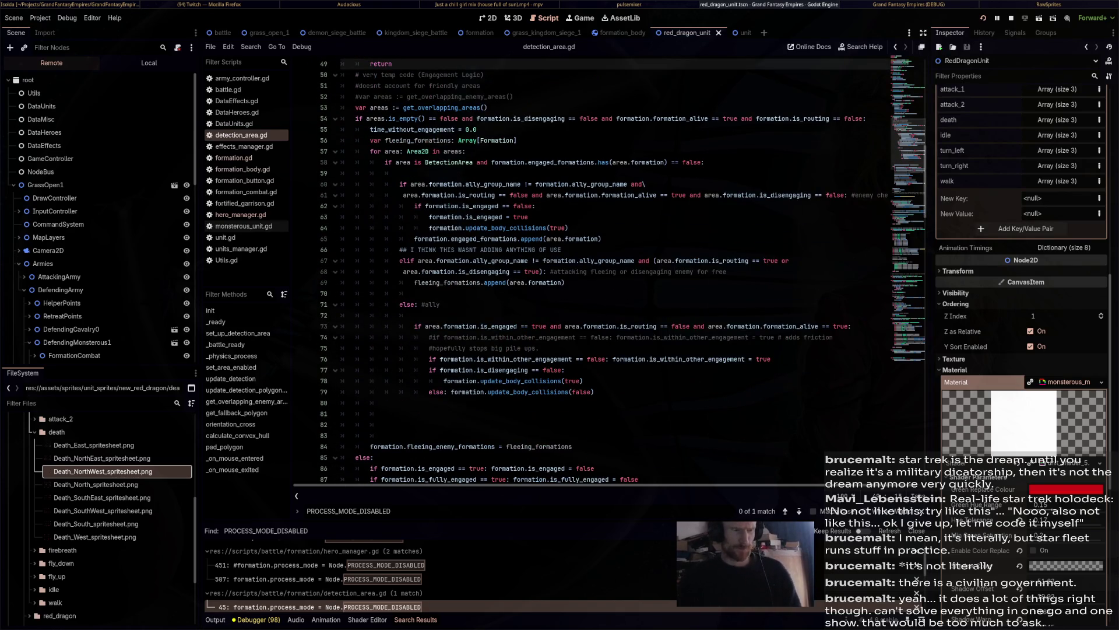
pyautogui.moveTo(728, 359)
pyautogui.press('Down')
pyautogui.press('Down')
pyautogui.press('Down')
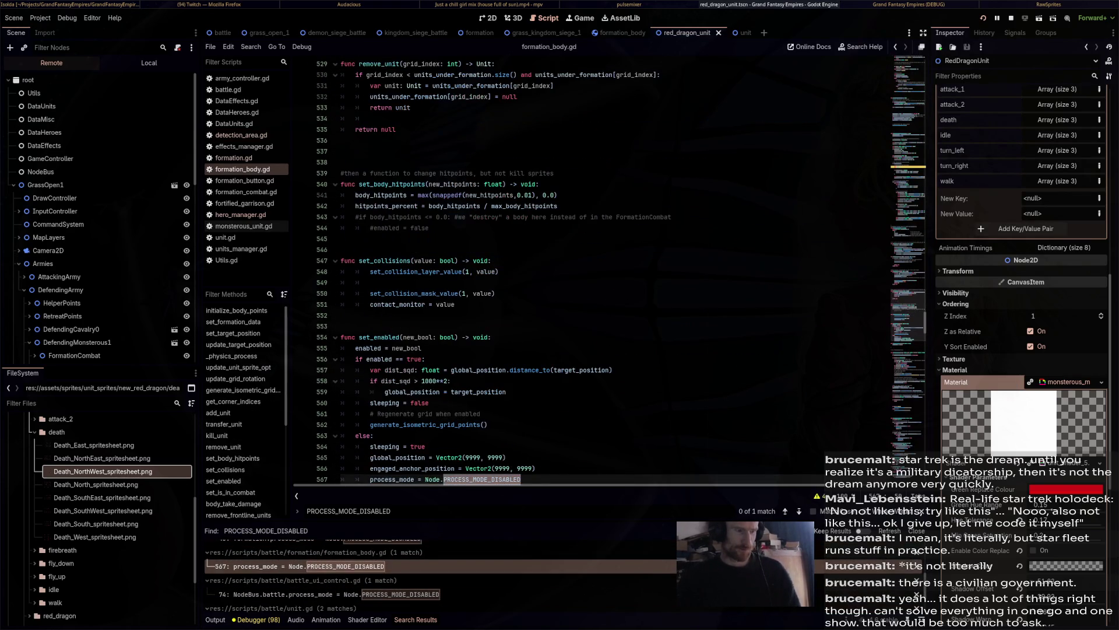
# Review set_enabled's PROCESS_MODE_DISABLED branch in formation_body.gd, then open the battle_ui_control.gd line 74 match.
pyautogui.scroll(-5, 583, 268)
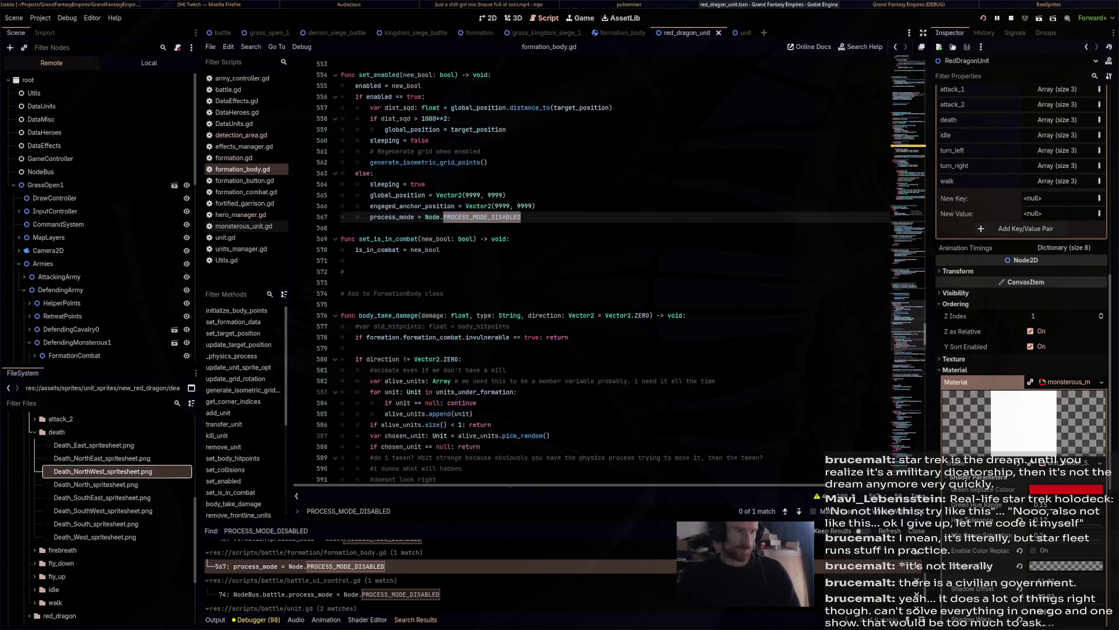
pyautogui.scroll(2, 583, 269)
pyautogui.scroll(2, 583, 268)
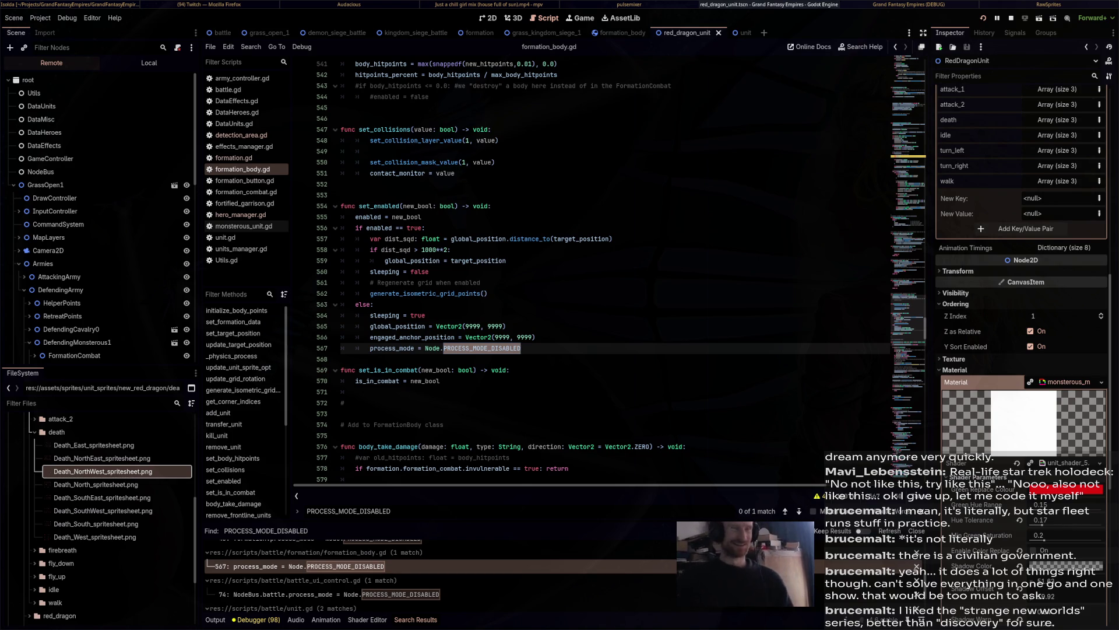
pyautogui.scroll(-10, 606, 268)
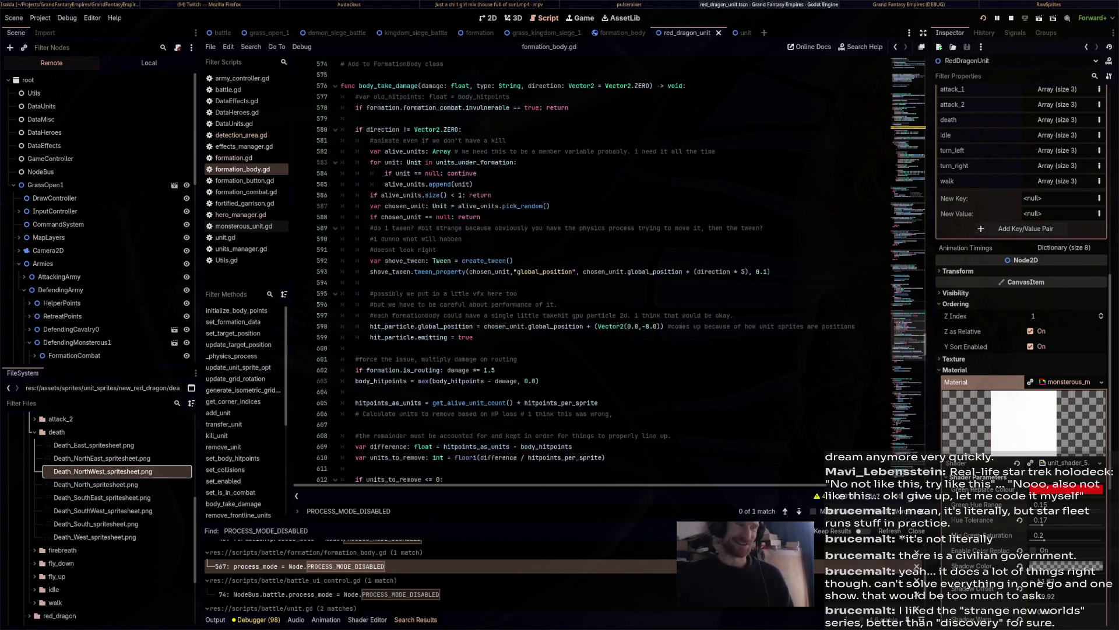
pyautogui.scroll(-5, 606, 268)
pyautogui.click(326, 594)
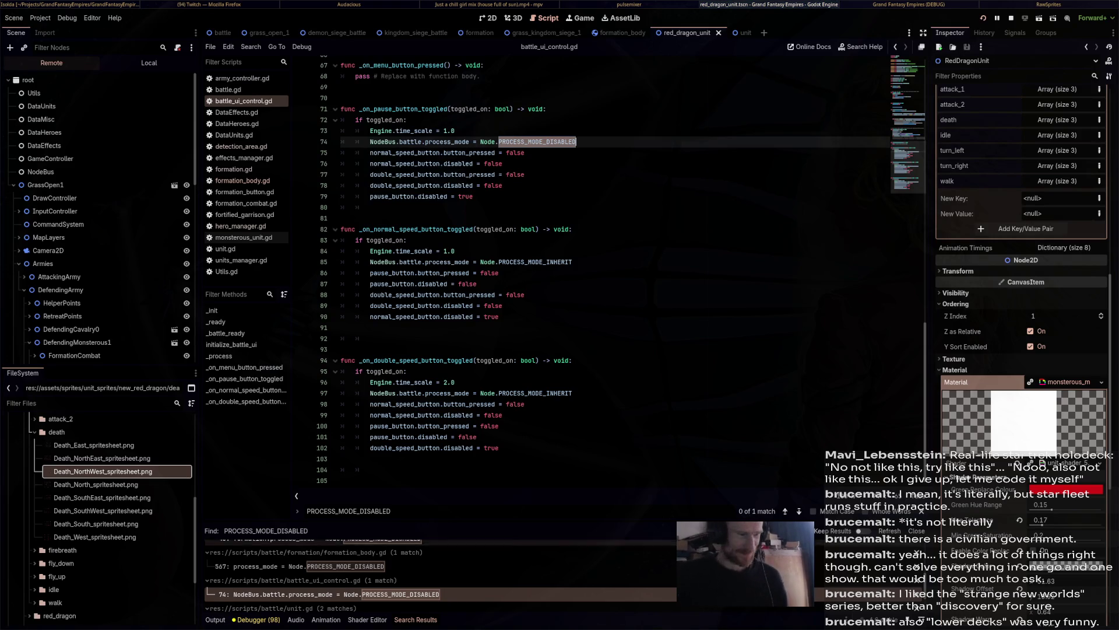
# Review the PROCESS_MODE_DISABLED use at unit.gd line 77.
pyautogui.scroll(-1, 441, 577)
pyautogui.click(301, 597)
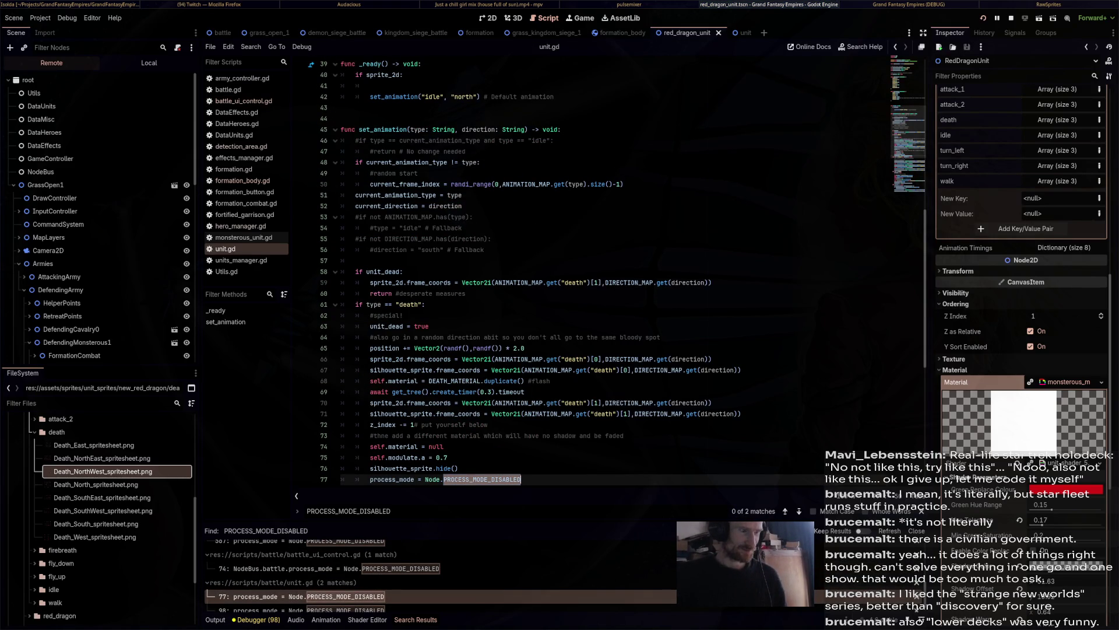
pyautogui.scroll(-5, 583, 268)
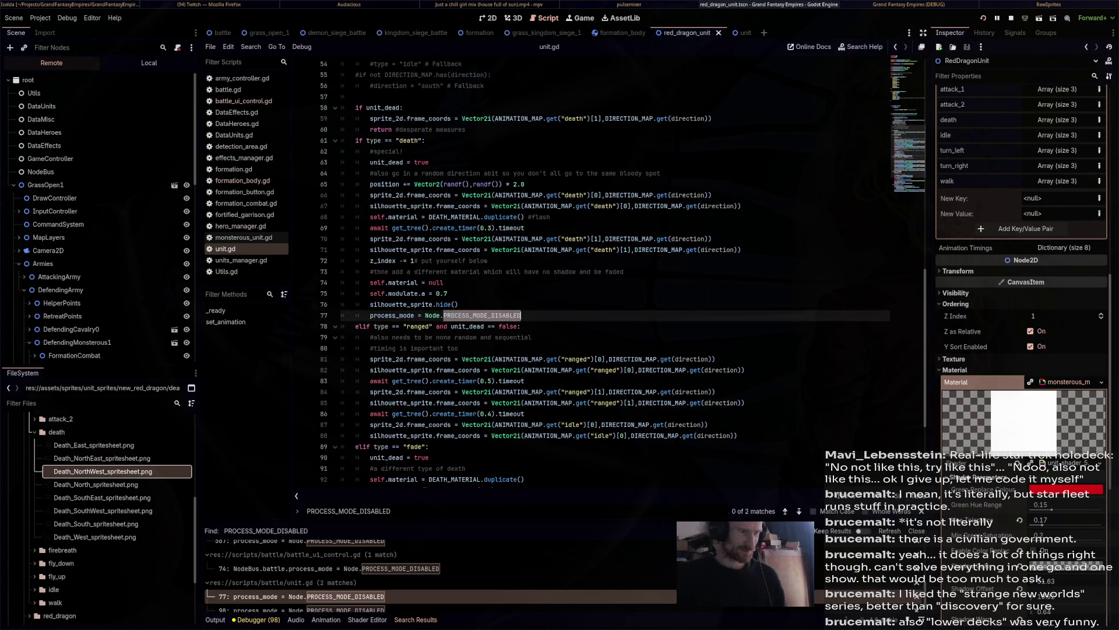
pyautogui.scroll(-5, 583, 268)
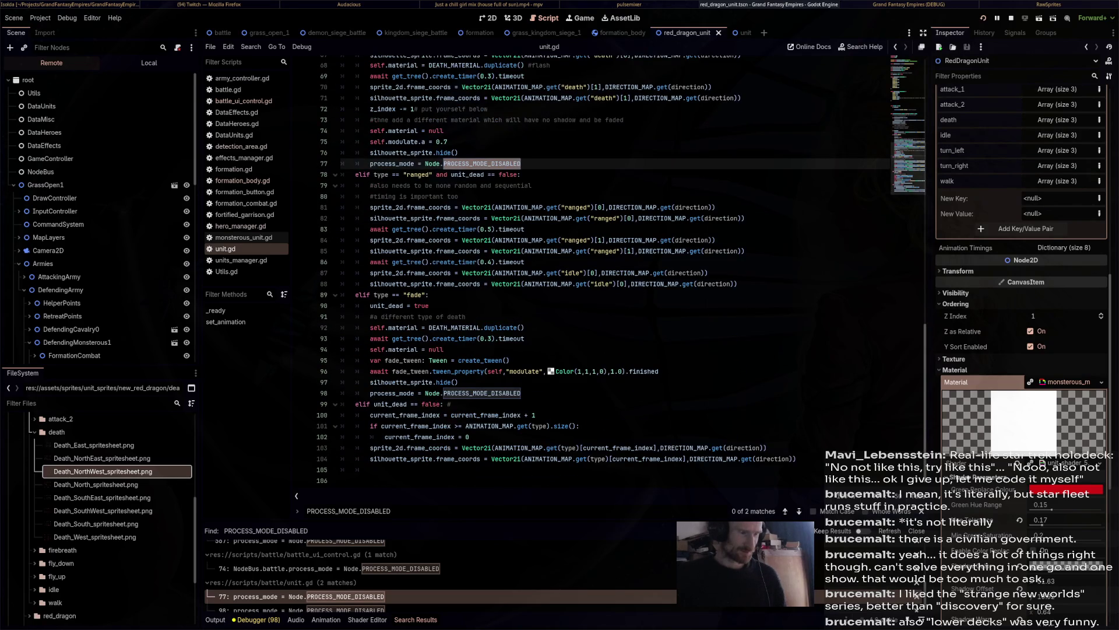
pyautogui.scroll(-1, 437, 577)
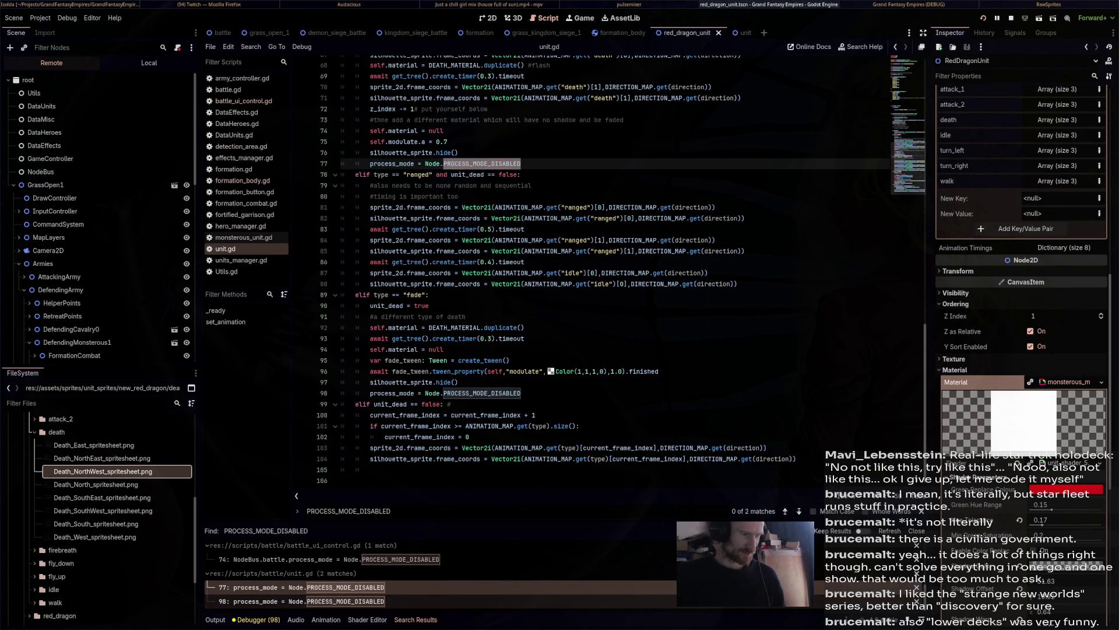
# Revisit the battle_ui_control.gd, formation_body.gd 567 and formation.gd 718 matches, including move_formation_along_path.
pyautogui.click(292, 568)
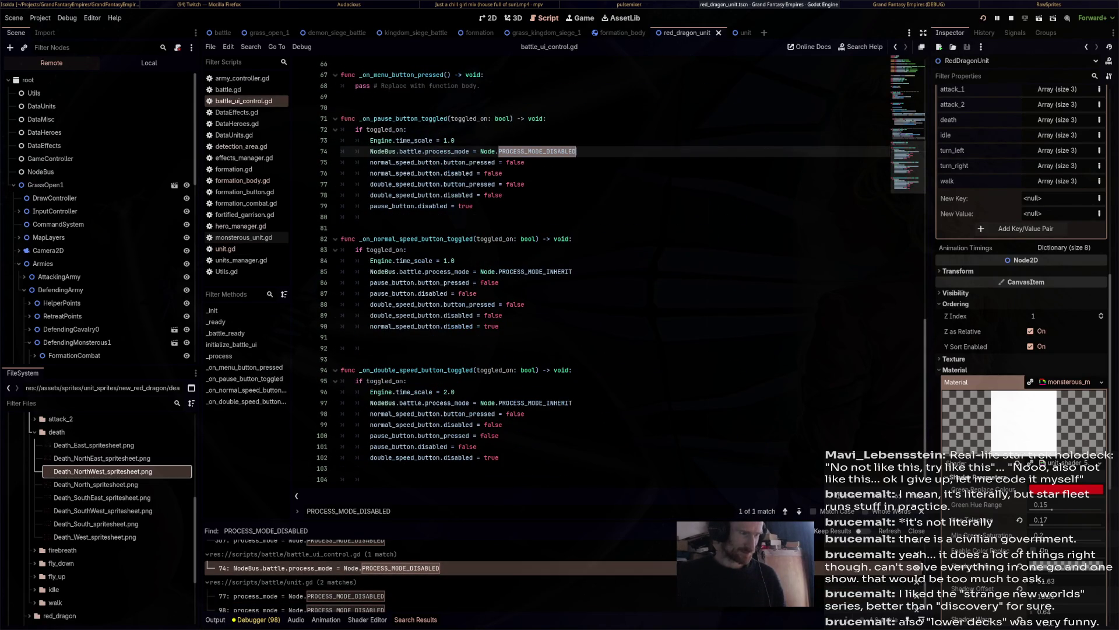
pyautogui.scroll(3, 583, 268)
pyautogui.scroll(1, 437, 577)
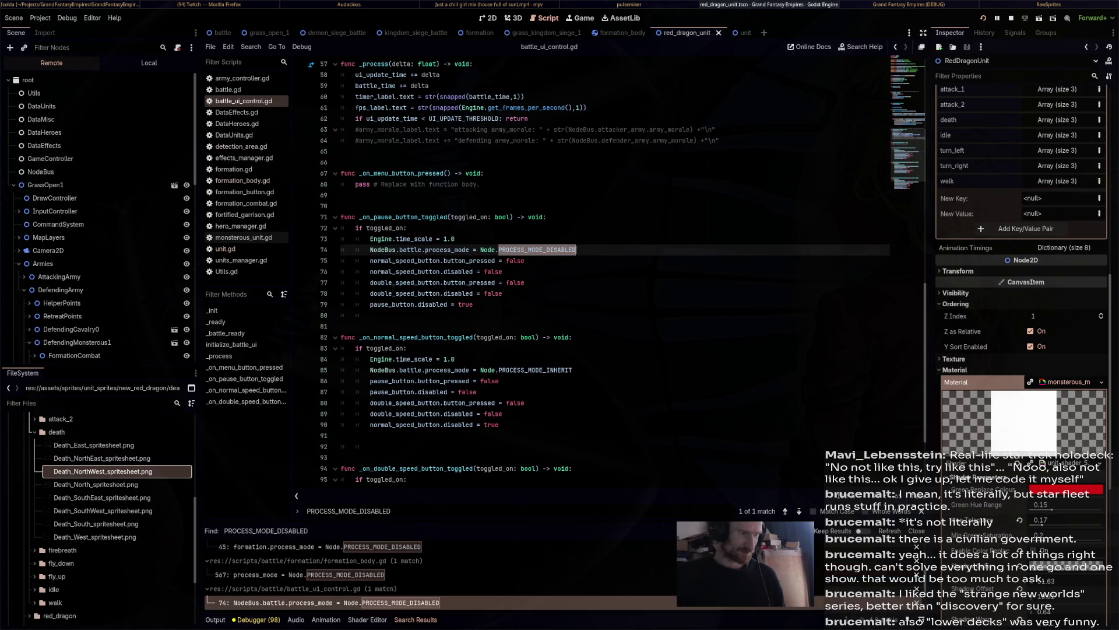
pyautogui.click(292, 574)
pyautogui.scroll(3, 582, 268)
pyautogui.scroll(-2, 438, 577)
pyautogui.scroll(1, 437, 577)
pyautogui.click(291, 562)
pyautogui.scroll(5, 583, 268)
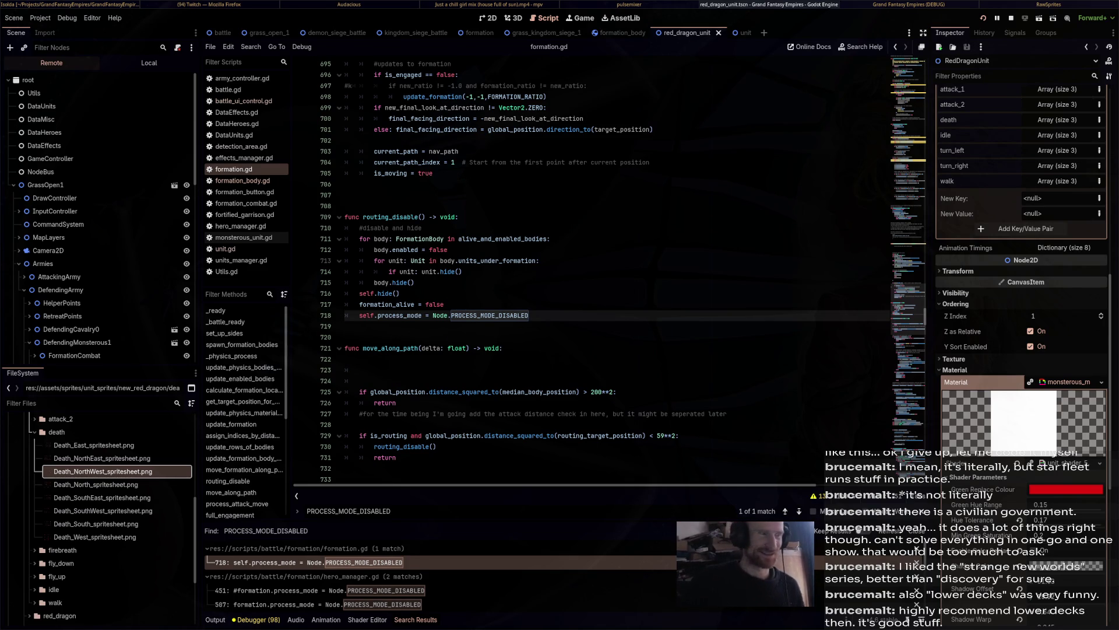
pyautogui.click(245, 469)
pyautogui.scroll(8, 606, 271)
pyautogui.scroll(-10, 606, 271)
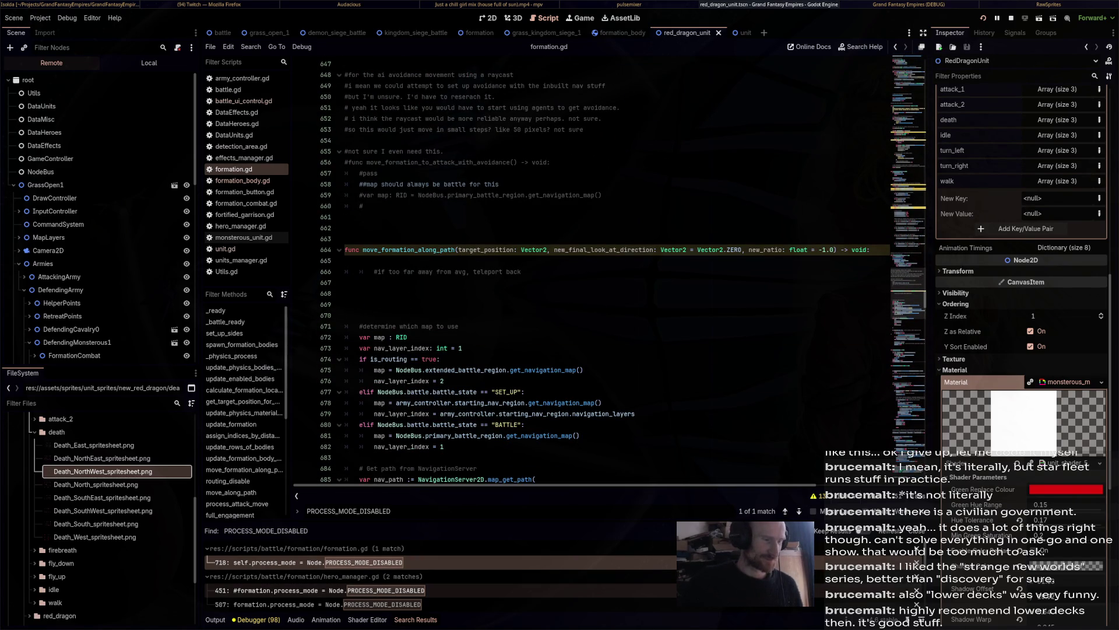
# Return to hero_manager.gd line 451 at the fly ability's await timer2.timeout.
pyautogui.click(321, 590)
pyautogui.click(460, 315)
pyautogui.click(461, 282)
pyautogui.click(461, 271)
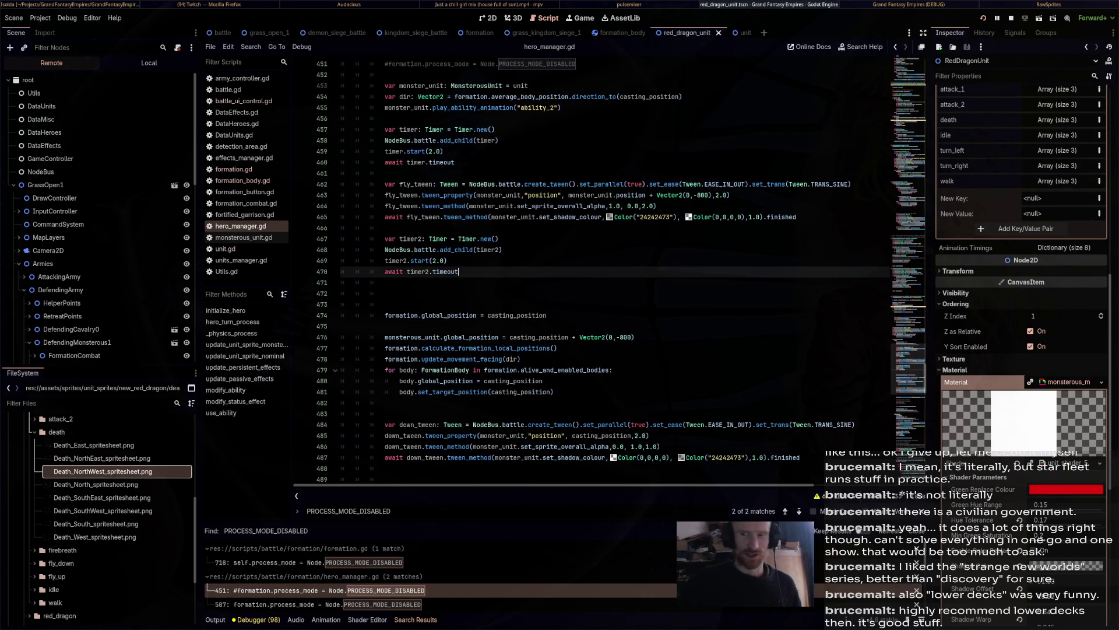